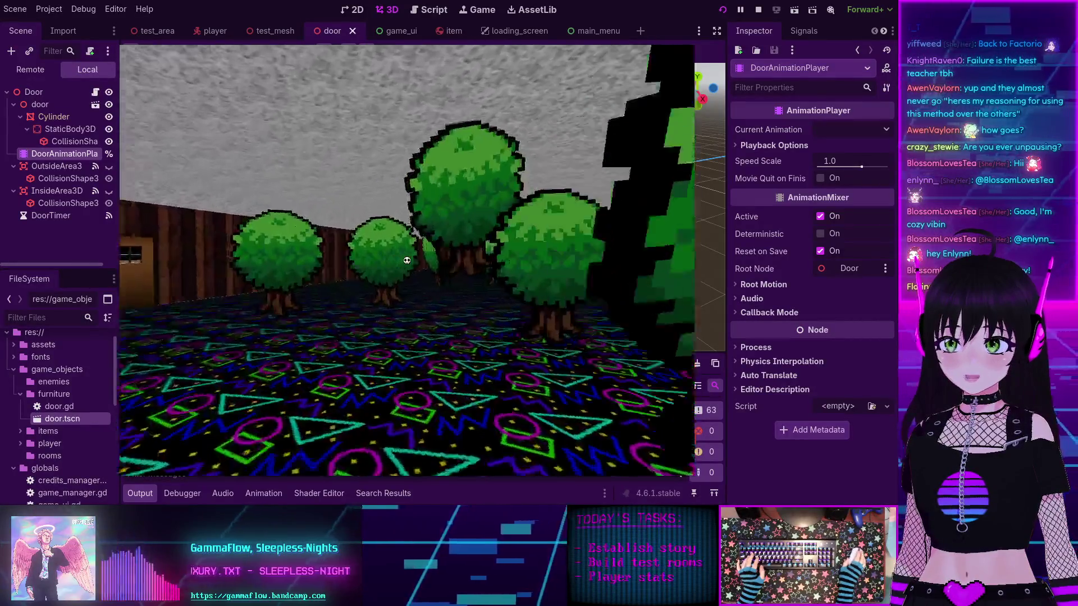
Step: Walk past the trees and green bush up to the wooden door and through it
key(s)
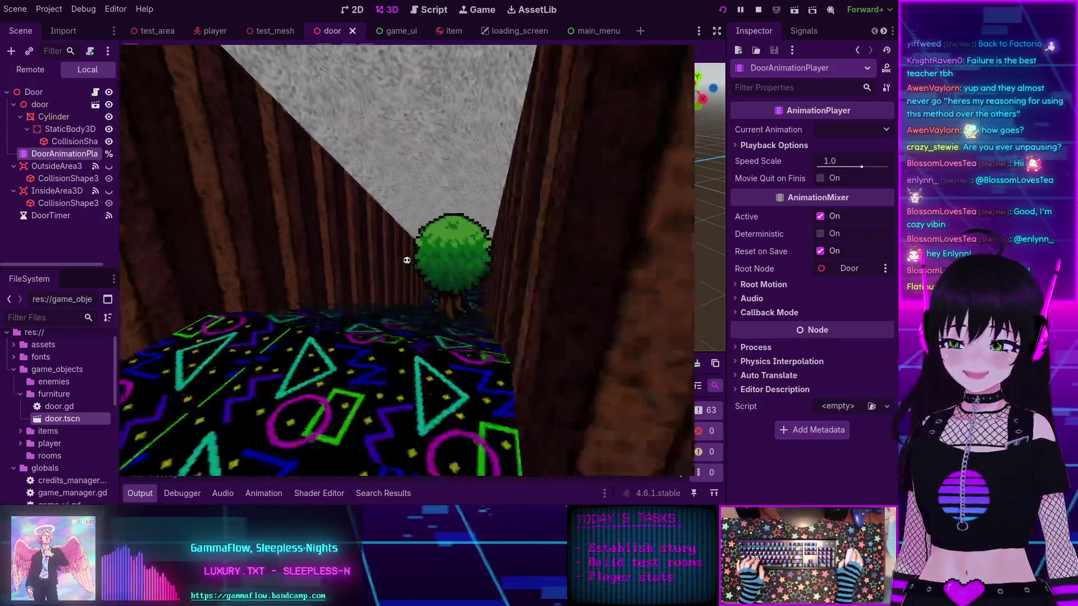
key(w)
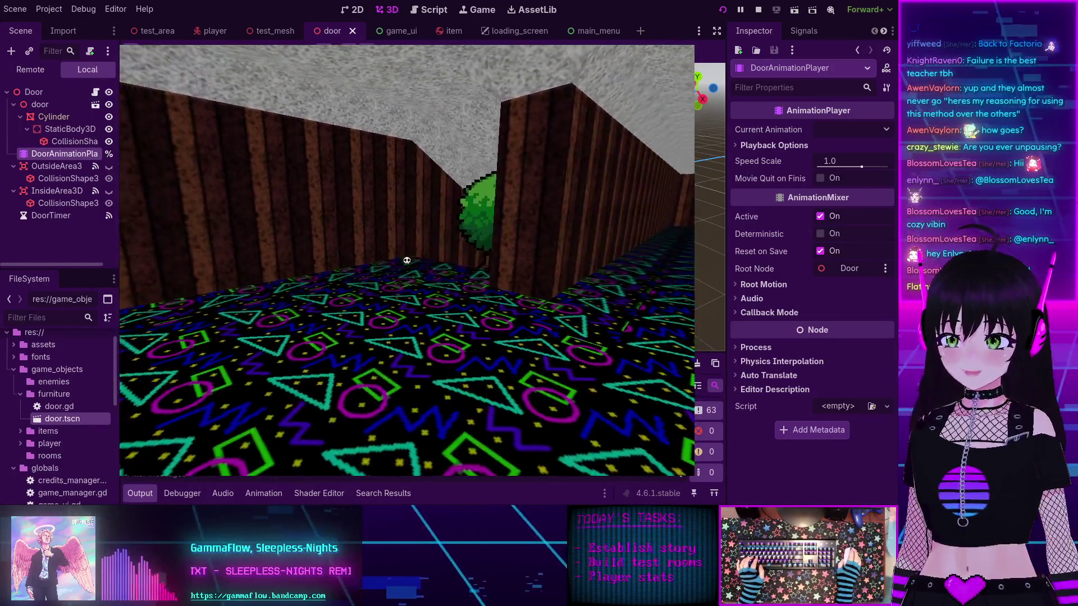
key(s)
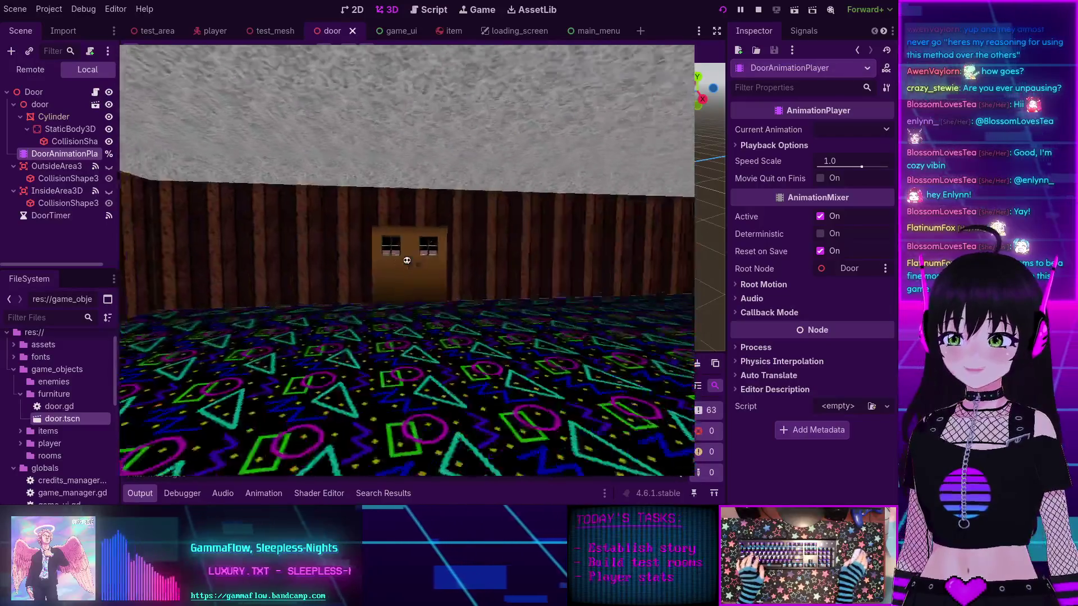
key(w)
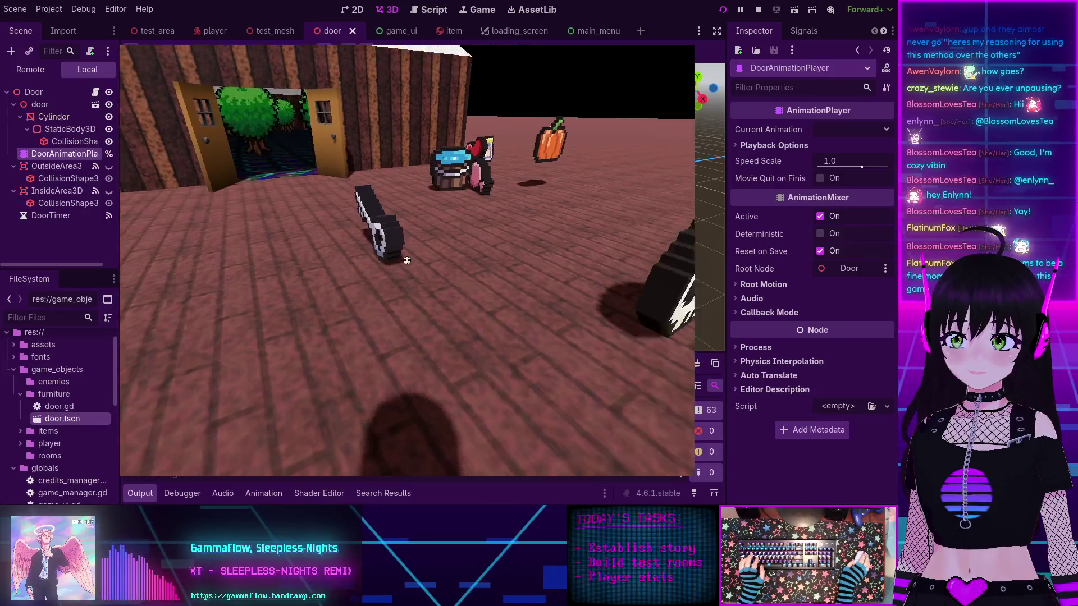
Step: Walk among the items: the bucket character, carrot, sock, skull, pumpkin, heart pickup and sphere
key(w)
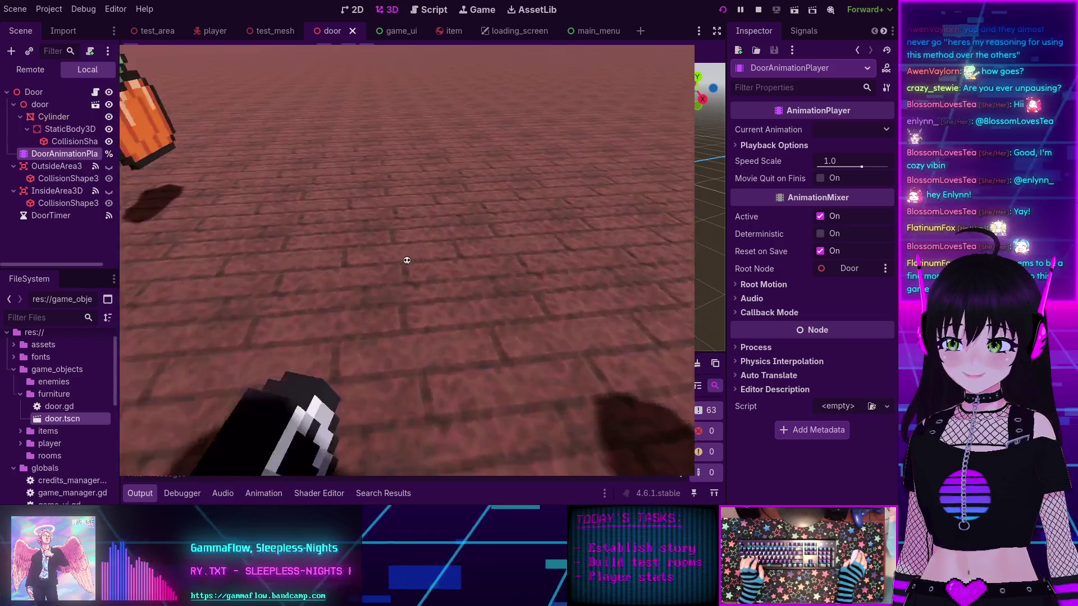
key(s)
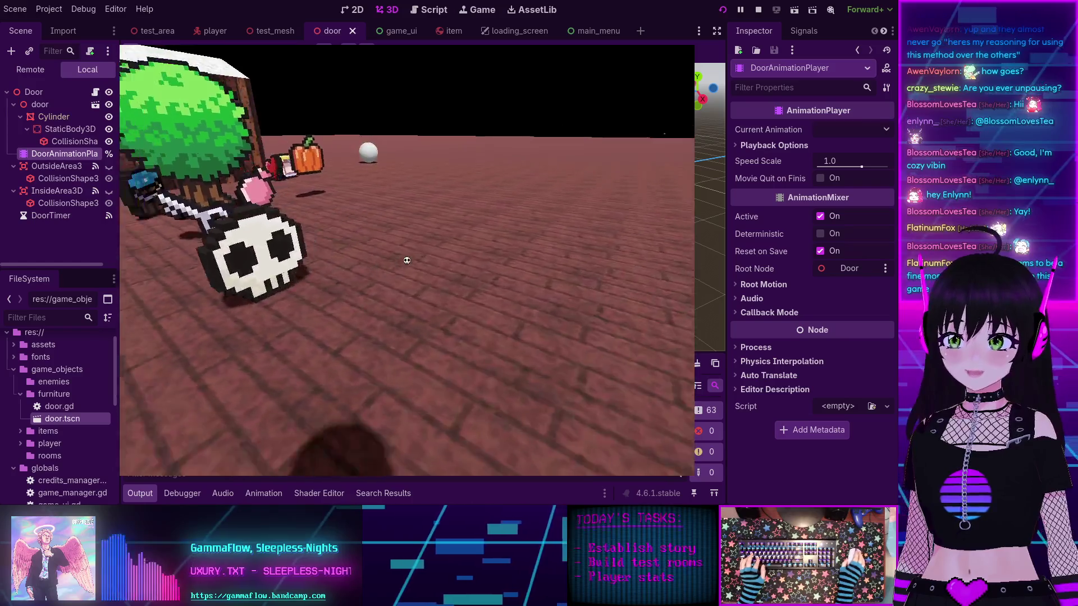
key(s)
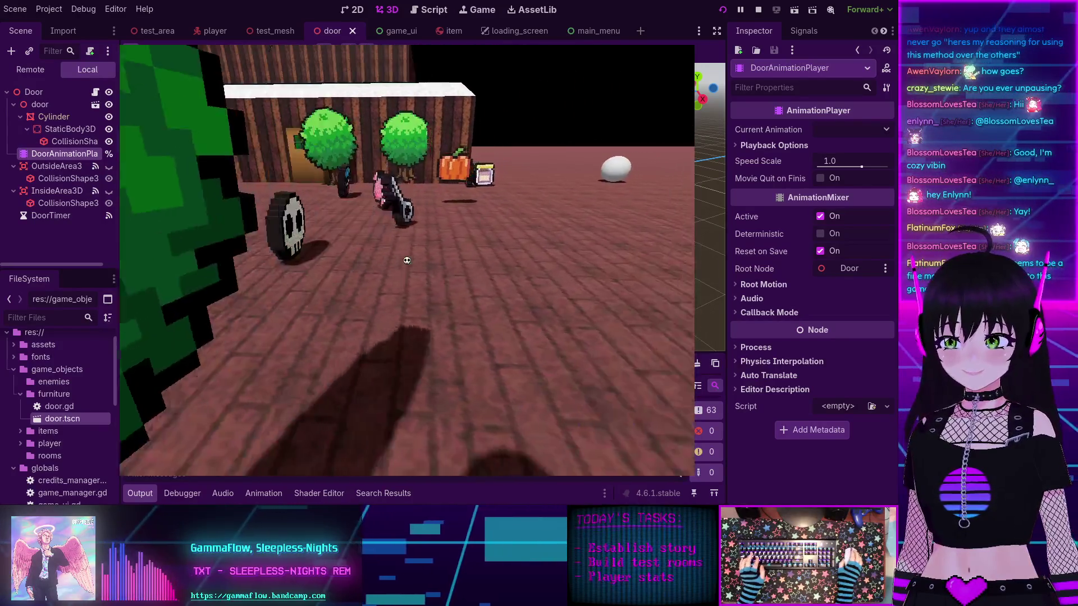
key(w)
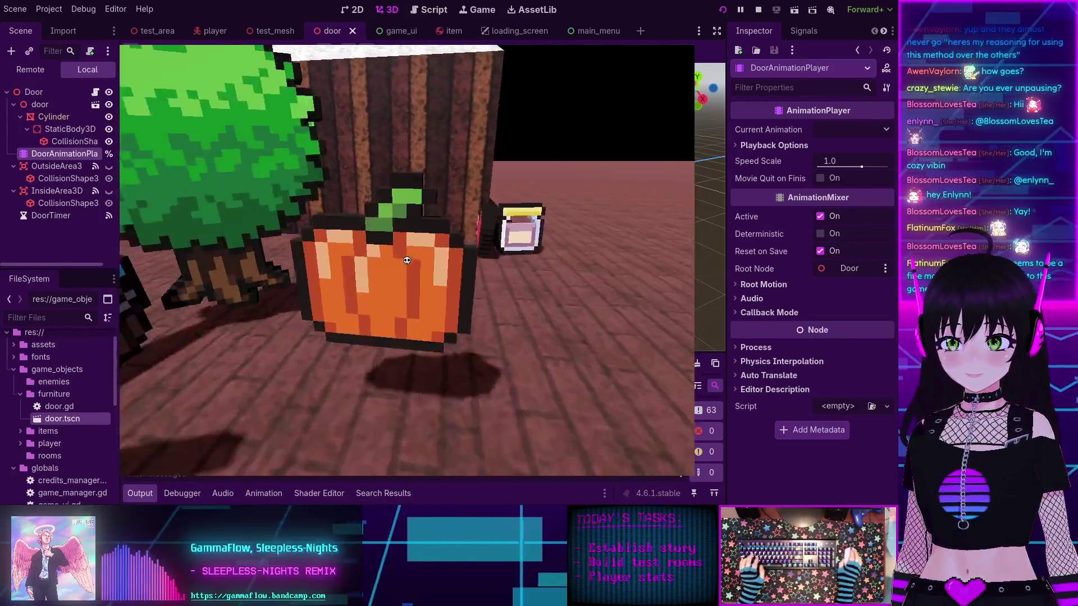
key(a)
key(s)
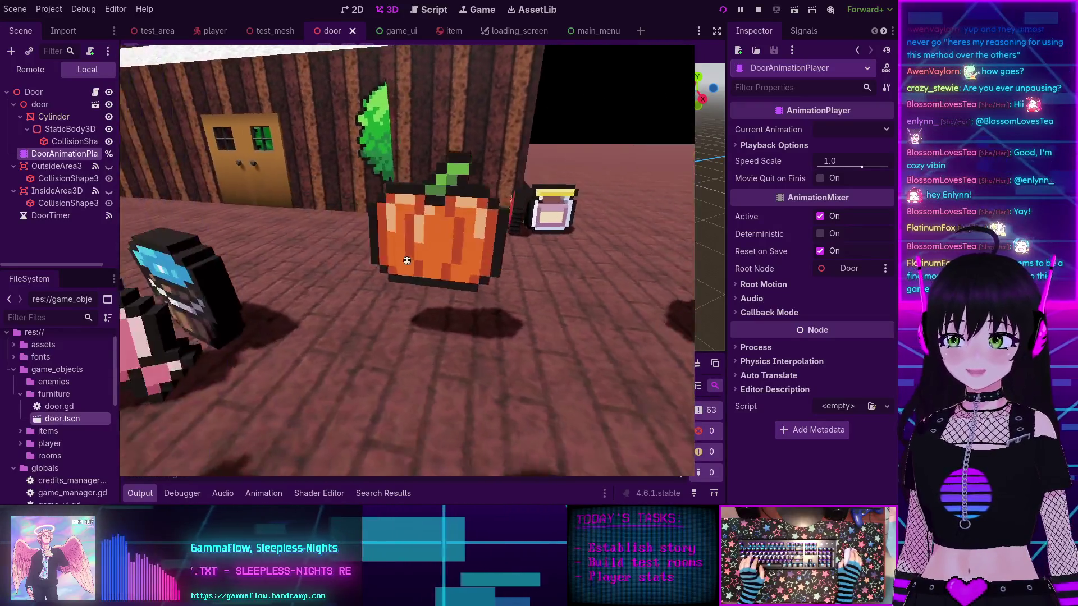
key(w)
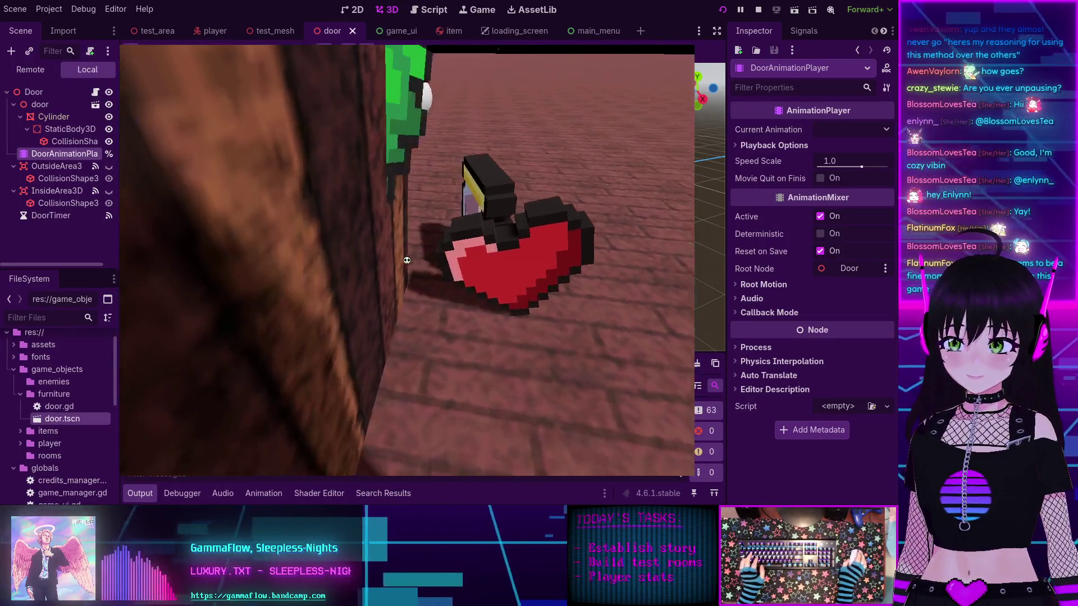
key(w)
key(w)
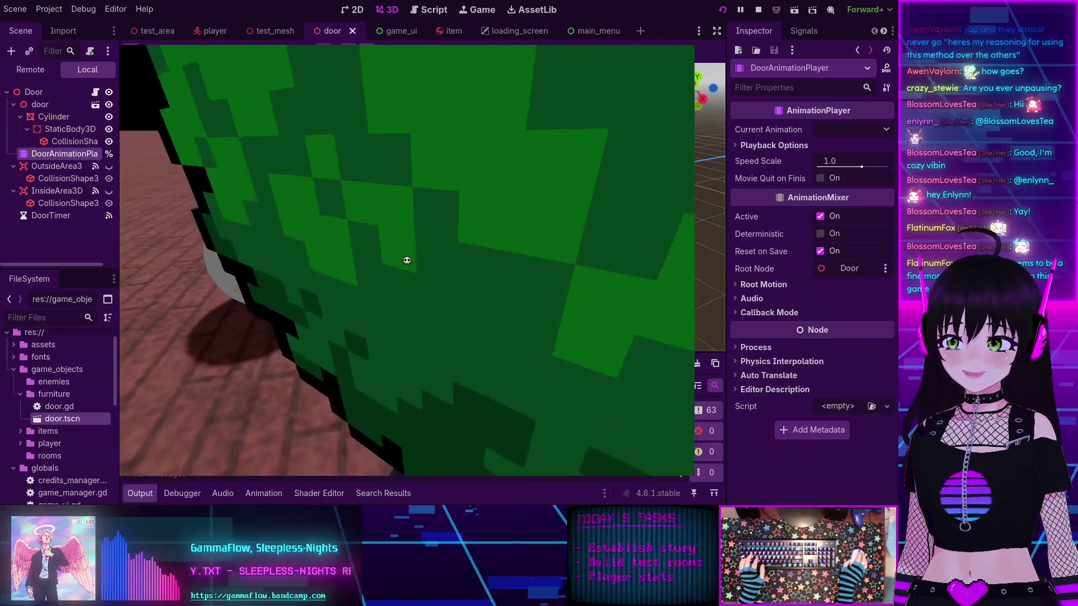
key(s)
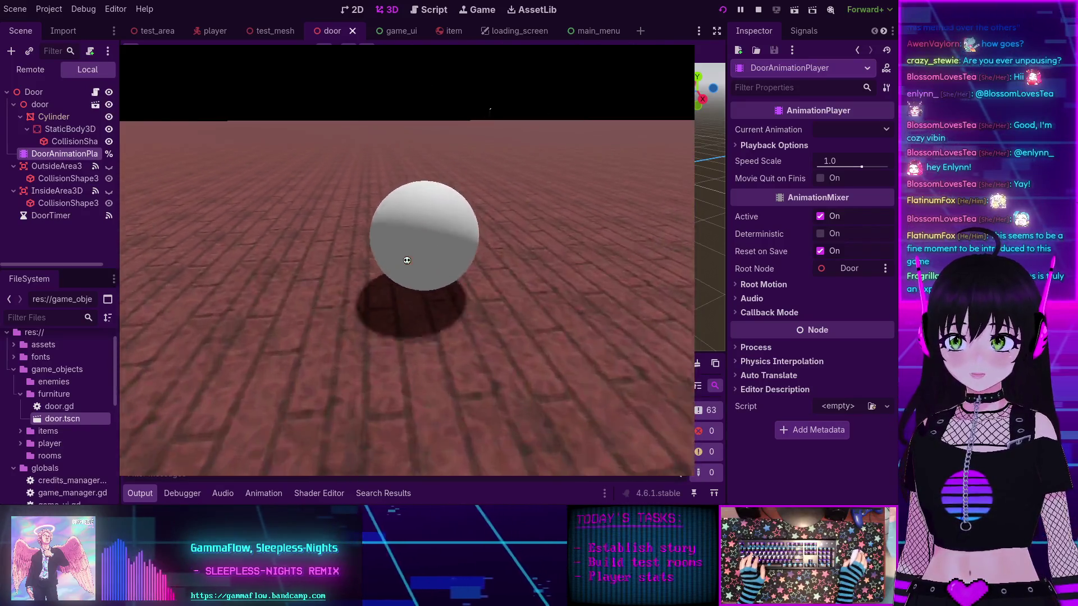
key(s)
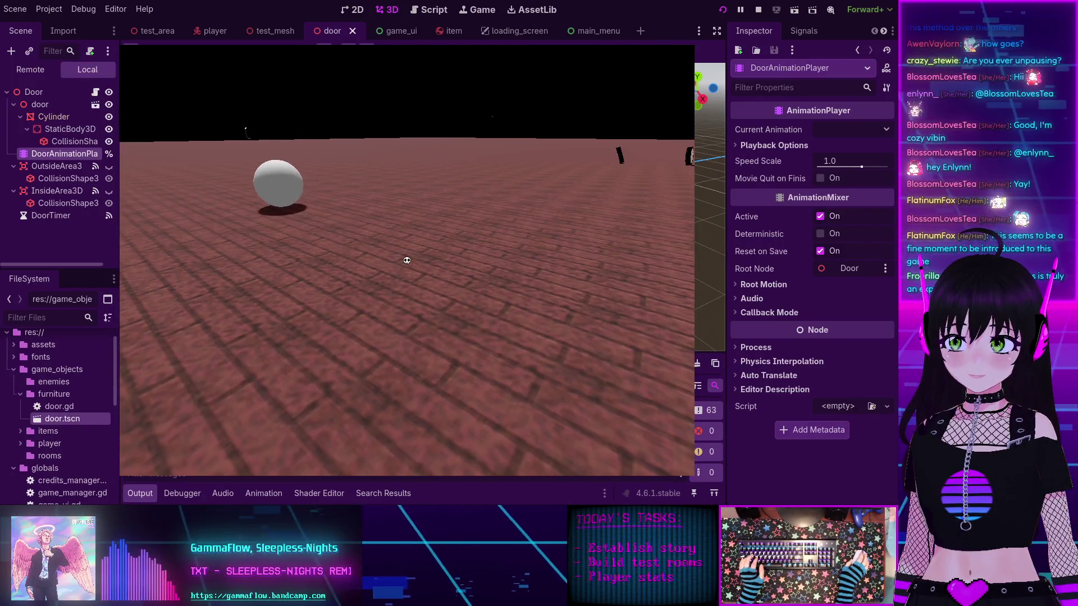
key(s)
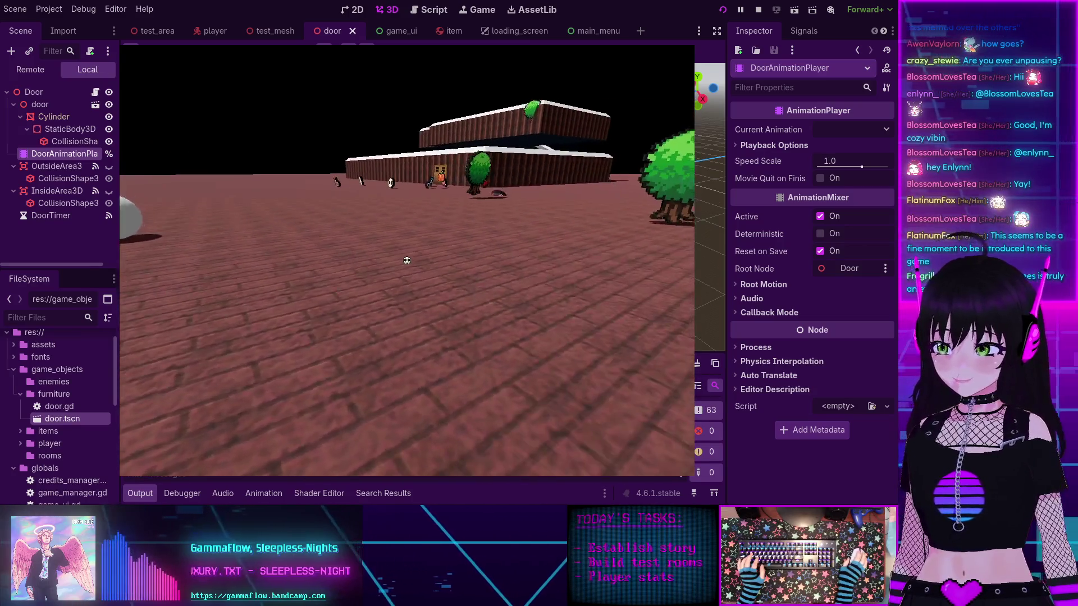
key(s)
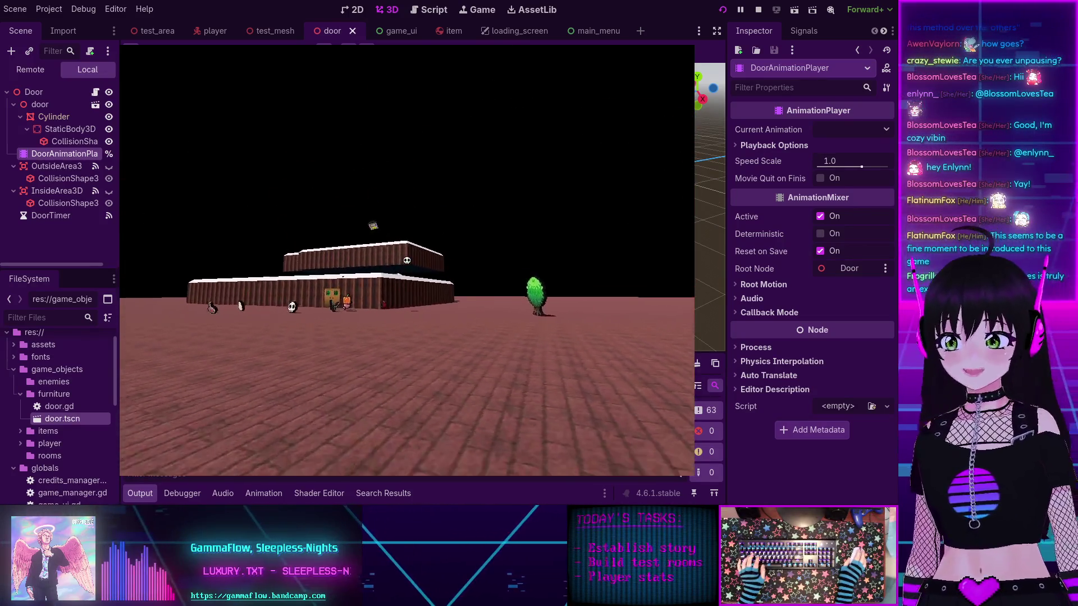
Step: Move around the building and follow the fallen item as it floats up
key(w)
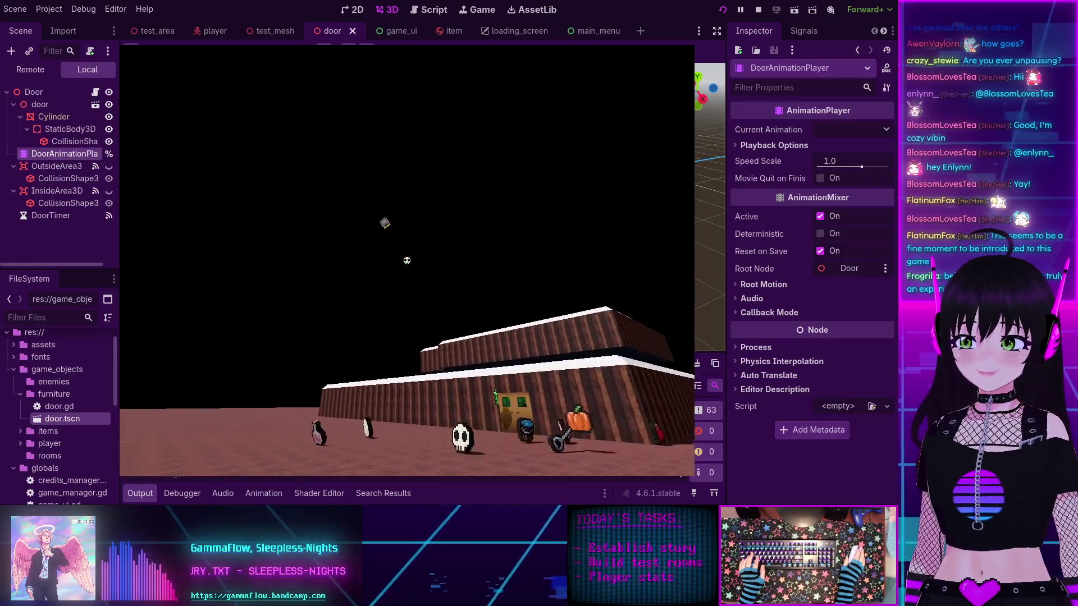
key(a)
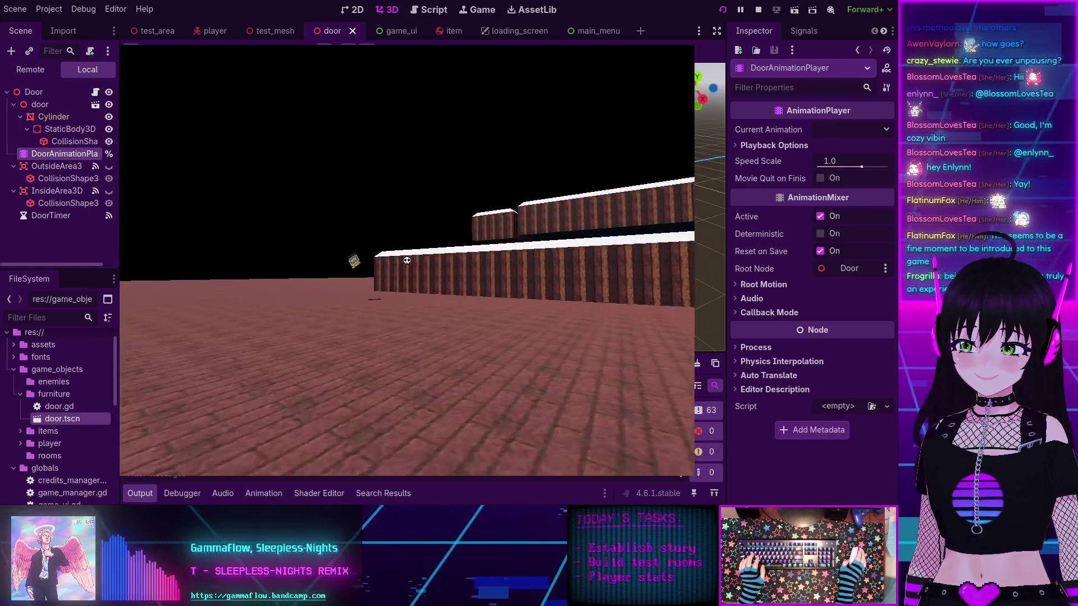
key(d)
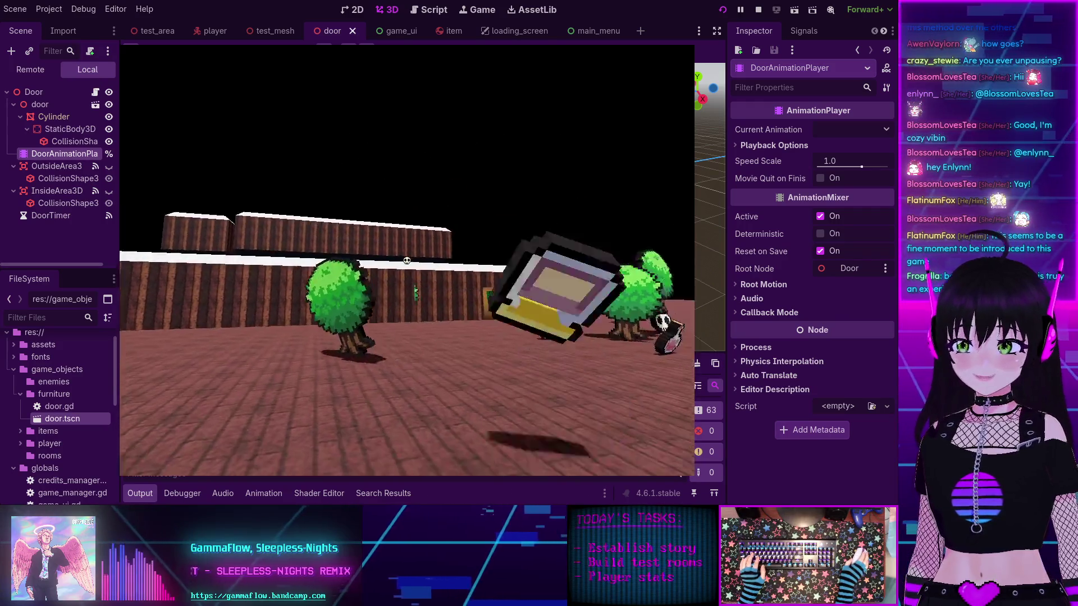
key(w)
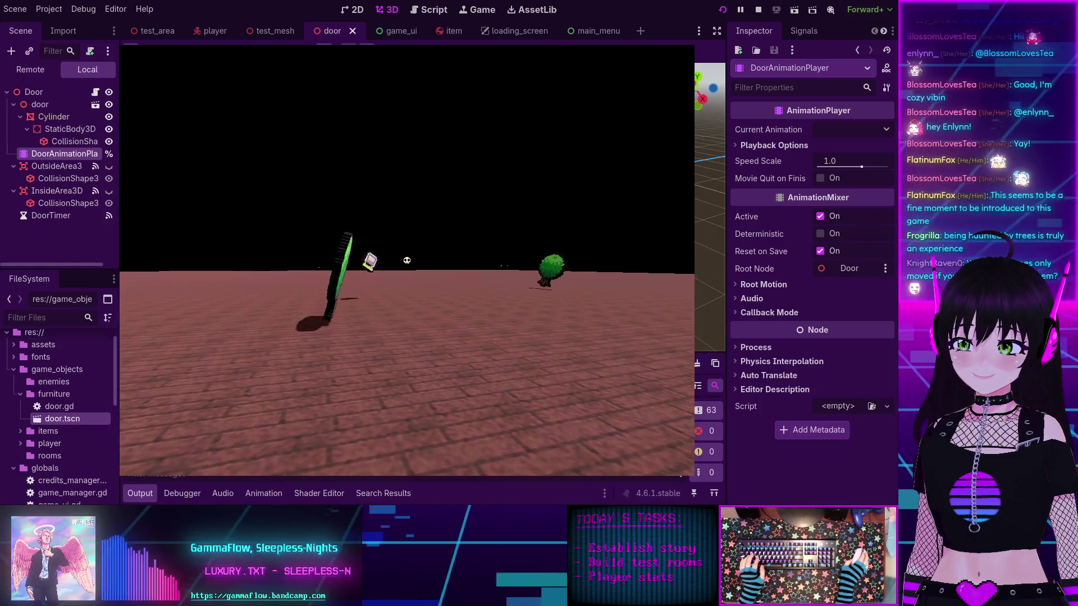
key(a)
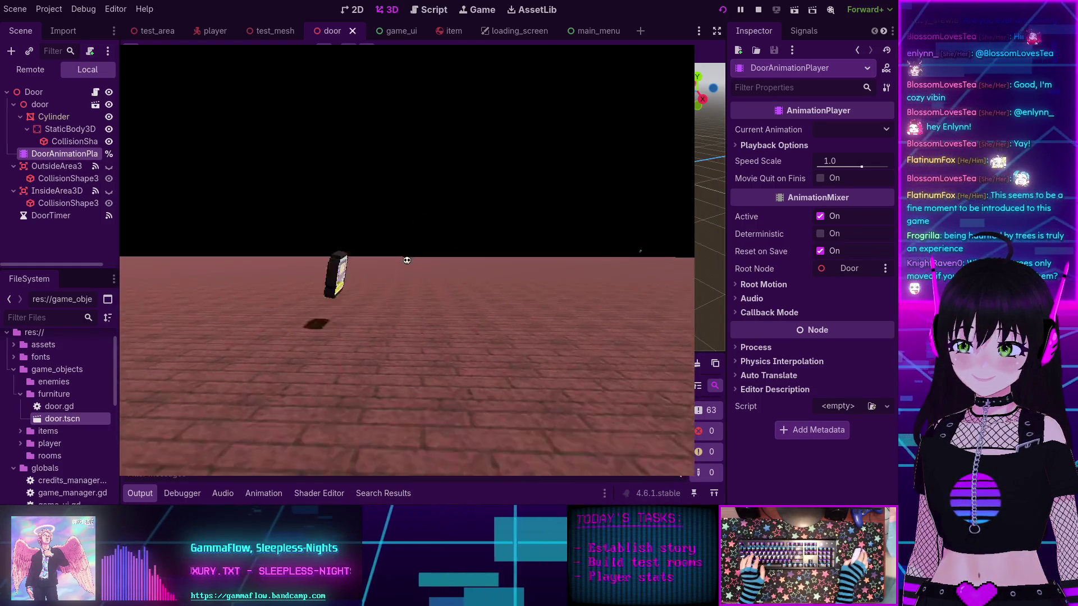
key(a)
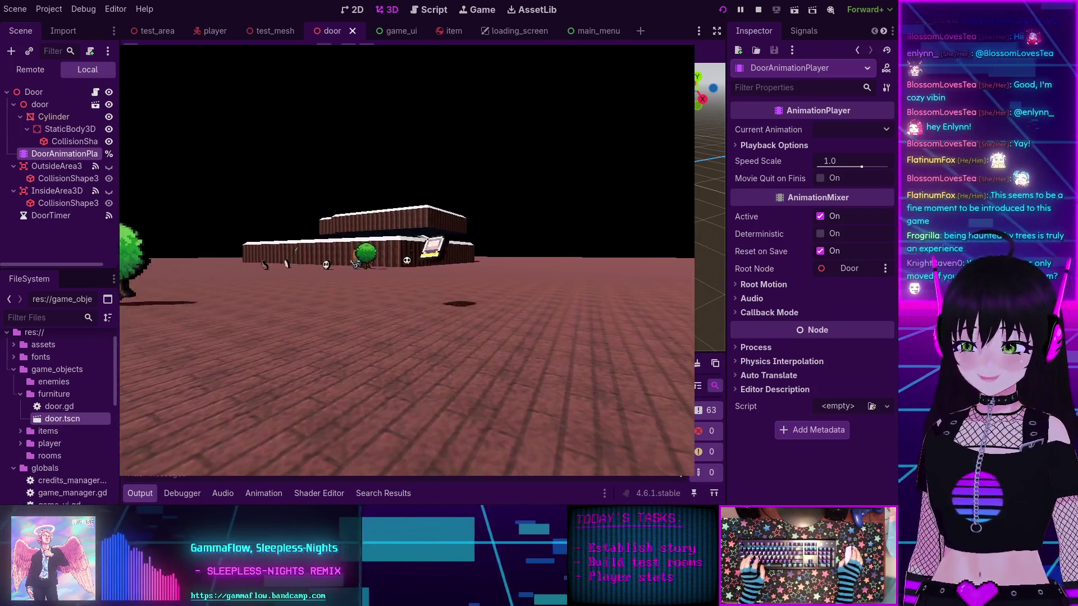
key(w)
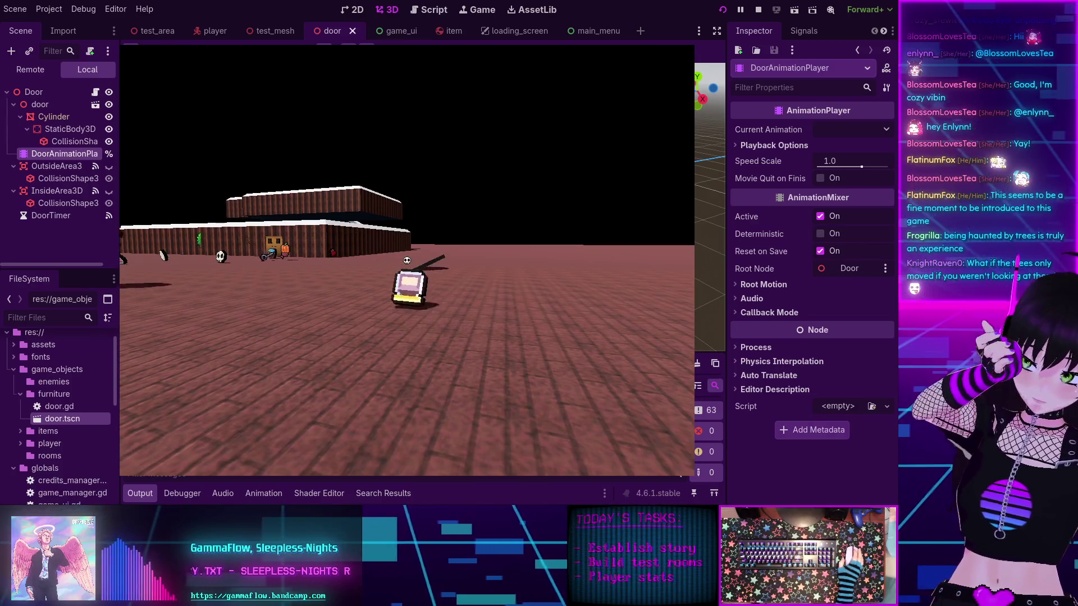
key(s)
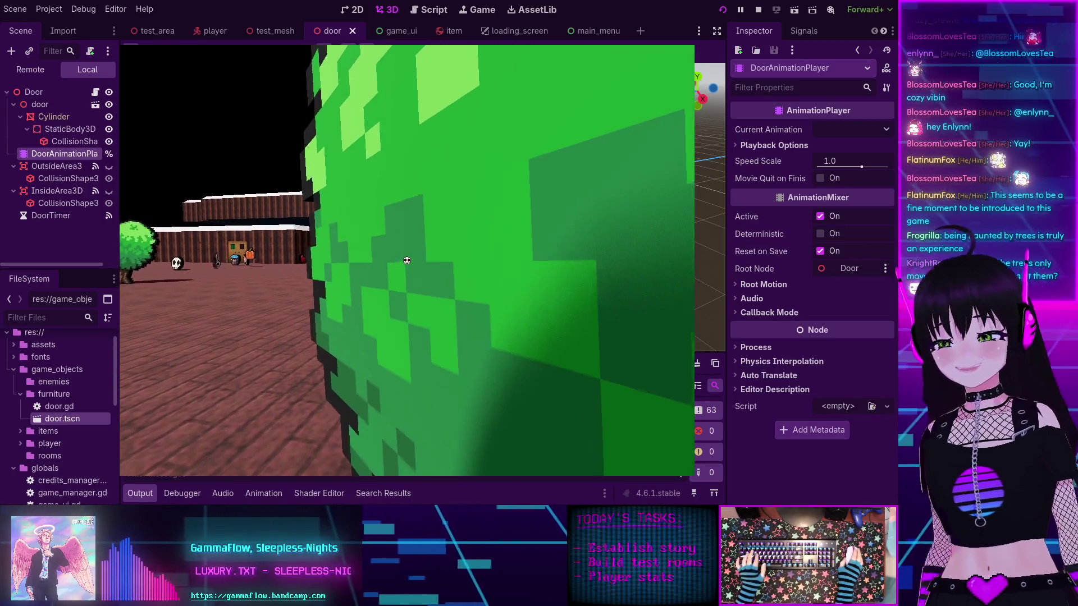
key(d)
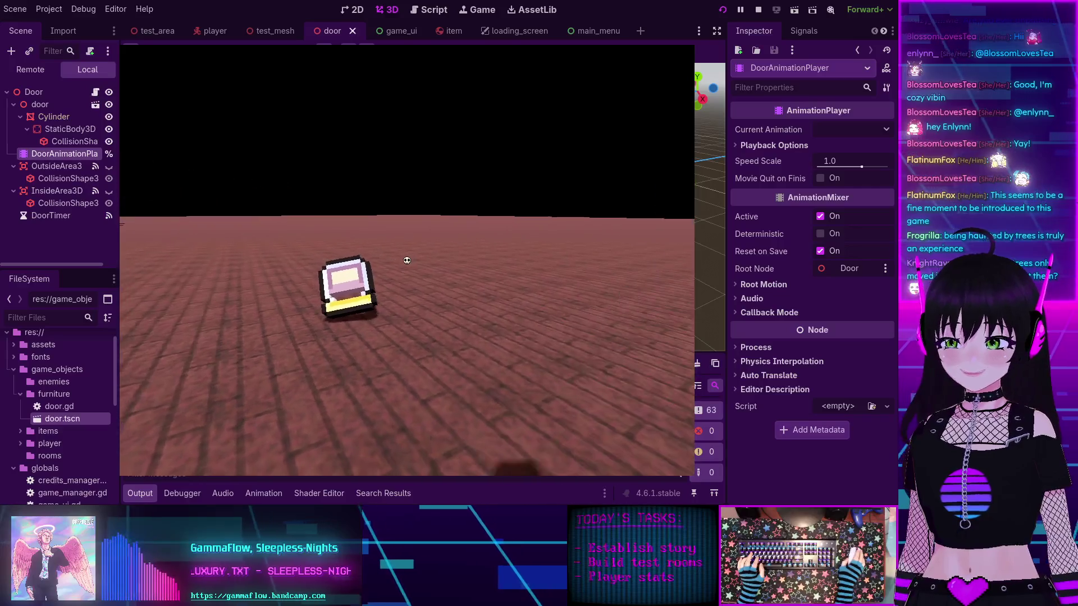
key(s)
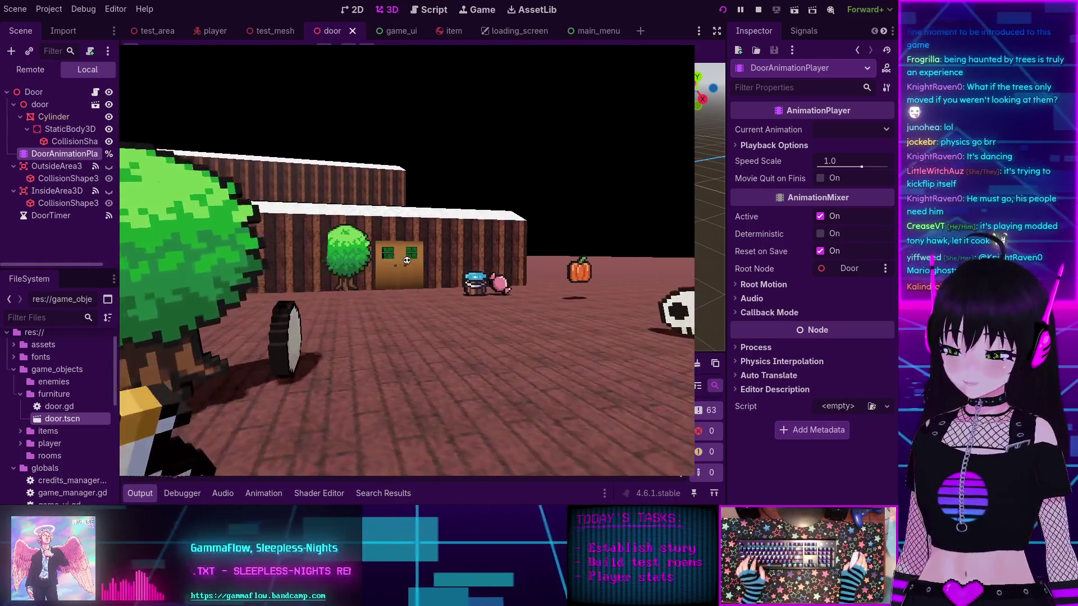
Step: Stop the running game with F8
key(F8)
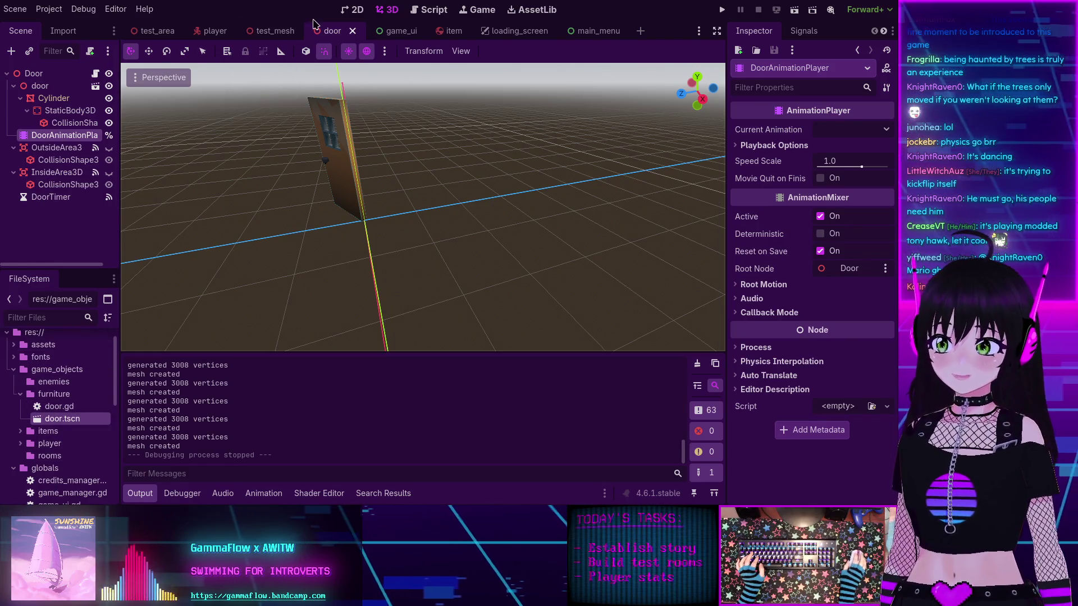
Step: Open game_manager.gd and look over its commented lines 18–23 and toggle-menus function
click(440, 13)
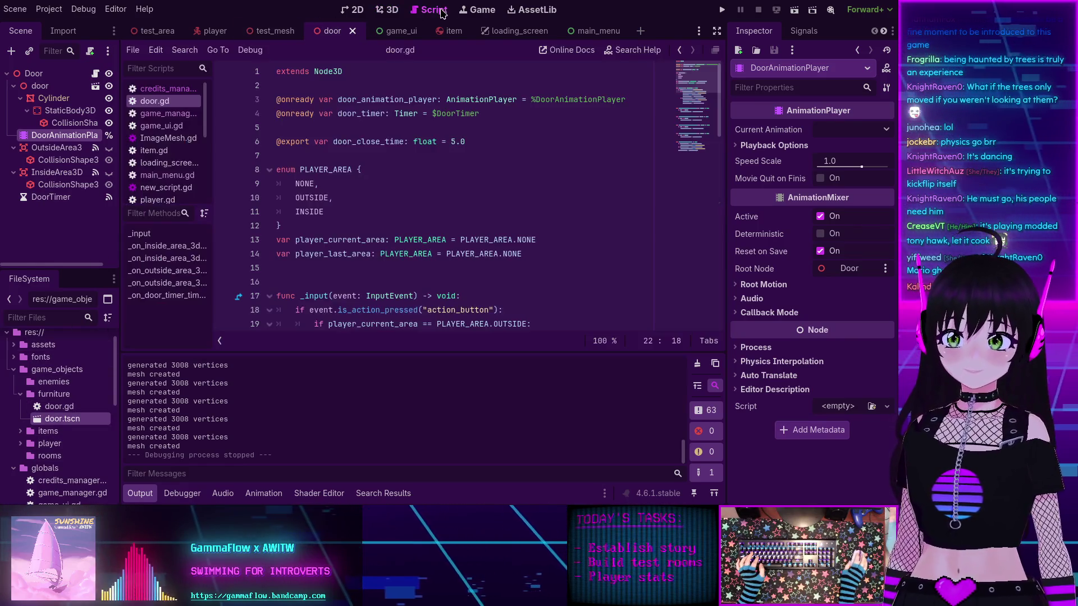
click(168, 114)
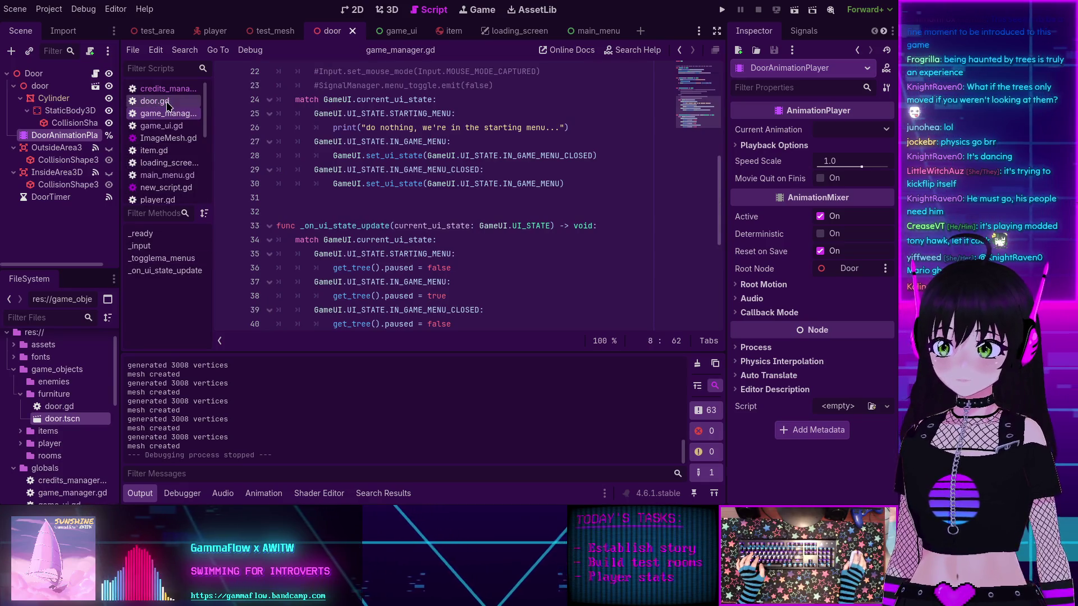
scroll(464, 184, up, 4)
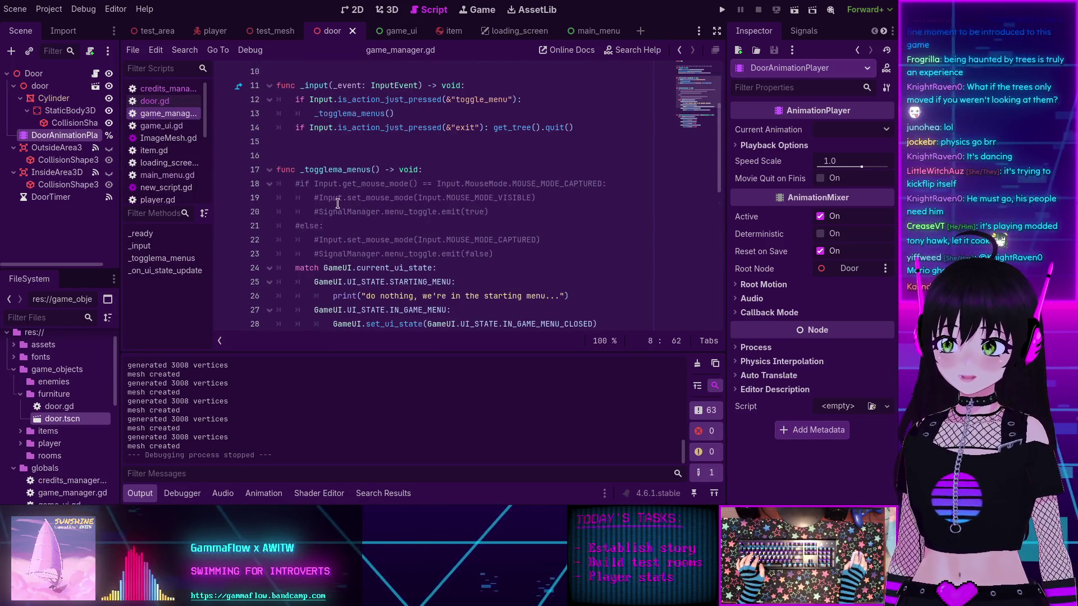
click(510, 253)
key(shift+Up)
key(shift+Up)
key(shift+Up)
key(shift+Home)
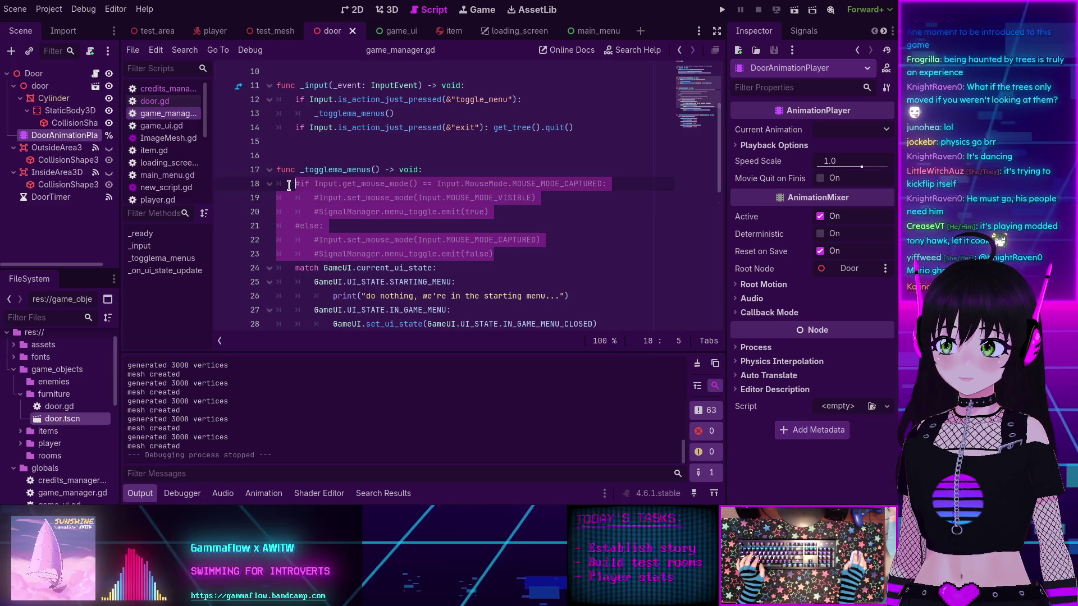
scroll(327, 225, up, 1)
scroll(327, 226, up, 3)
scroll(327, 225, down, 2)
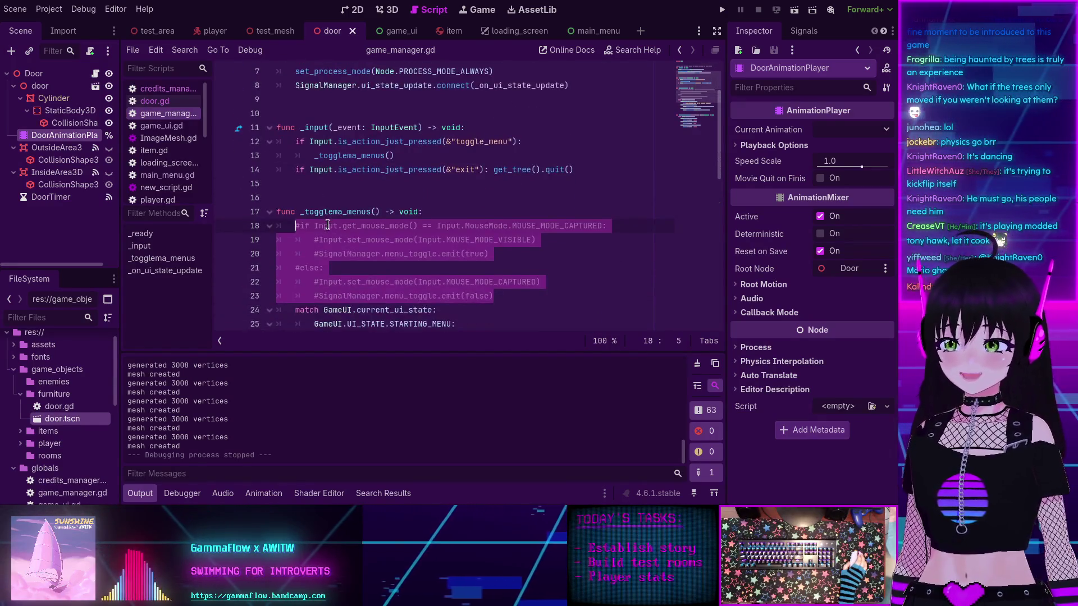
scroll(327, 226, up, 2)
scroll(327, 226, down, 3)
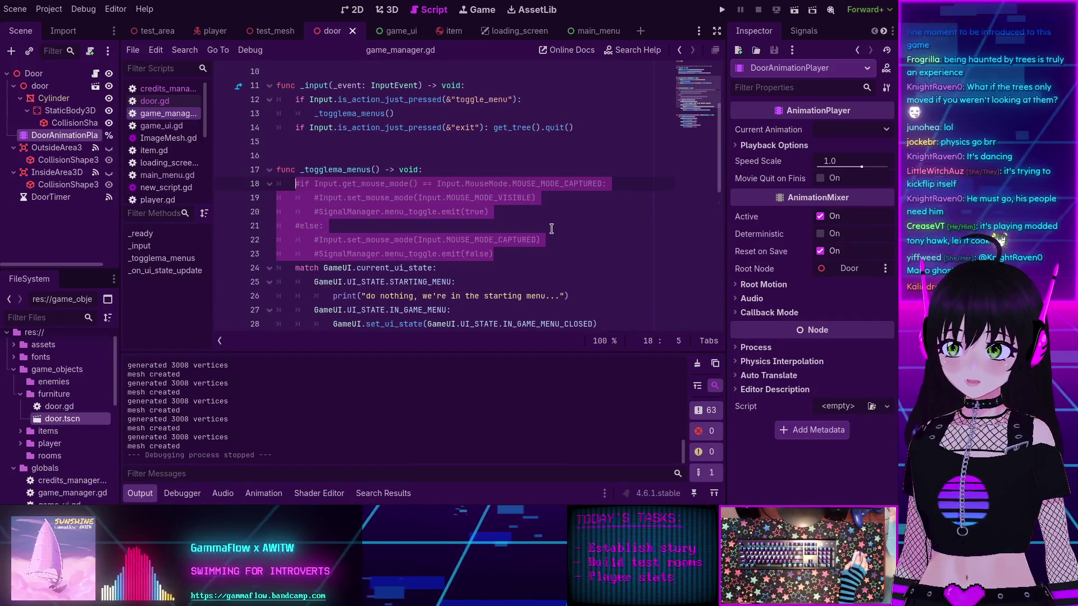
click(535, 225)
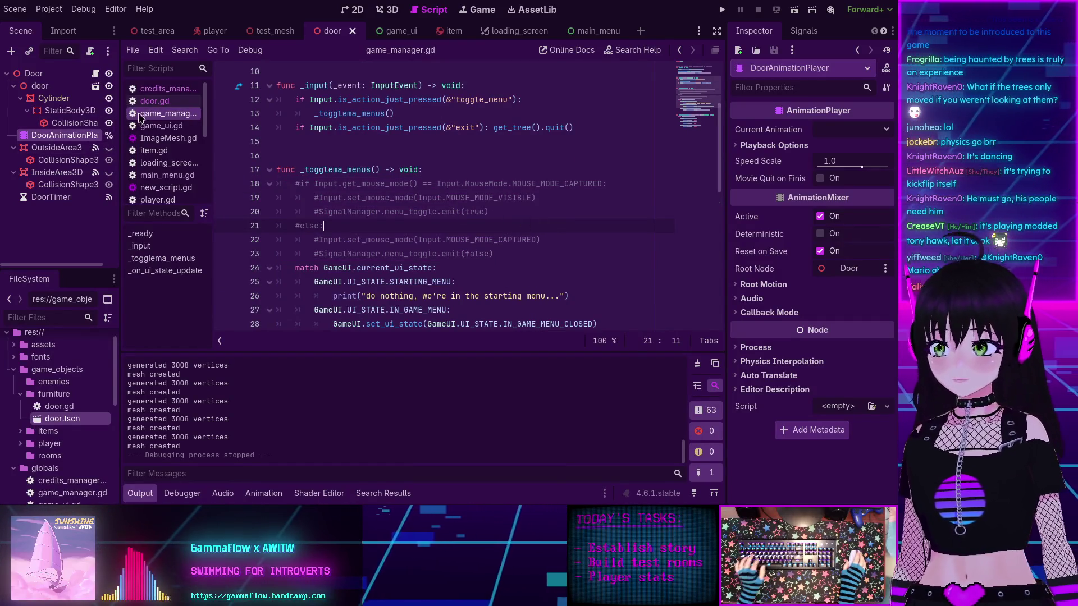
scroll(156, 132, down, 2)
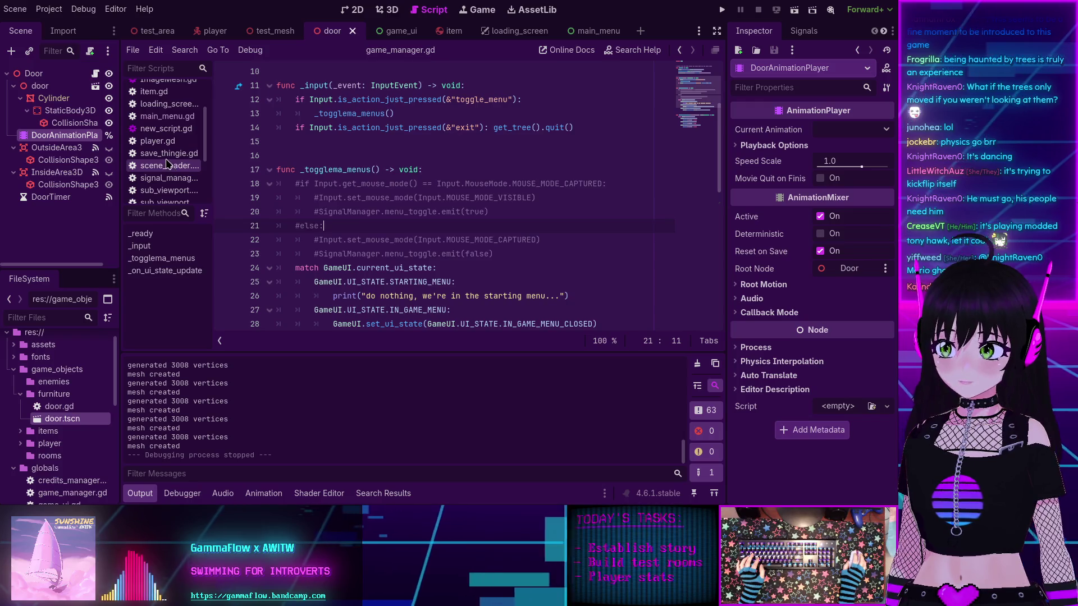
Step: Check save_thingie.gd and scene_loader.gd, then search the whole project for menu_toggle from signal_manager.gd
click(167, 158)
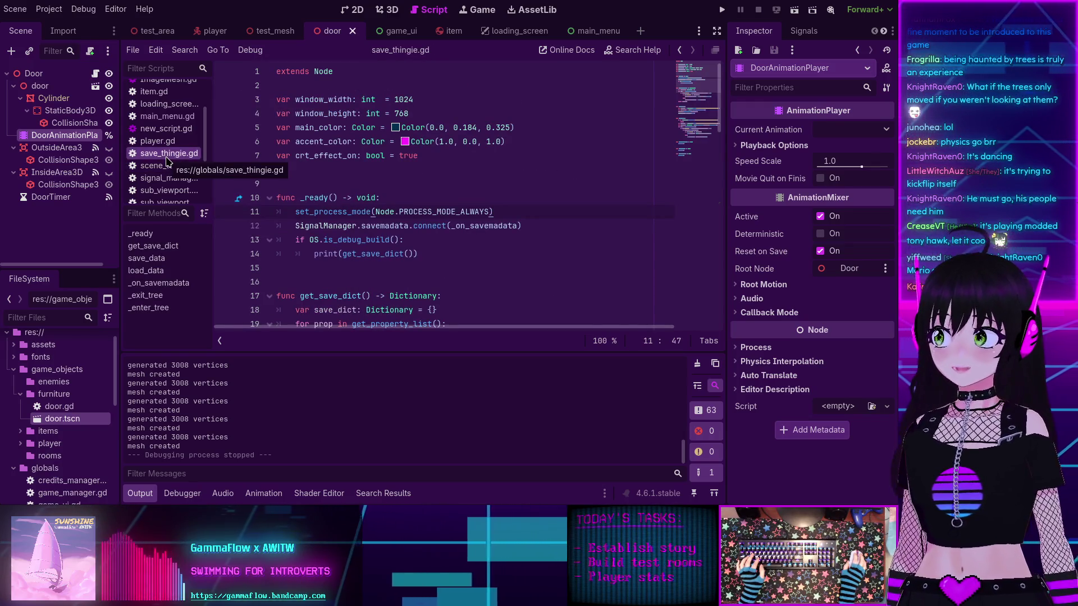
click(170, 167)
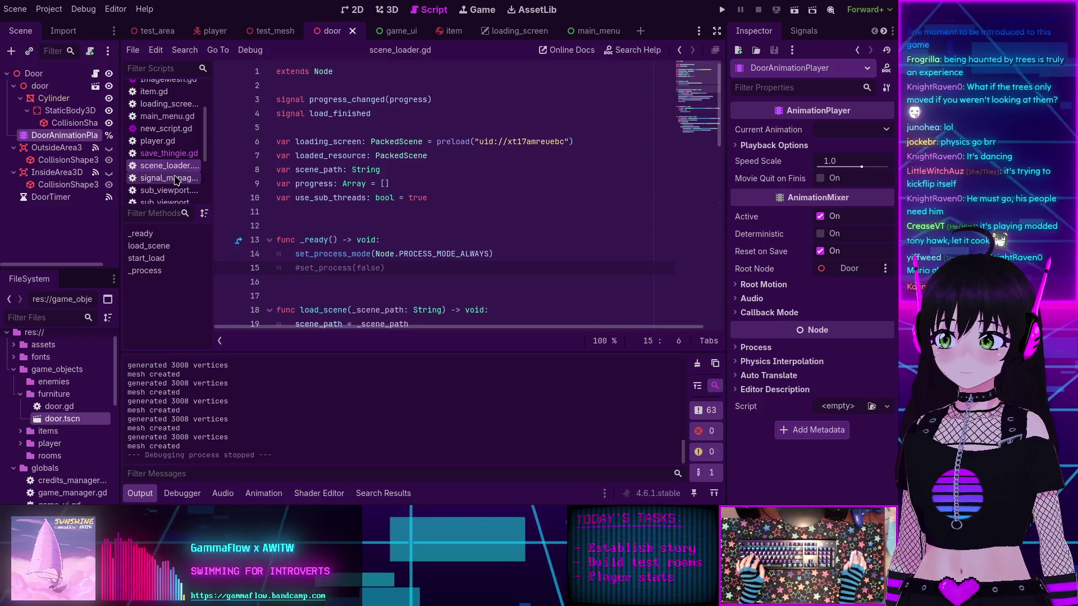
click(169, 179)
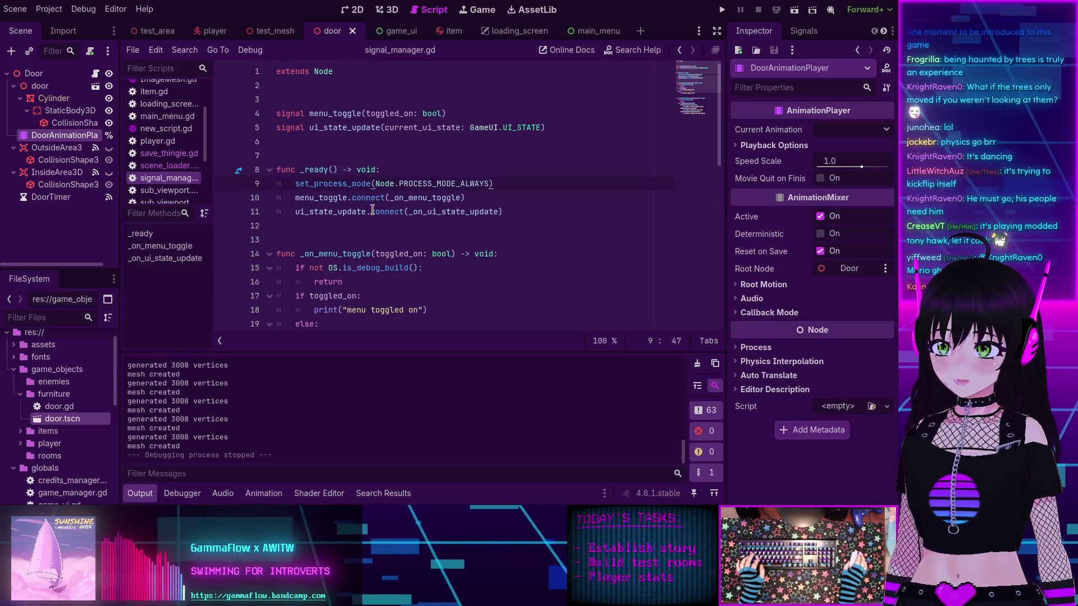
double_click(326, 115)
key(ctrl+shift+f)
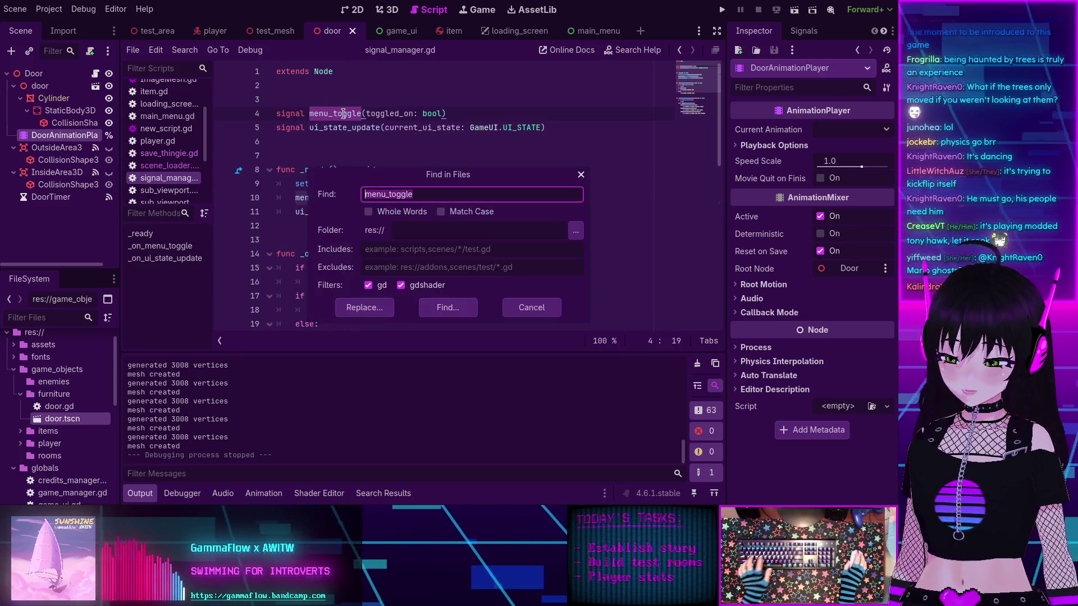
click(448, 307)
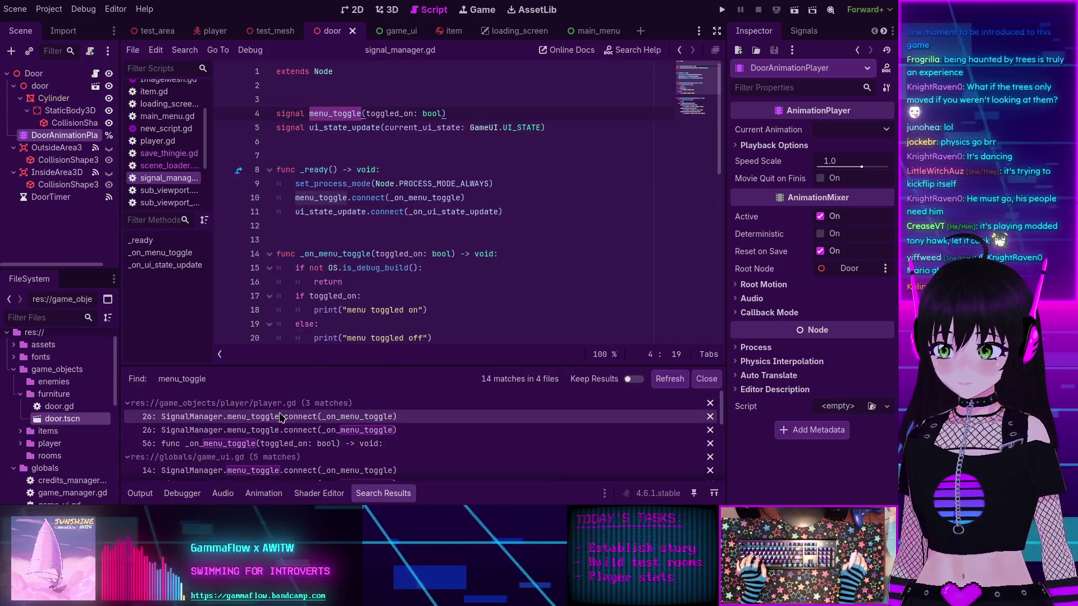
scroll(280, 418, down, 2)
scroll(280, 413, down, 3)
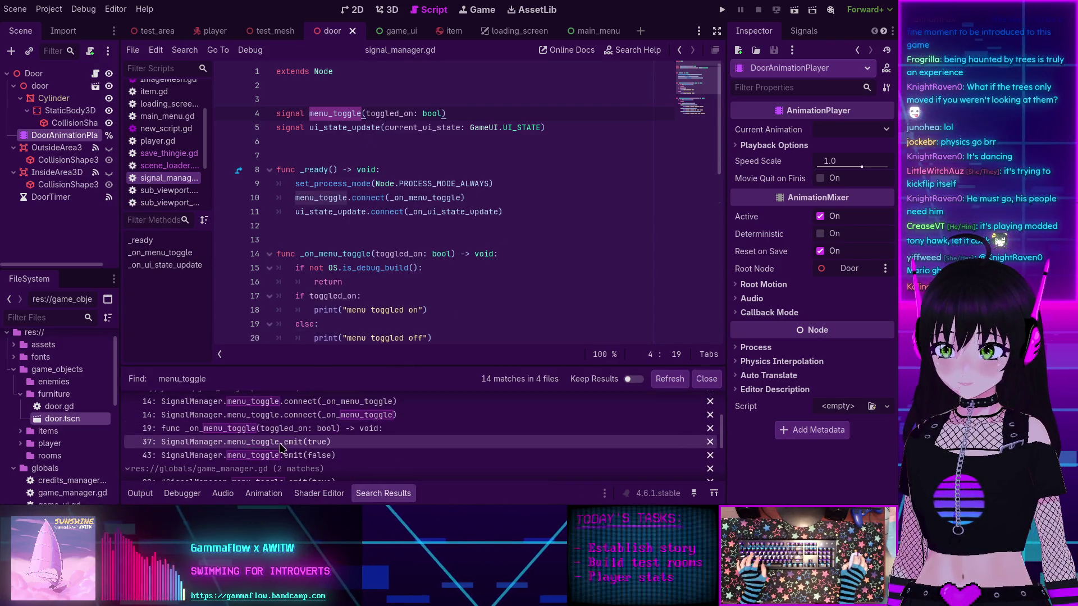
Step: Jump to the game_ui.gd line emitting menu_toggle(true) and read the surrounding code
click(280, 443)
scroll(375, 245, down, 2)
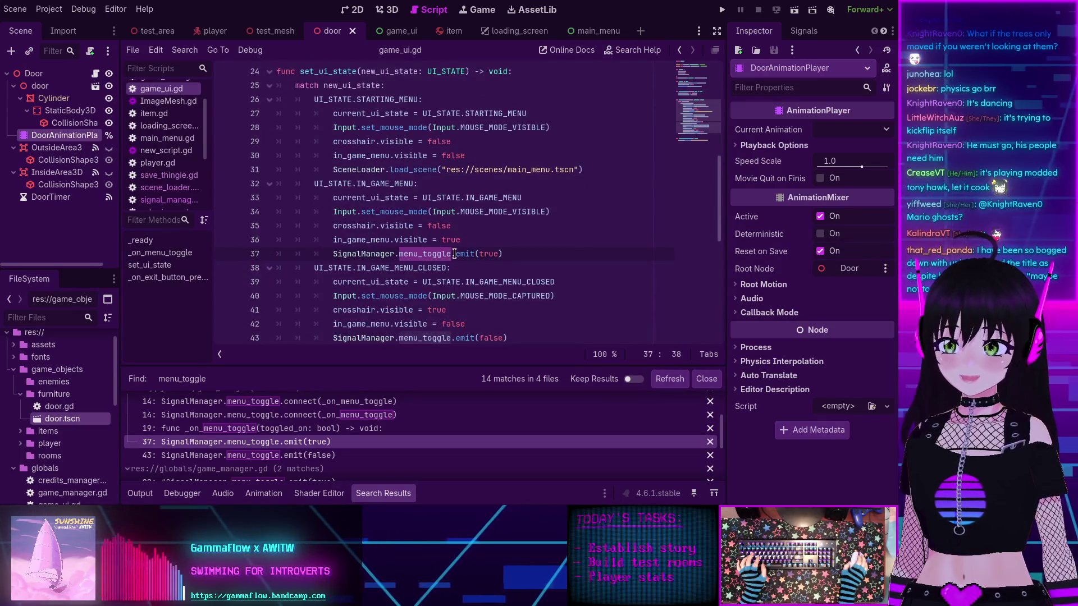
mouse_move(458, 254)
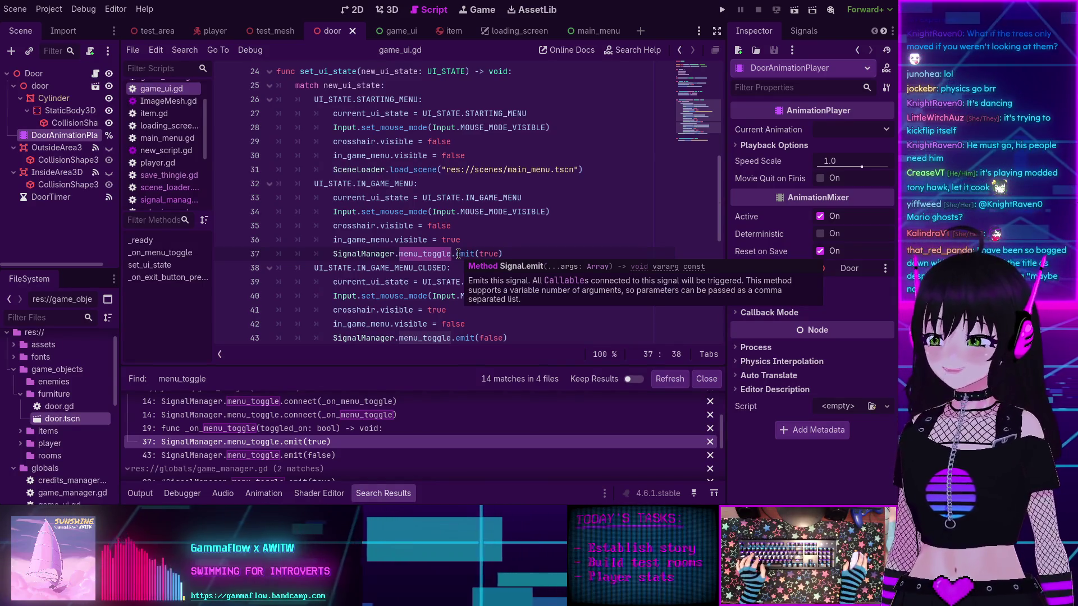
scroll(444, 250, down, 2)
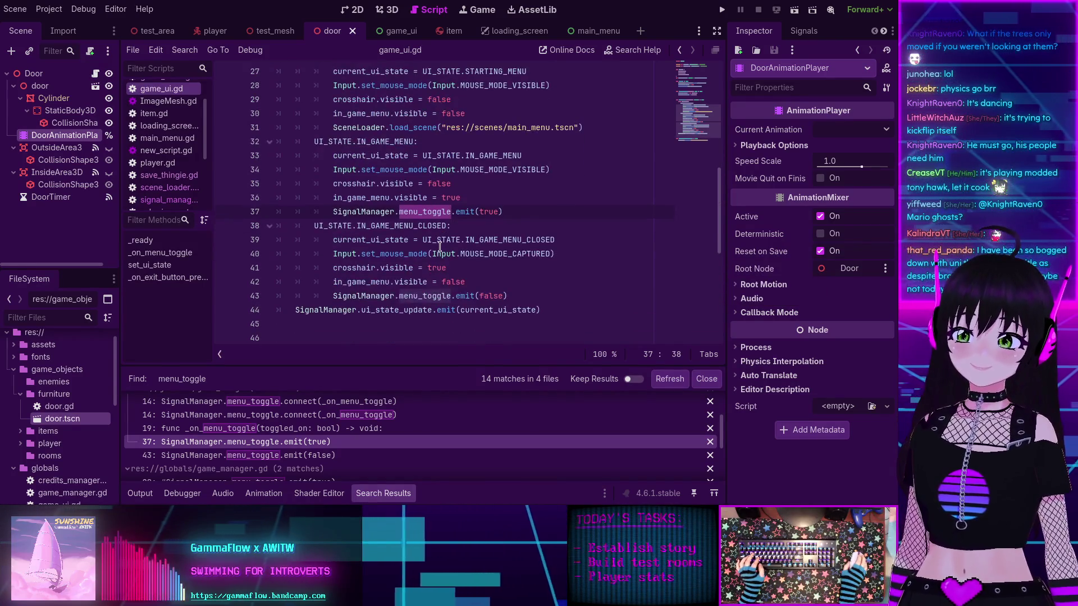
mouse_move(422, 212)
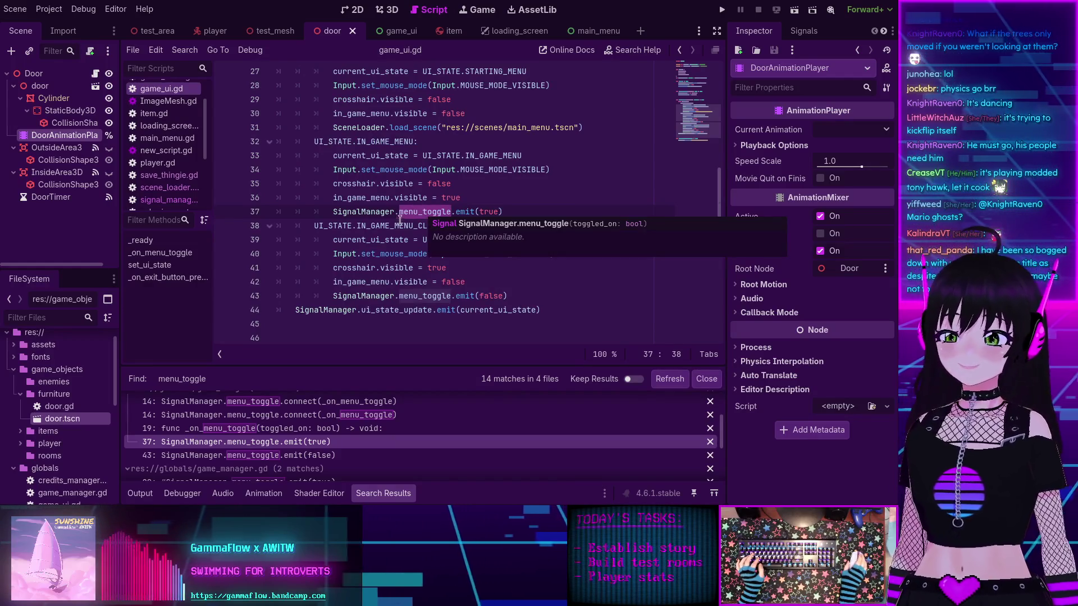
scroll(400, 220, up, 2)
mouse_move(395, 224)
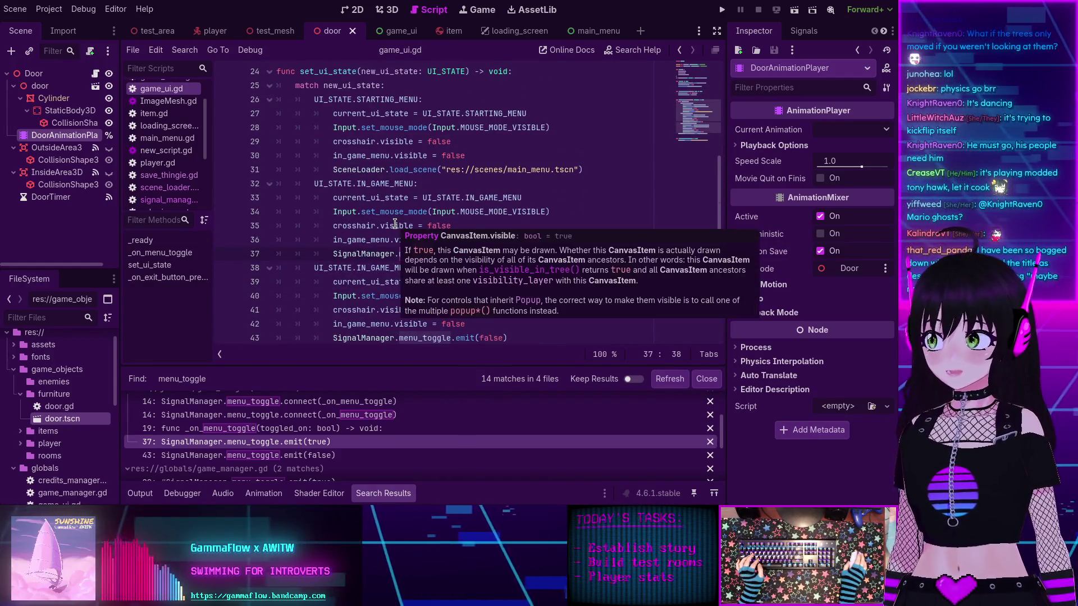
scroll(396, 231, up, 2)
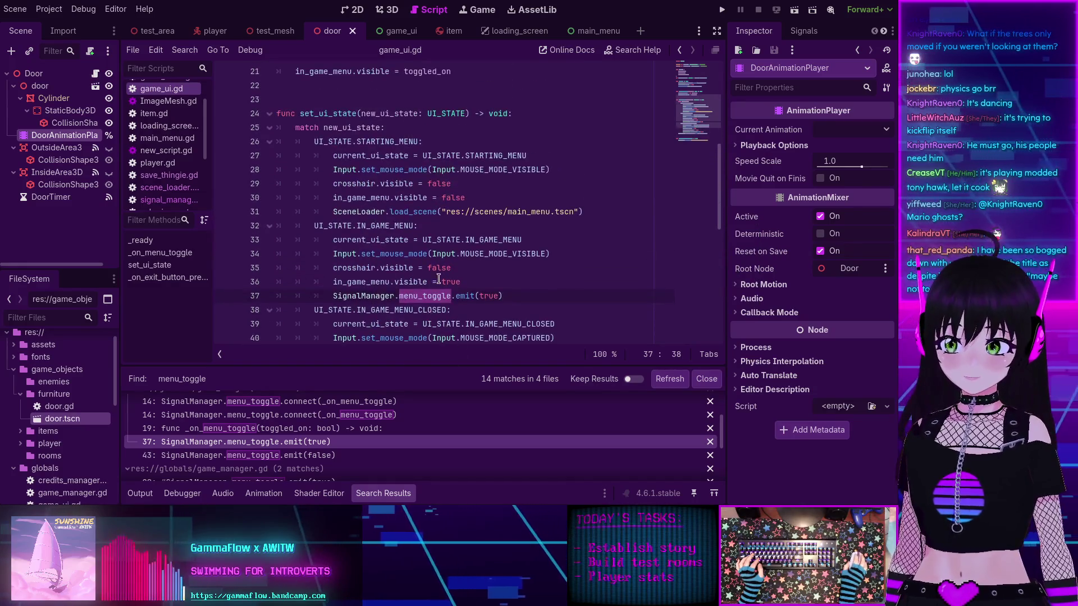
scroll(522, 280, down, 2)
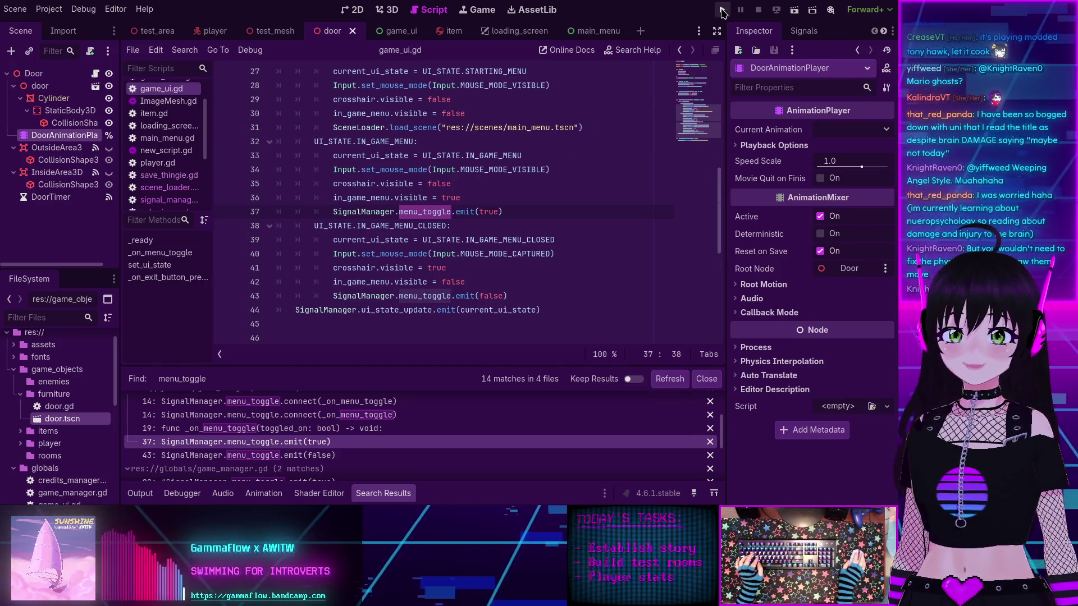
Step: Launch the game, start it from the main menu into the test room, then stop it
key(F5)
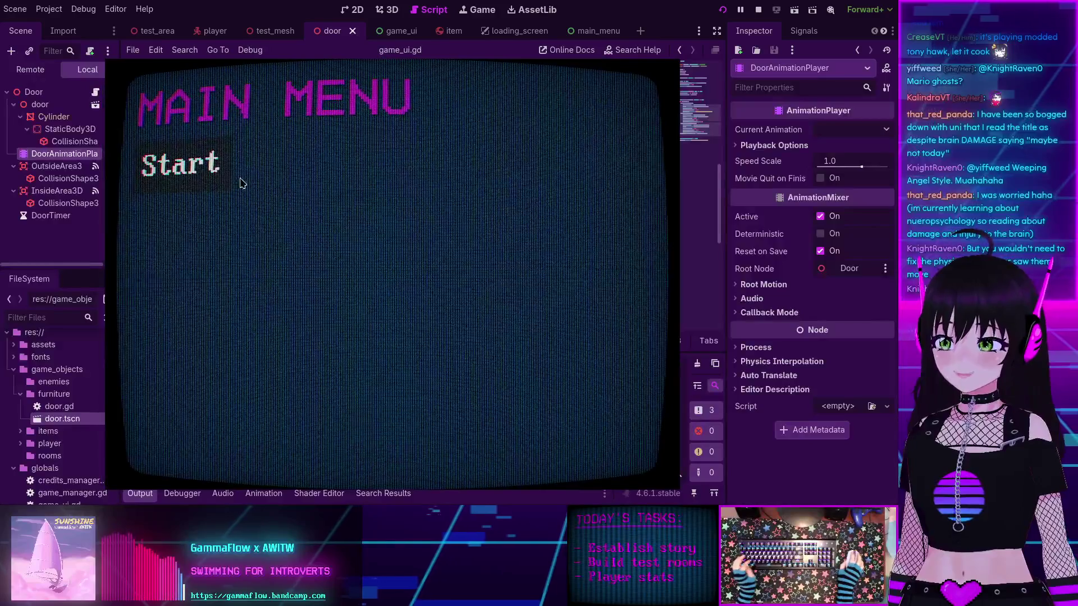
click(213, 166)
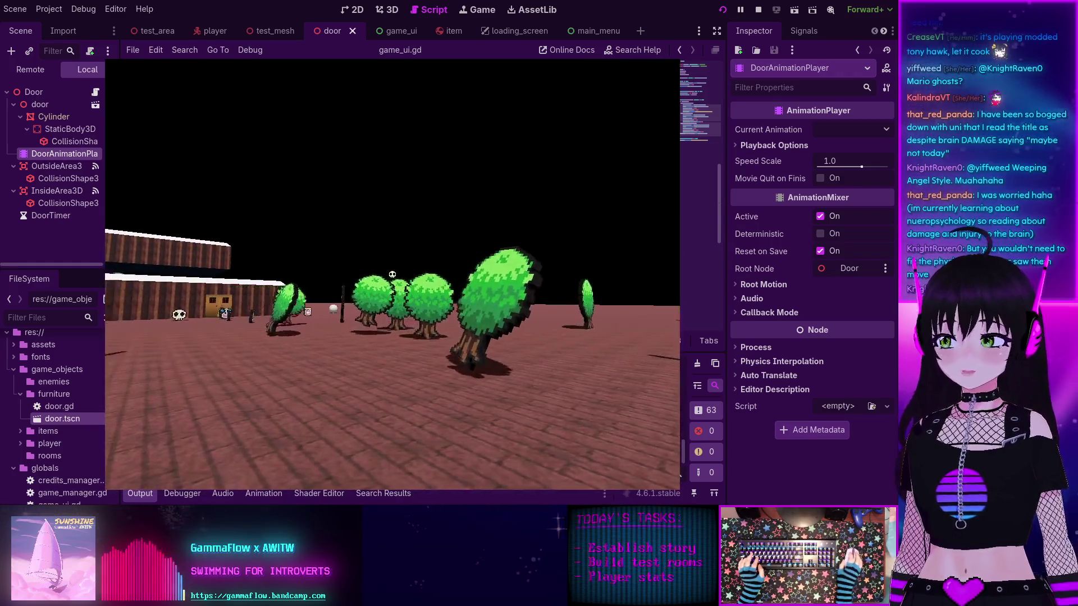
key(F8)
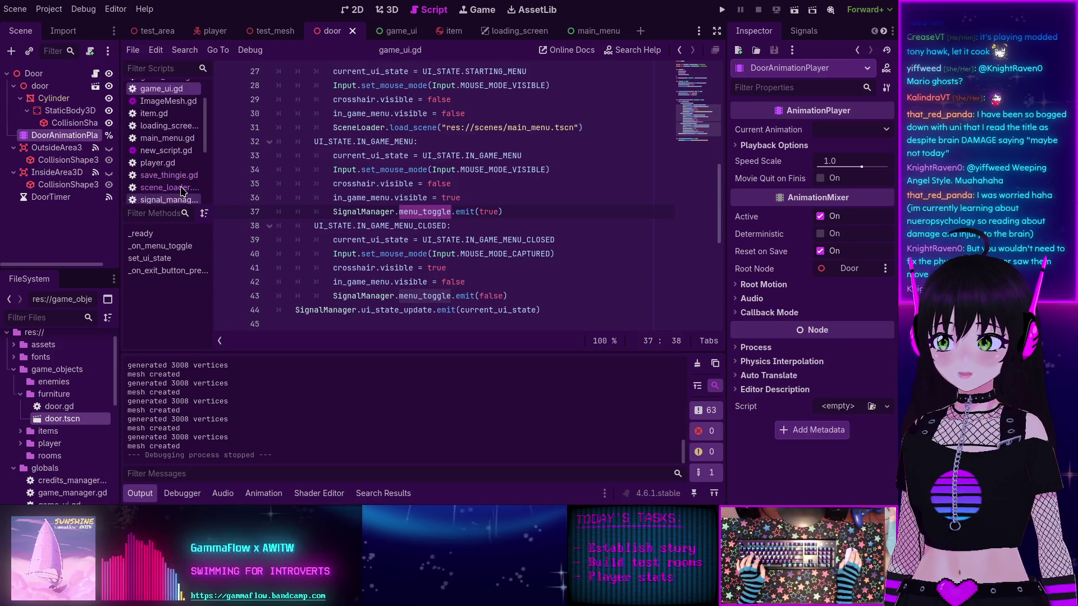
Step: Open item.gd with the Output log hidden and read its _process Basis.looking_at pivot code
scroll(168, 180, up, 2)
click(153, 151)
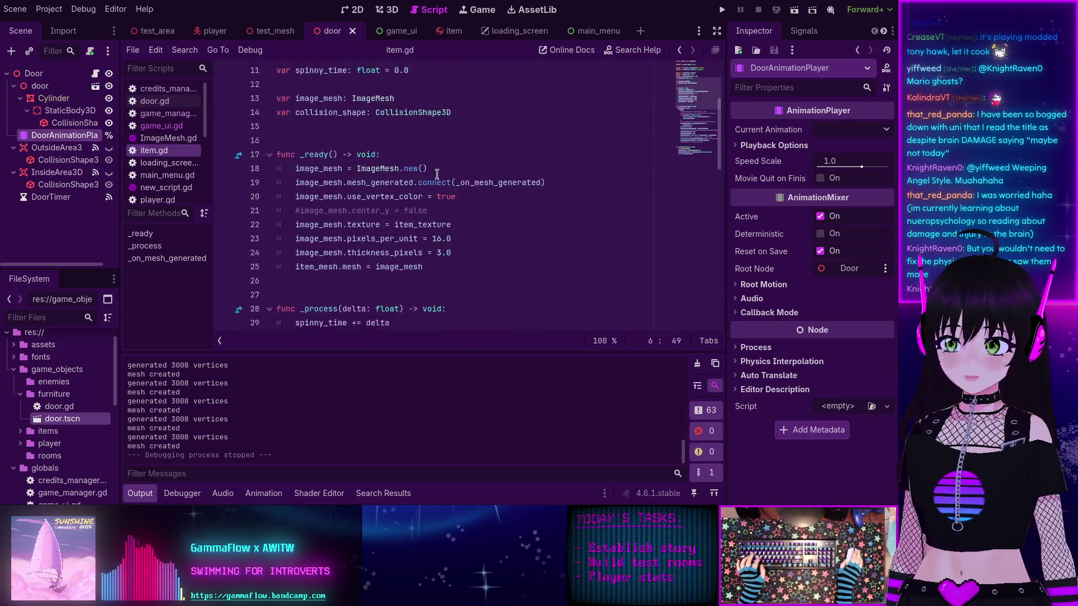
scroll(437, 175, down, 3)
click(141, 494)
scroll(355, 263, down, 1)
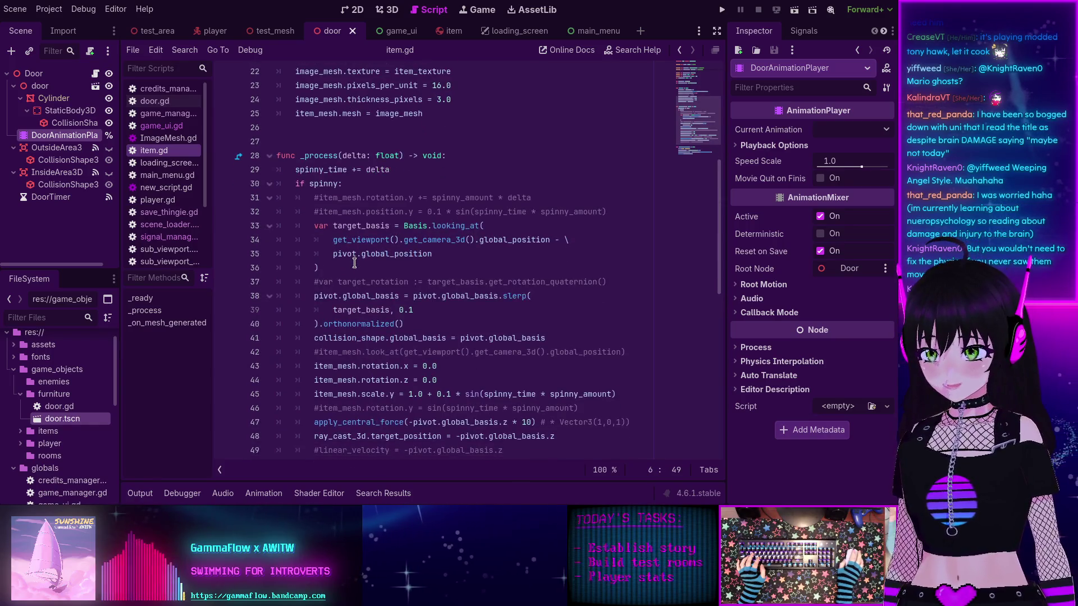
scroll(359, 258, down, 2)
scroll(376, 233, up, 1)
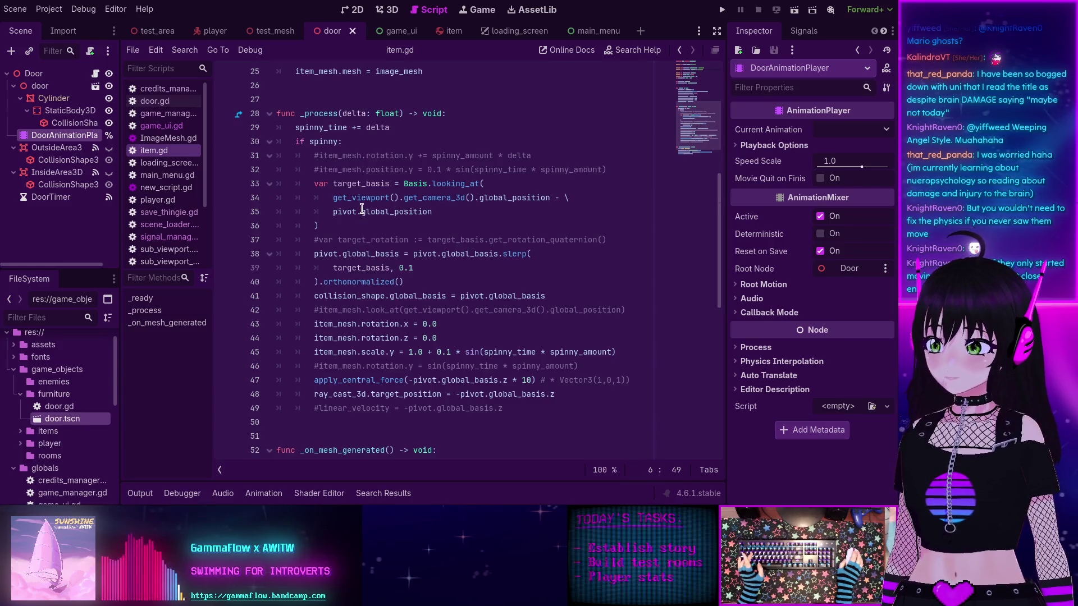
mouse_move(362, 209)
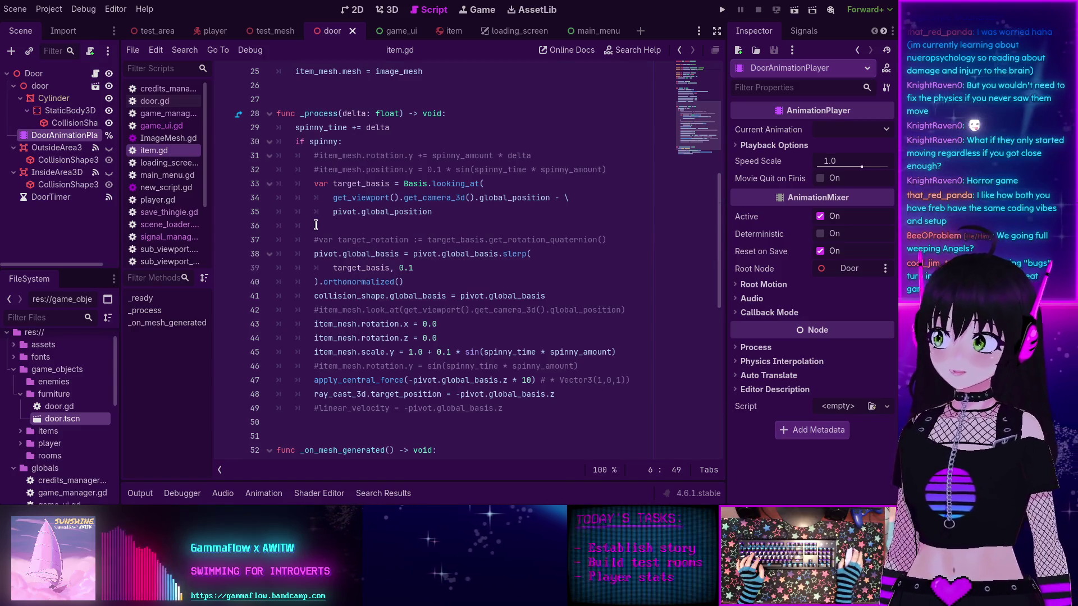
text())
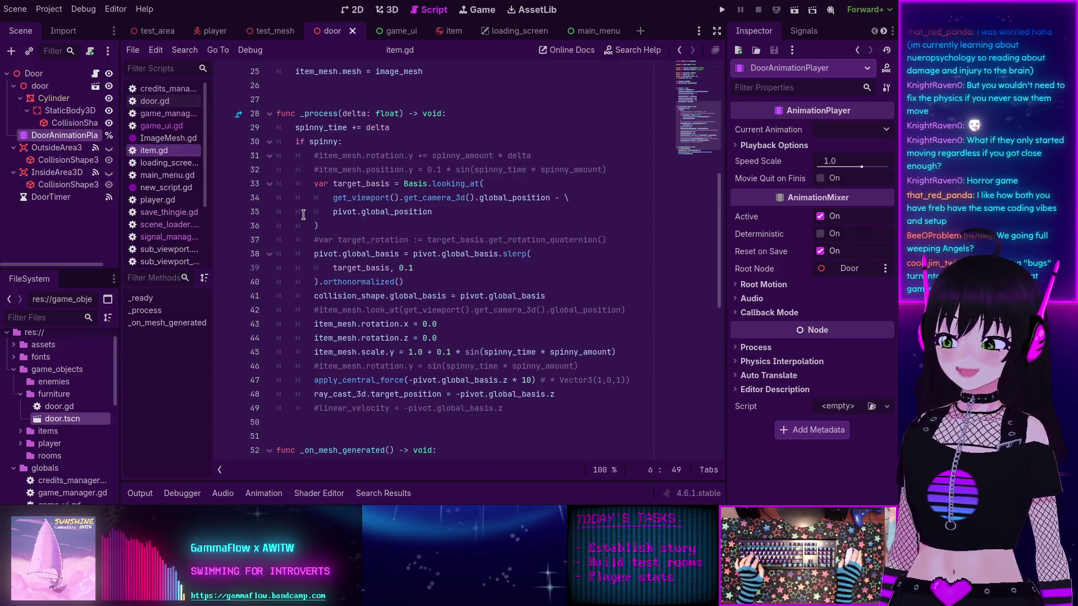
scroll(366, 253, up, 1)
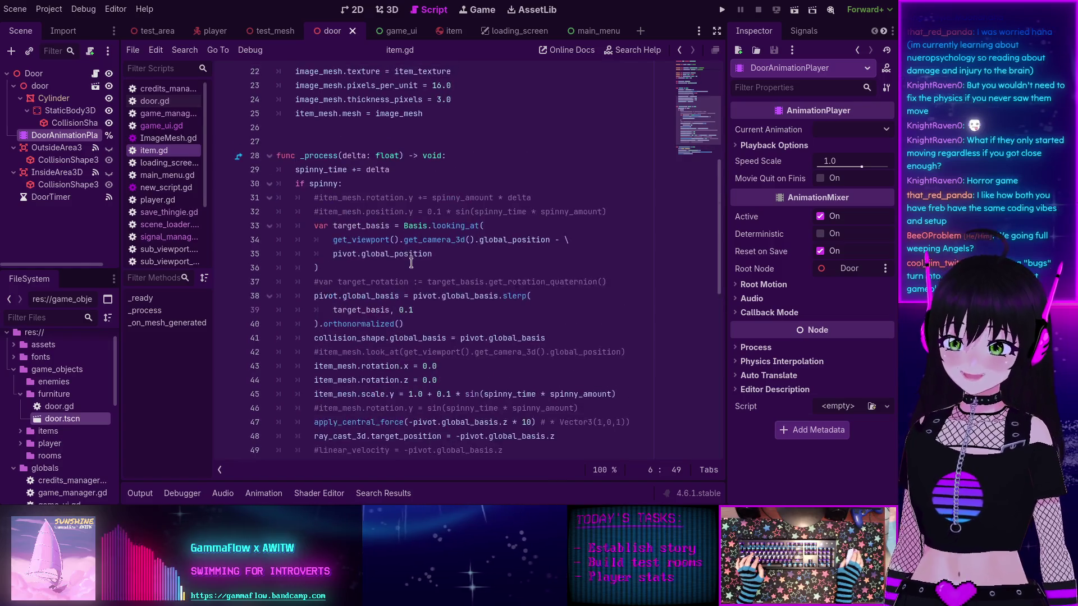
scroll(395, 186, down, 1)
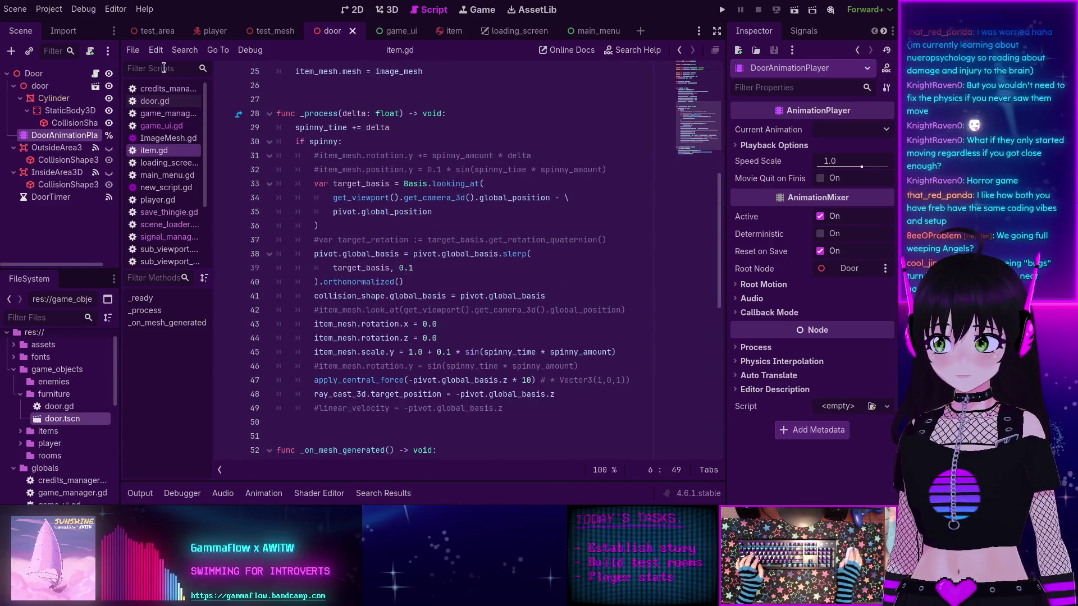
click(83, 9)
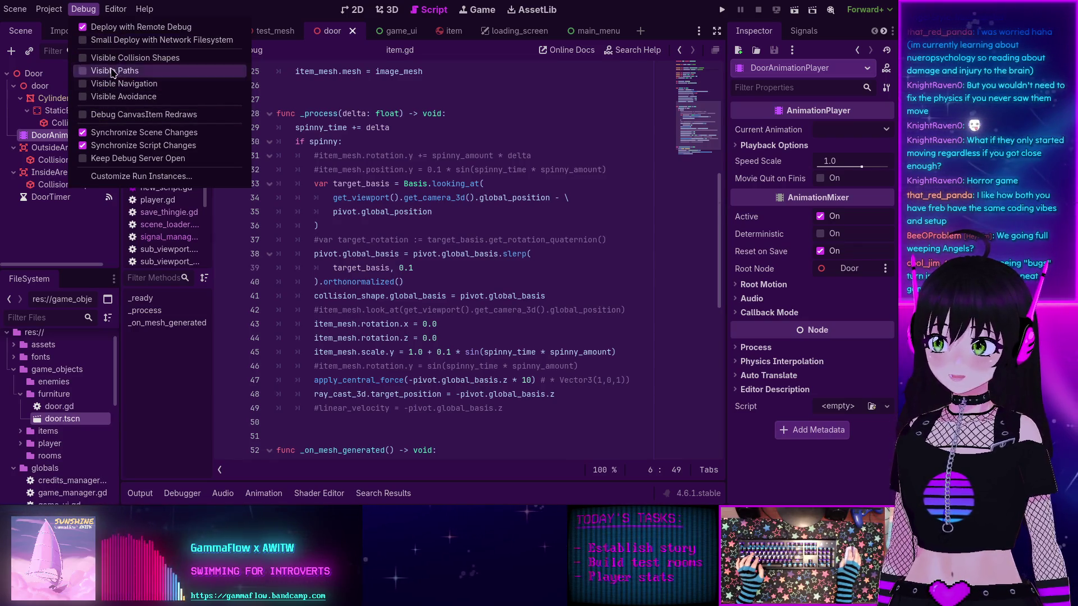
Step: Run the game with Visible Collision Shapes on, walk into the trees, then stop
click(100, 59)
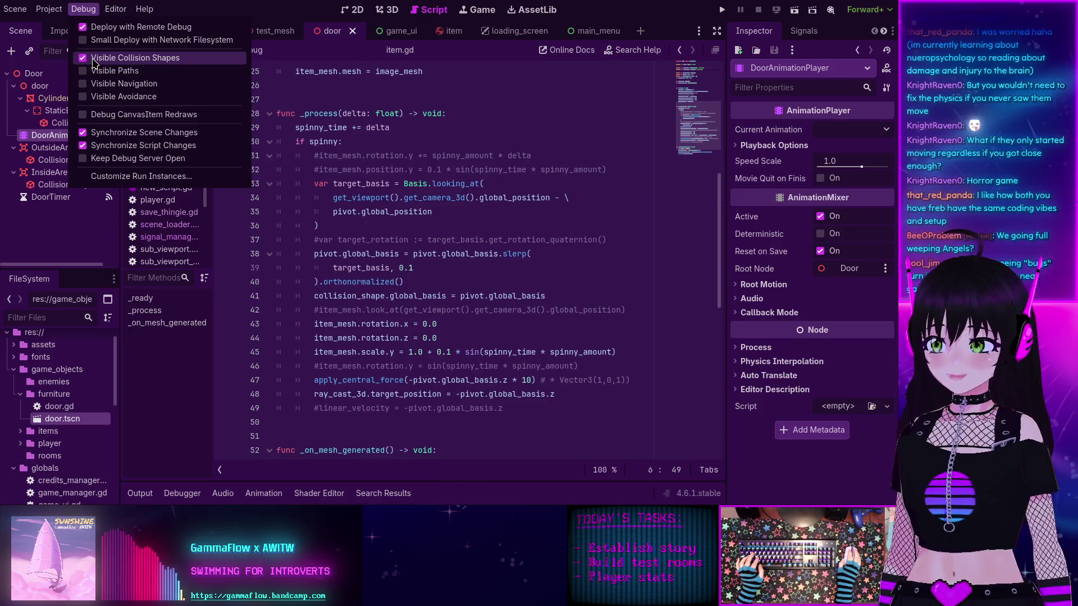
click(723, 10)
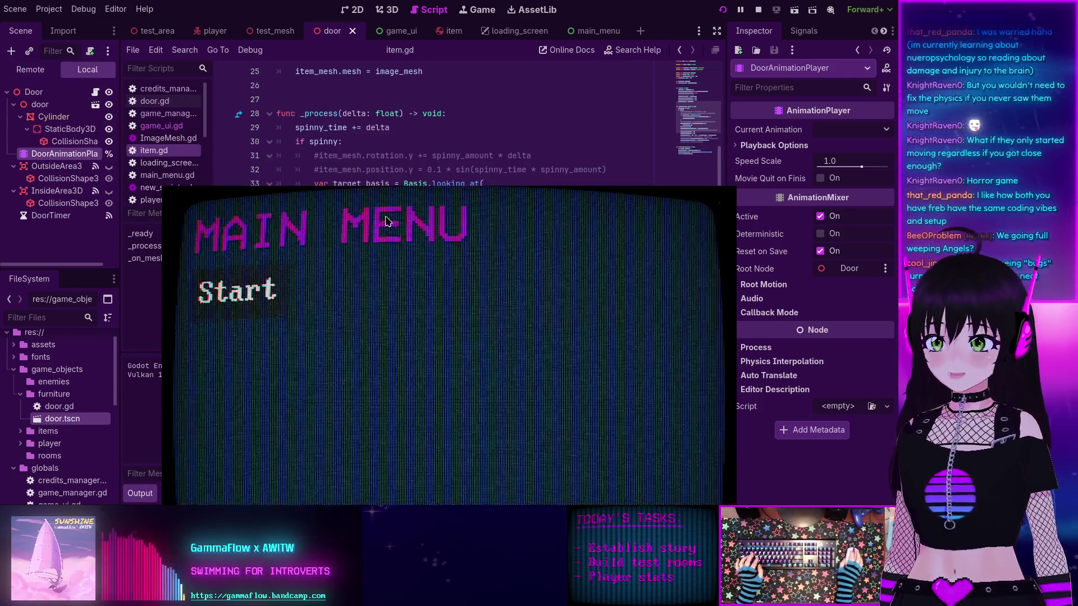
key(Return)
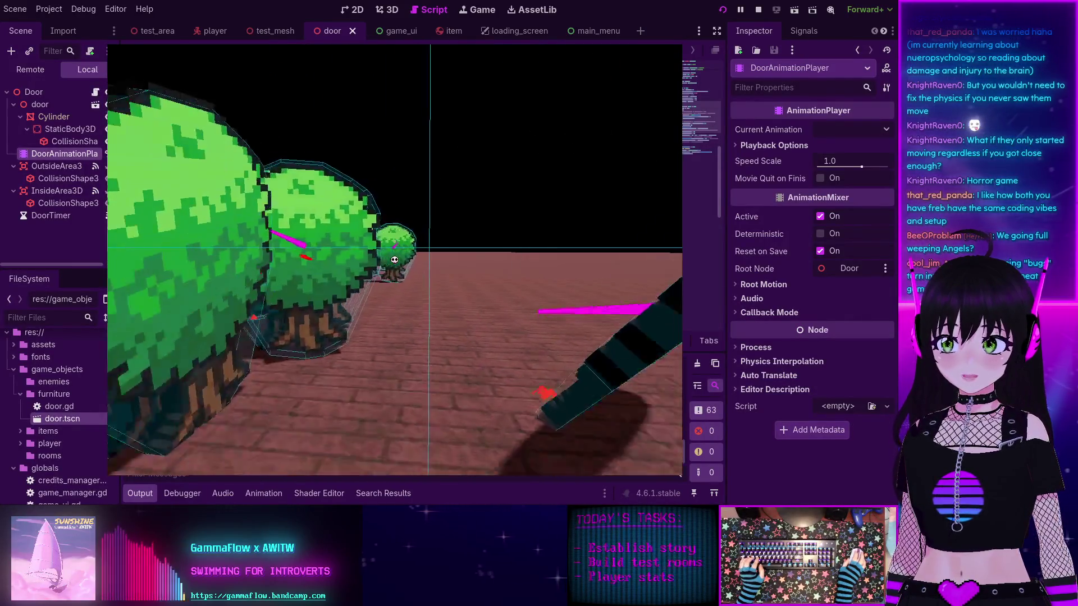
key(w)
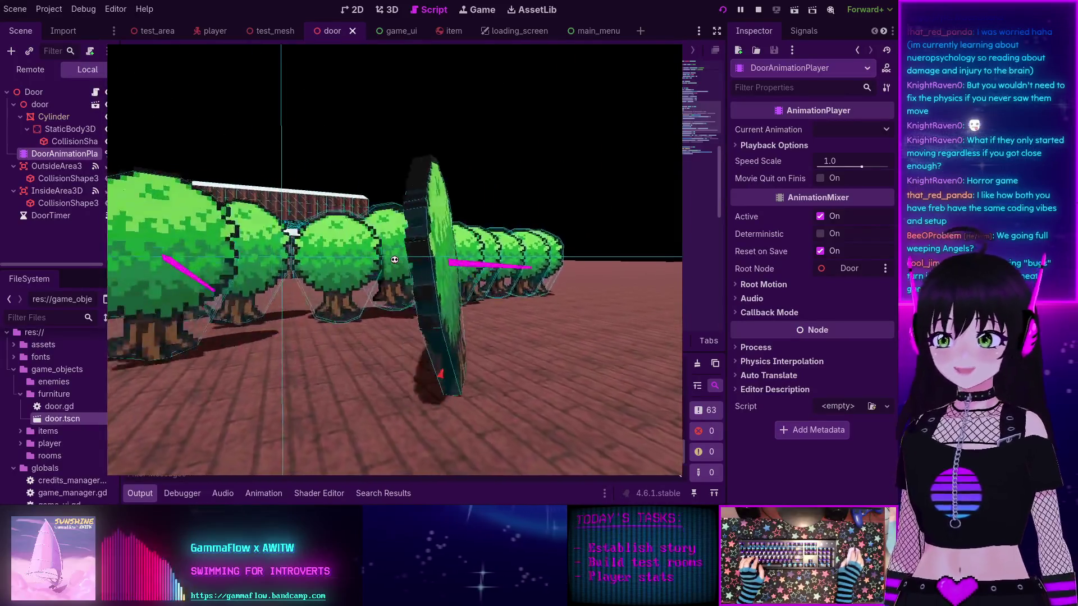
key(w)
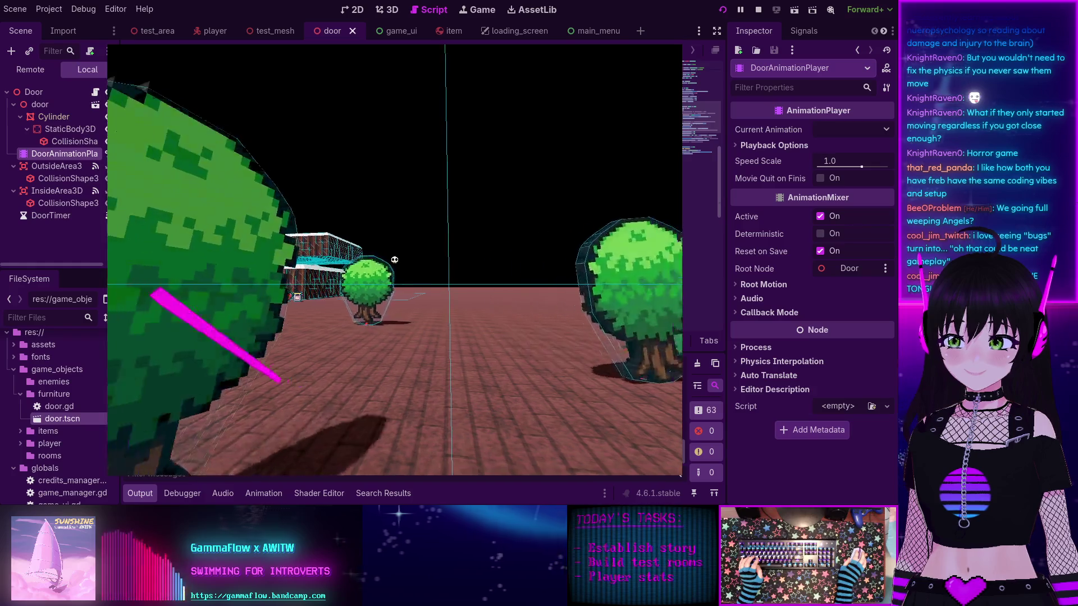
key(F8)
Step: Open the item scene, select its RayCast3D node, and view it in 3D
scroll(387, 249, down, 2)
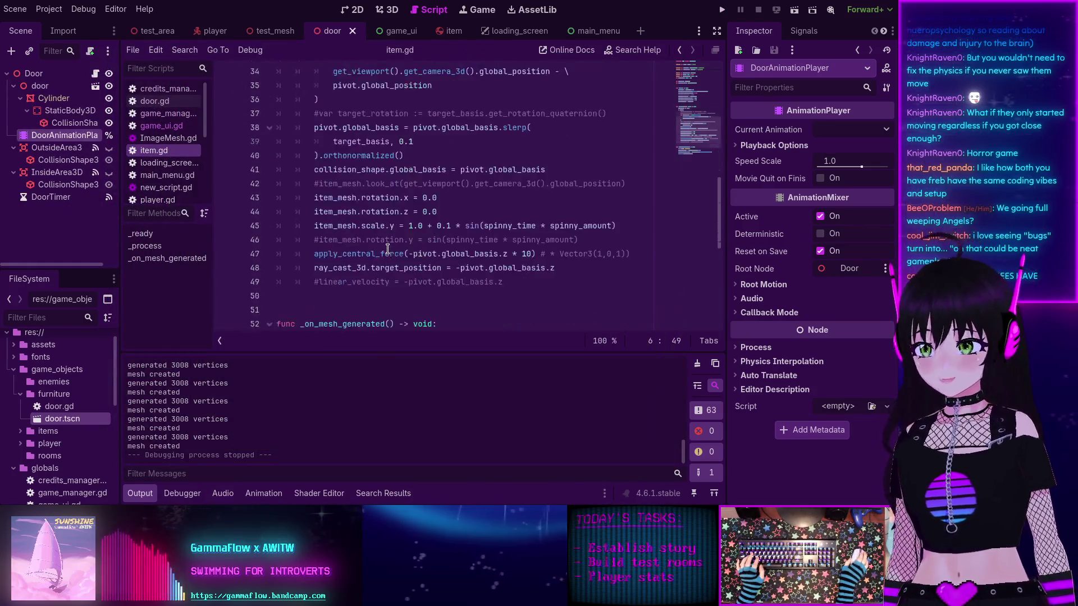
scroll(472, 185, up, 4)
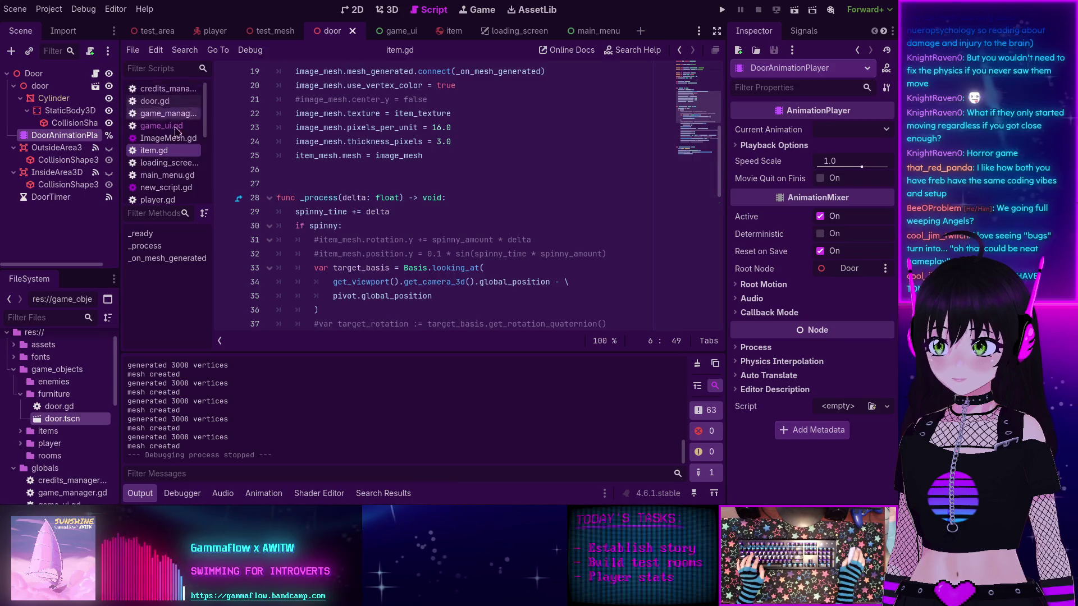
click(436, 37)
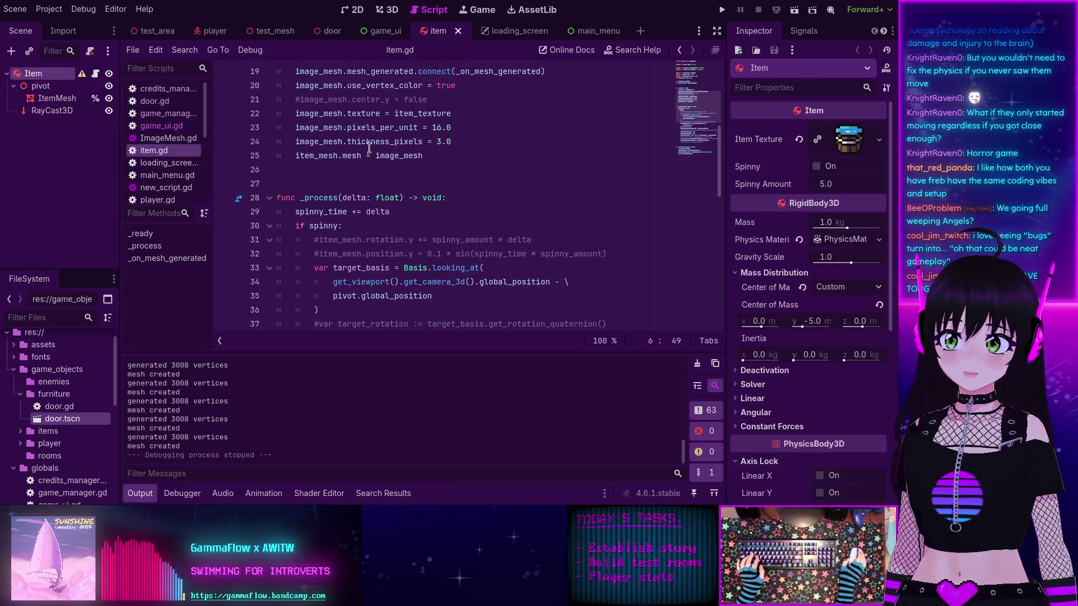
click(52, 110)
click(378, 10)
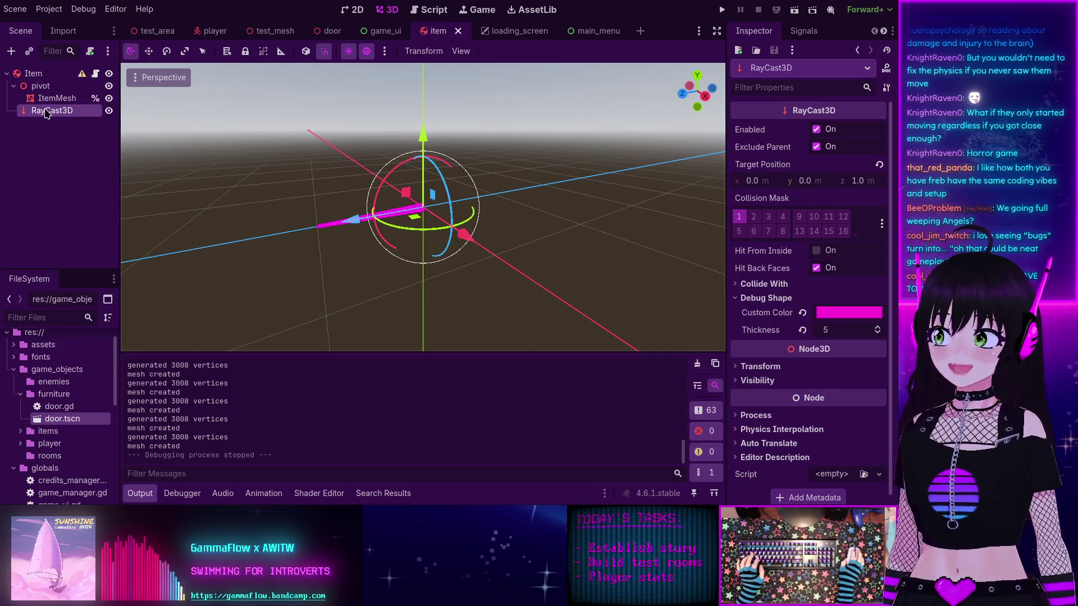
Step: Return to item.gd and select the commented-out line 32
click(430, 13)
scroll(349, 252, down, 2)
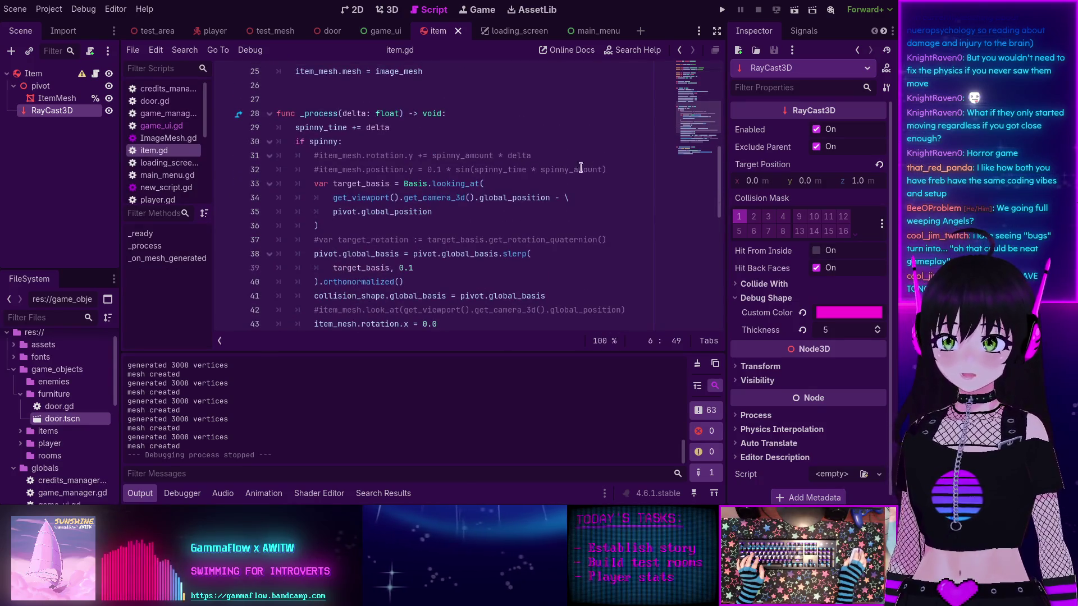
drag(620, 169, 299, 165)
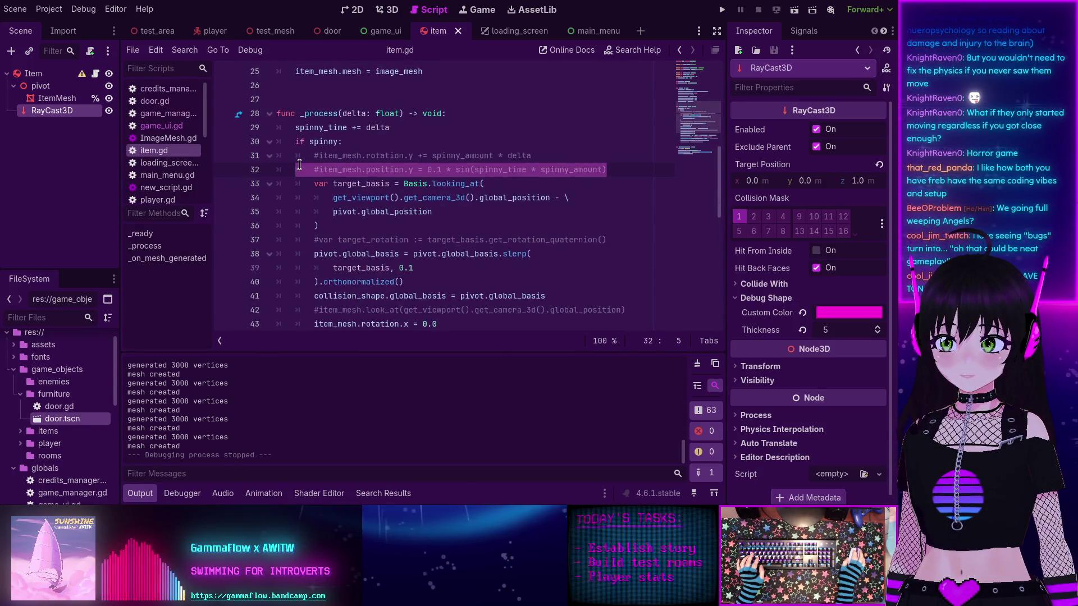
scroll(309, 186, down, 3)
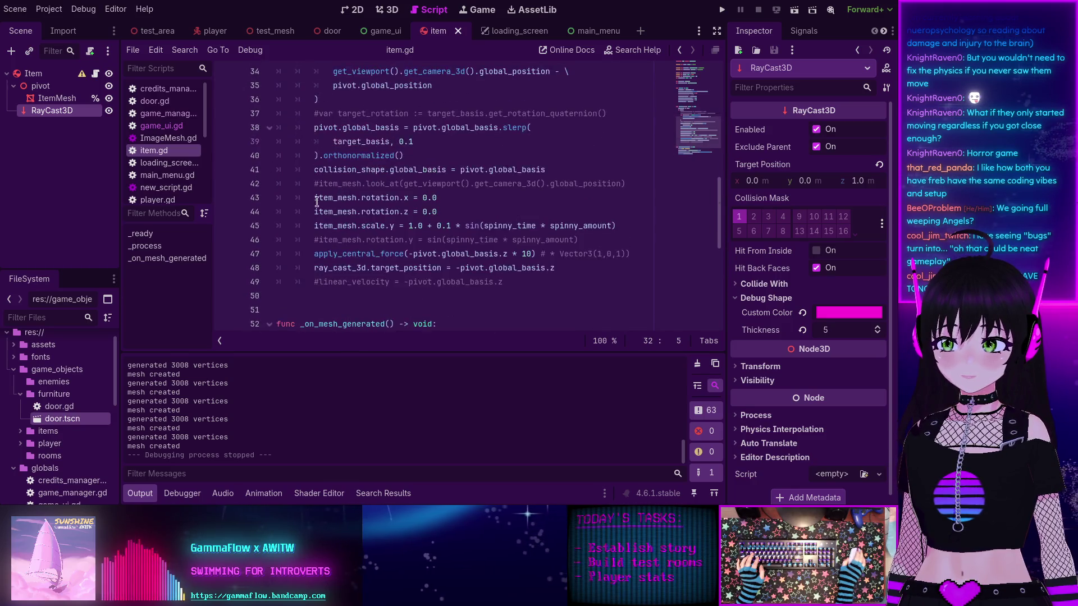
scroll(315, 202, up, 3)
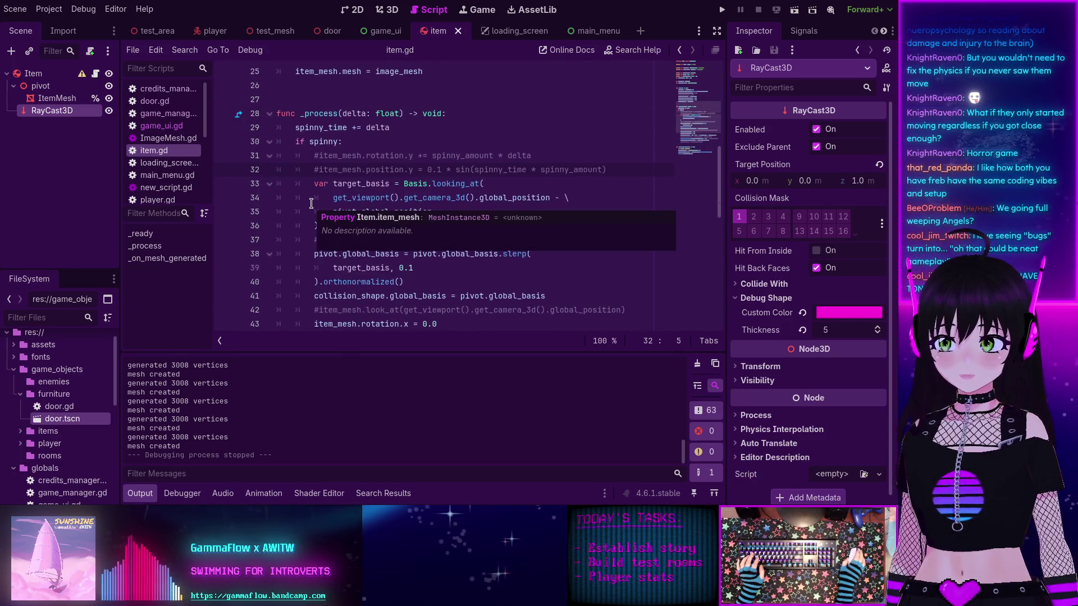
scroll(311, 203, up, 1)
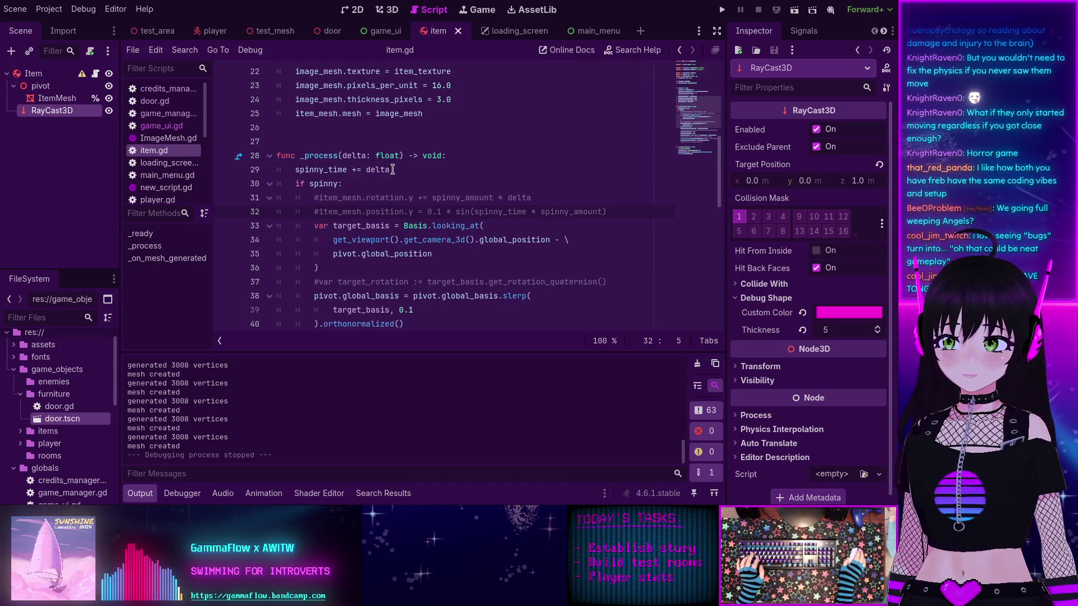
scroll(393, 169, down, 4)
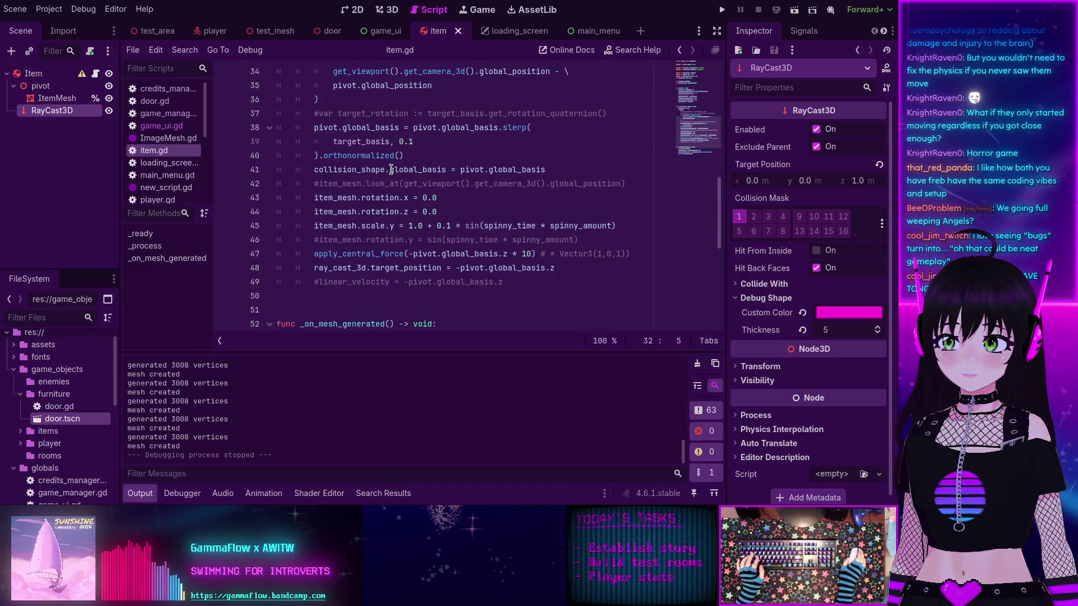
scroll(391, 170, up, 2)
scroll(314, 225, down, 4)
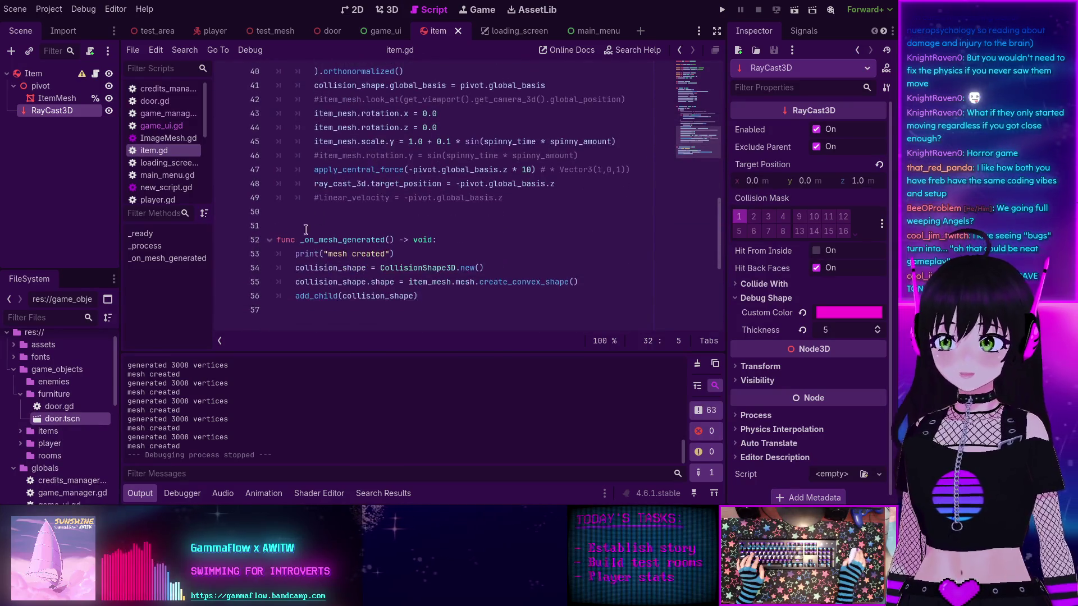
scroll(305, 229, up, 4)
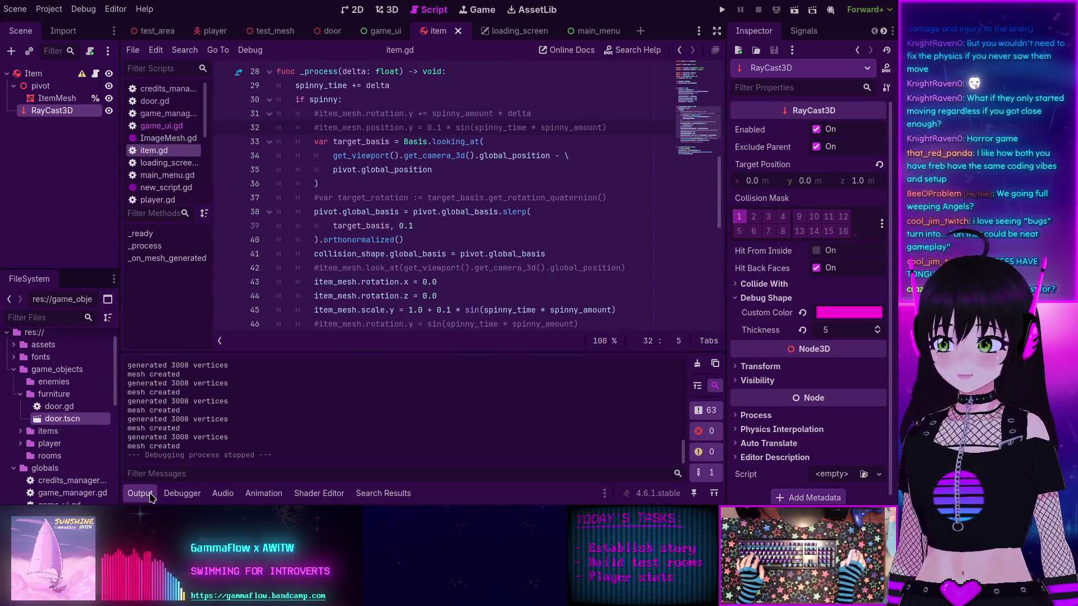
Step: Hide the Output log and select the ray_cast_3d reference on line 48
click(150, 497)
scroll(377, 268, down, 1)
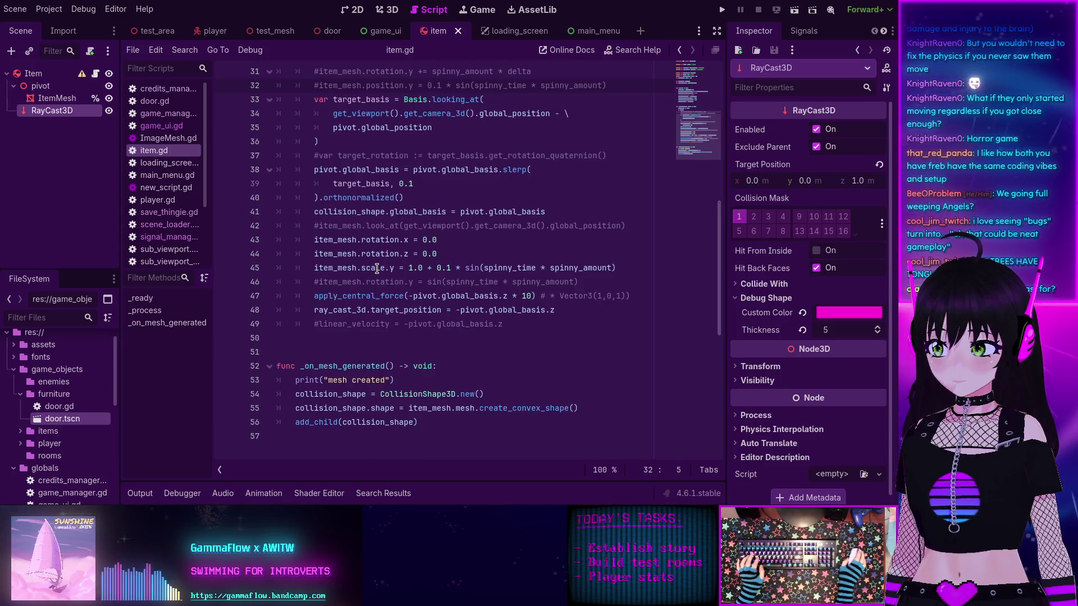
scroll(377, 258, up, 2)
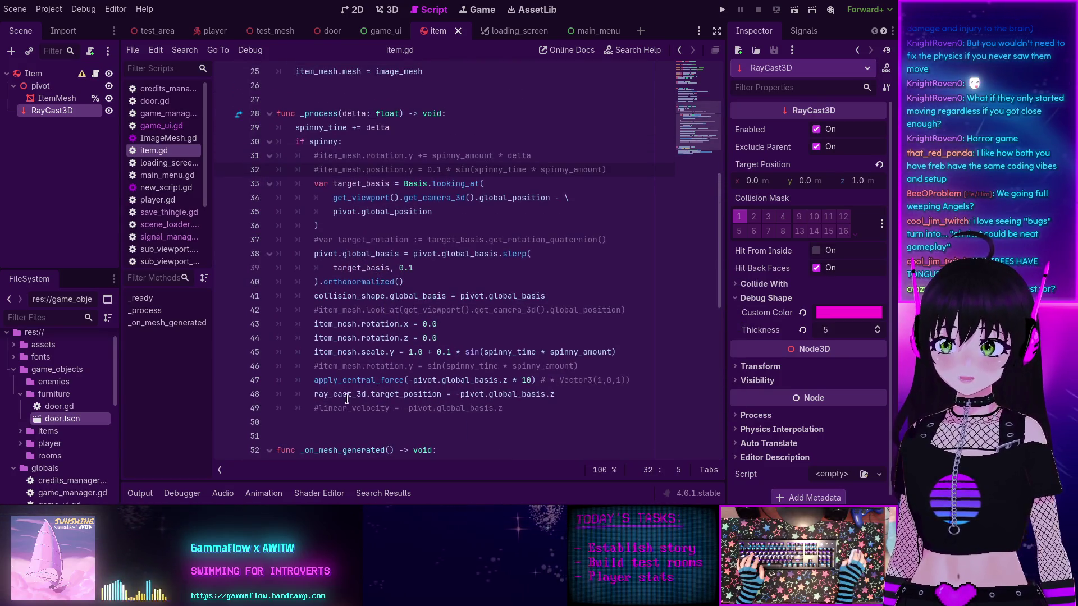
double_click(342, 395)
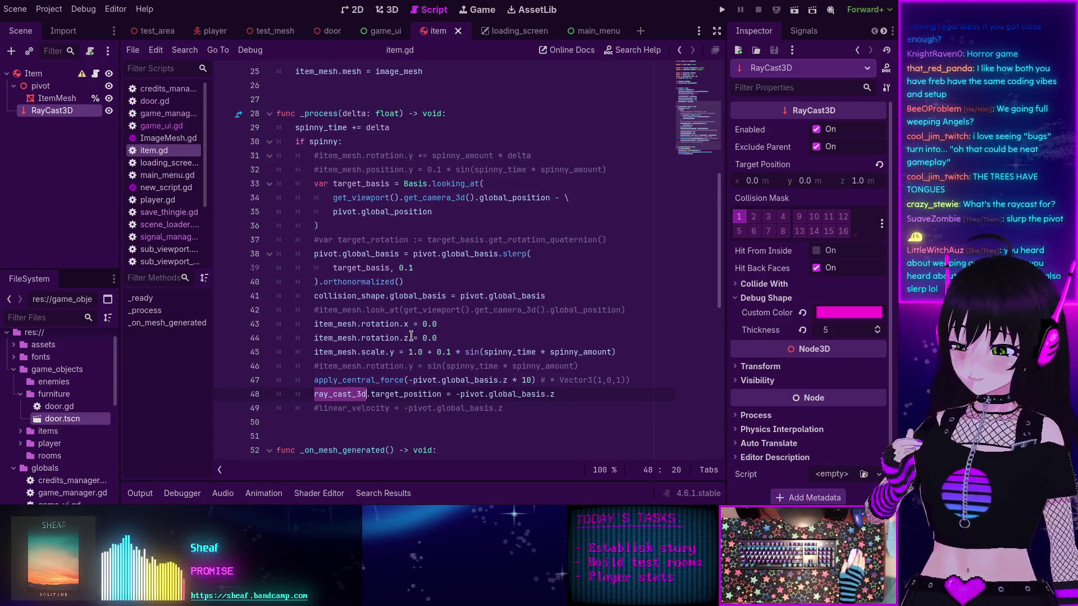
click(393, 437)
Step: Create a _the_jank() -> void function and move the if spinny block's code into it, dedented
scroll(393, 427, down, 2)
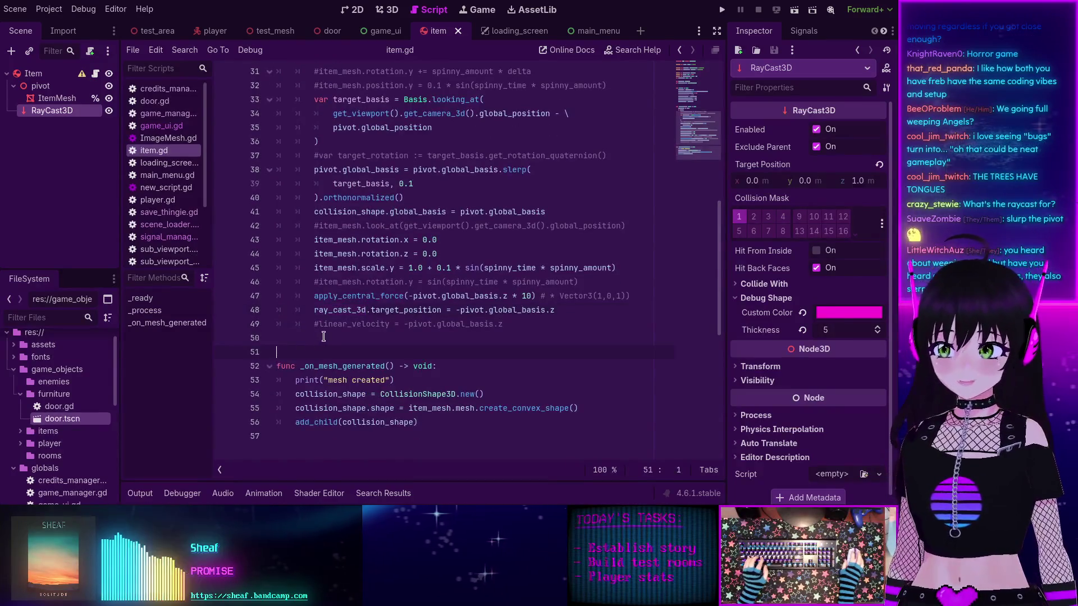
scroll(323, 336, down, 2)
text(func)
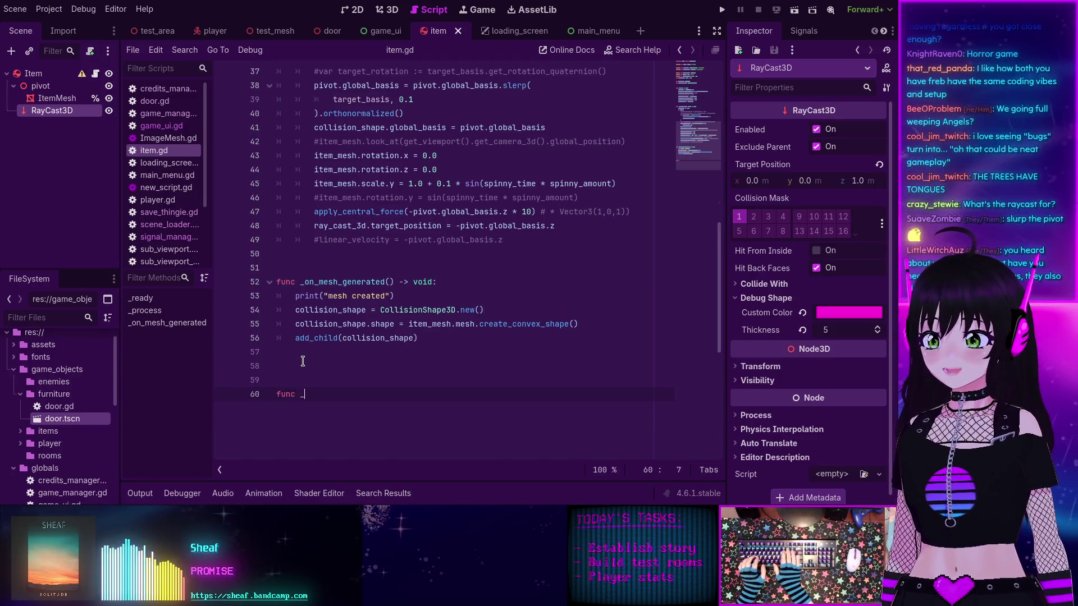
text(_the ja)
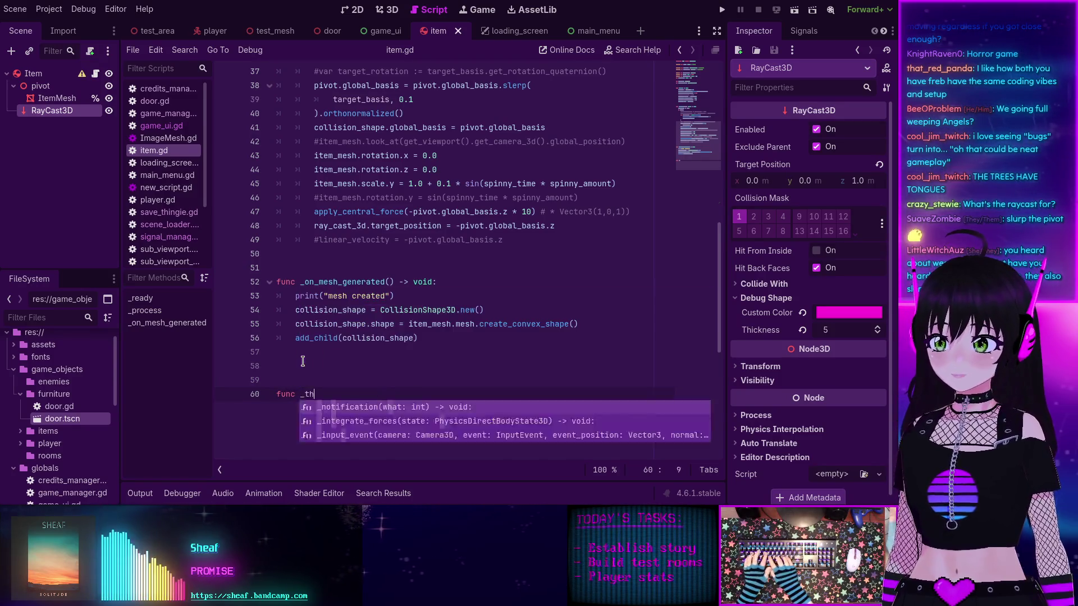
text(jank)
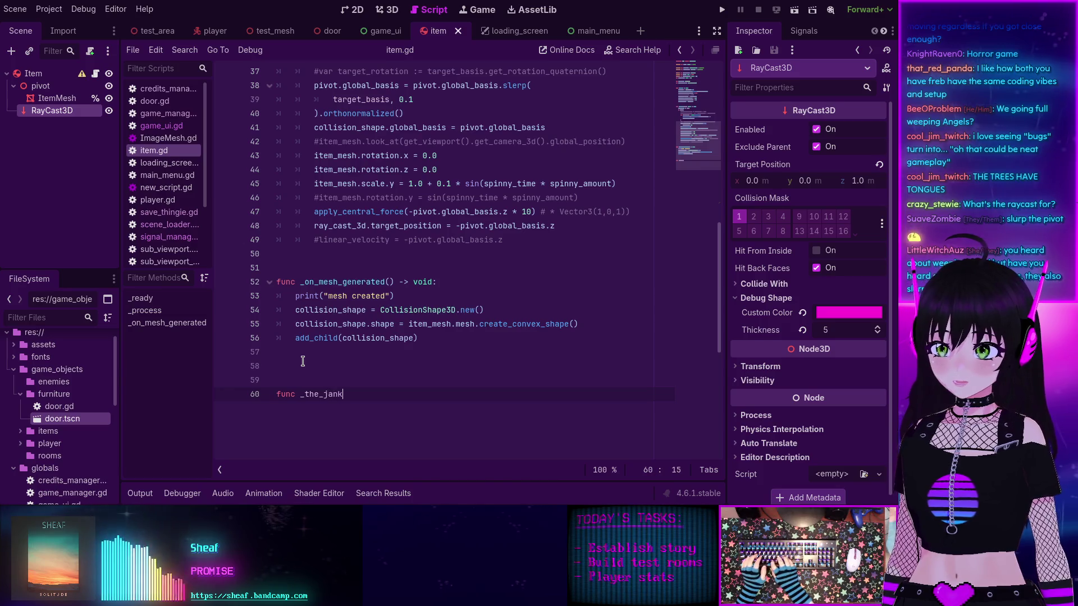
text(() -> void:)
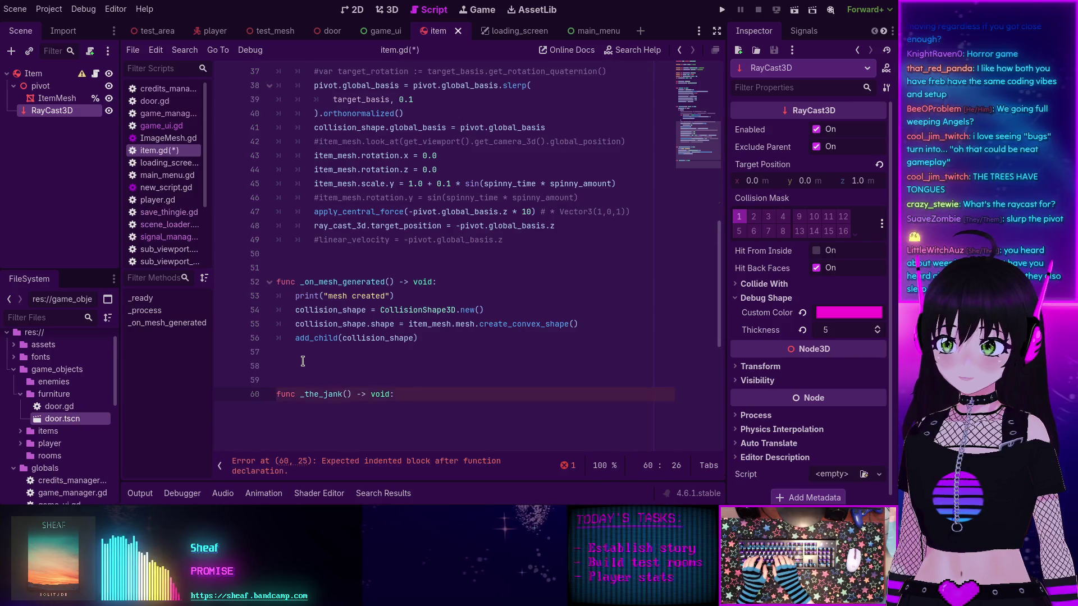
scroll(510, 376, up, 3)
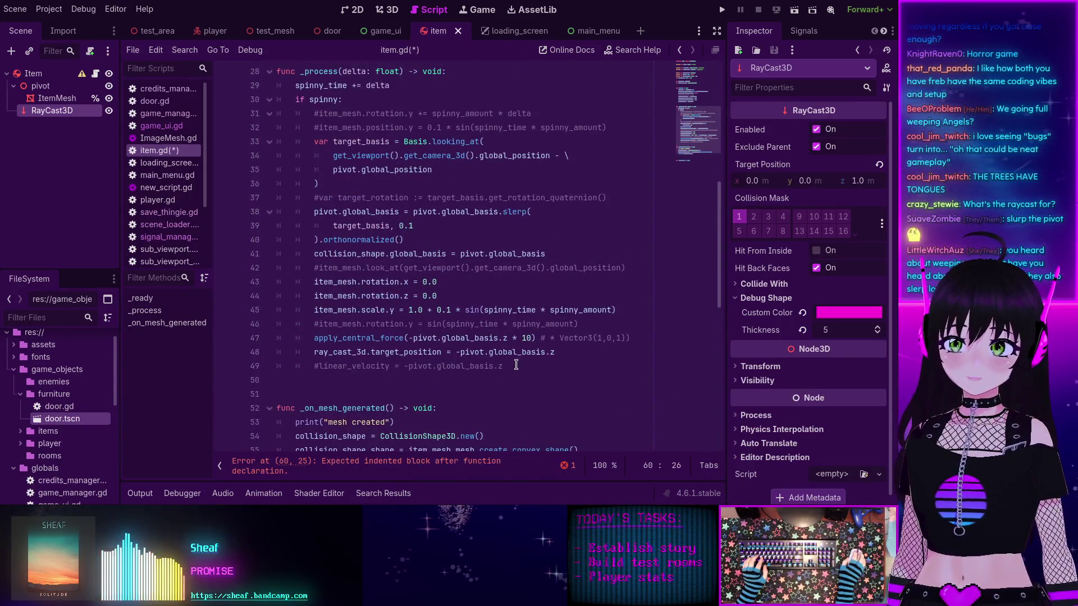
mouse_move(508, 369)
mouse_down()
mouse_move(284, 196)
mouse_move(285, 130)
mouse_move(308, 114)
mouse_up()
key(ctrl+c)
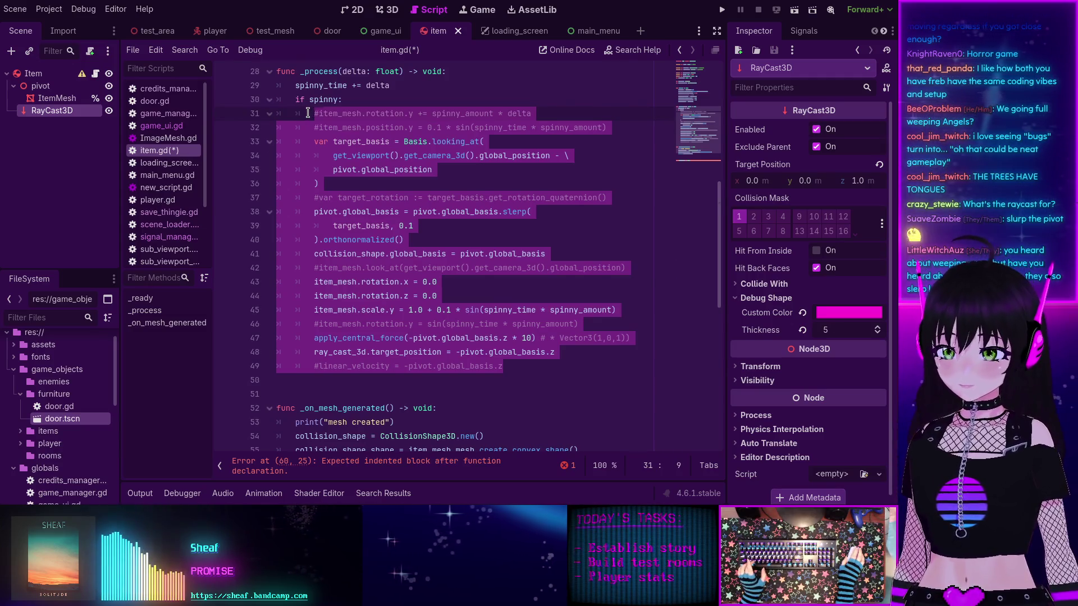
key(BackSpace)
click(413, 267)
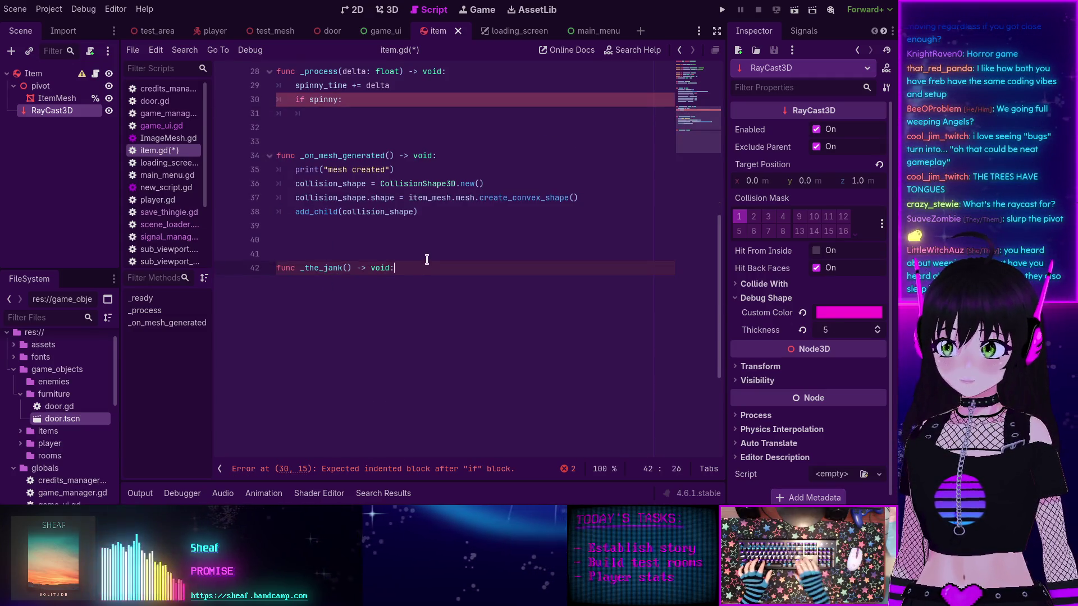
key(ctrl+v)
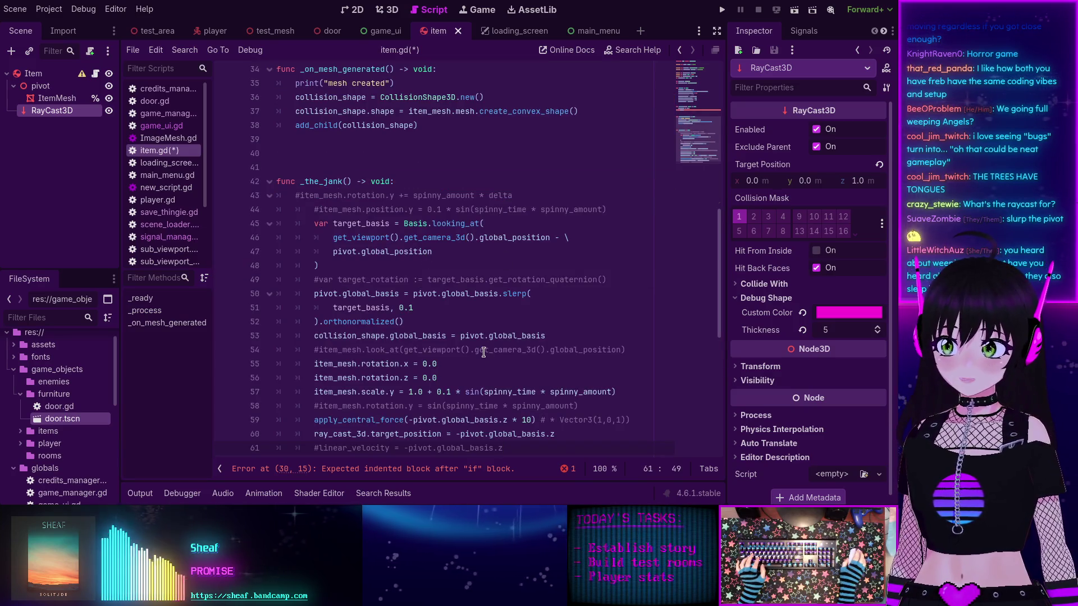
scroll(484, 352, down, 1)
mouse_move(526, 405)
mouse_down()
mouse_move(337, 281)
mouse_move(315, 168)
mouse_up()
key(shift+Tab)
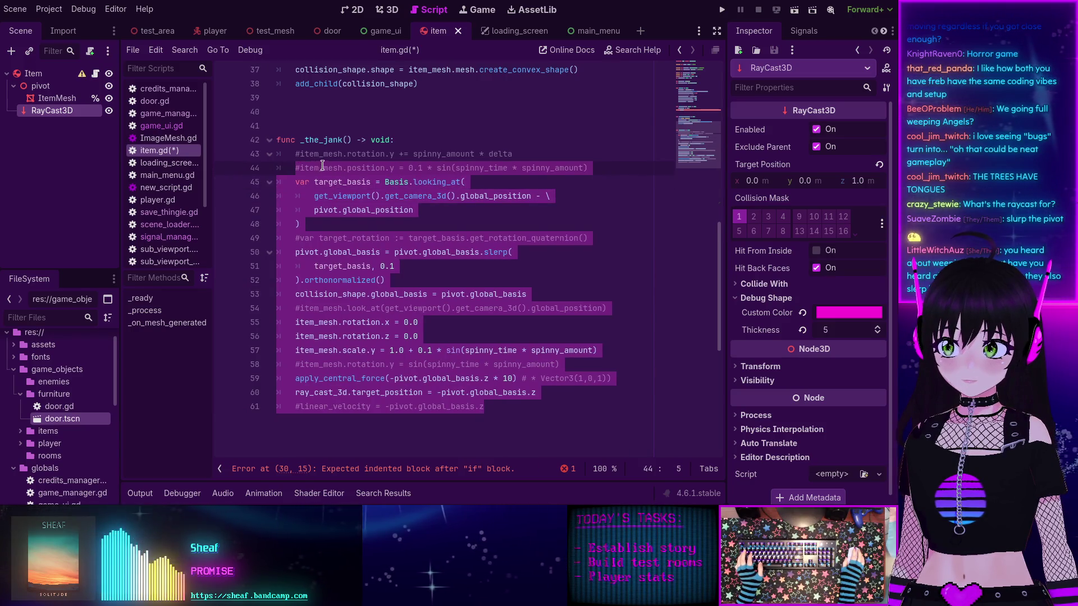
click(506, 416)
scroll(339, 195, up, 5)
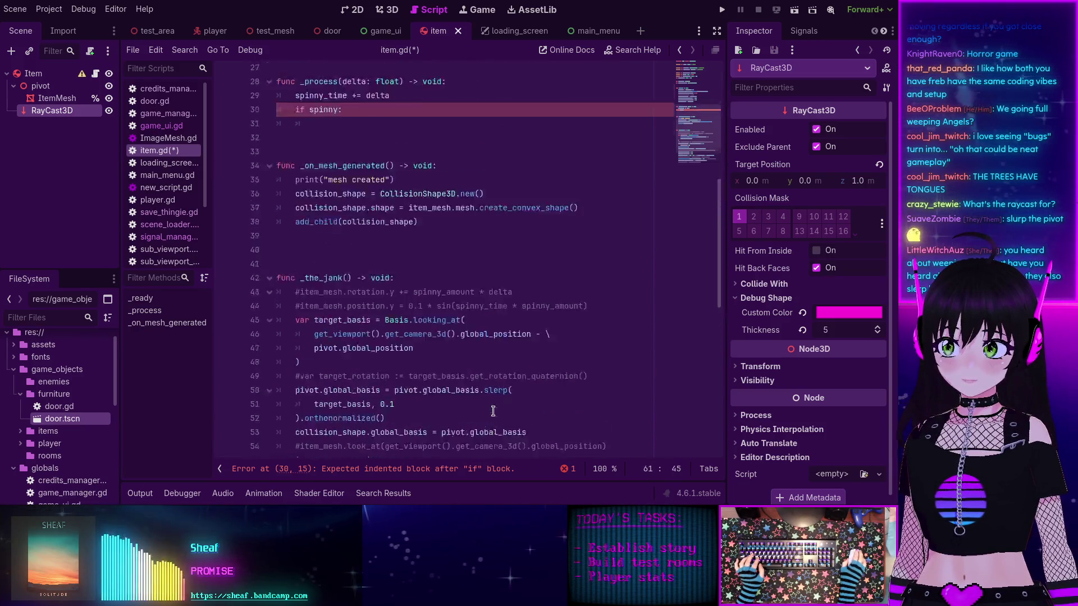
Step: Call _the_jank() inside the if spinny block and save item.gd
click(338, 194)
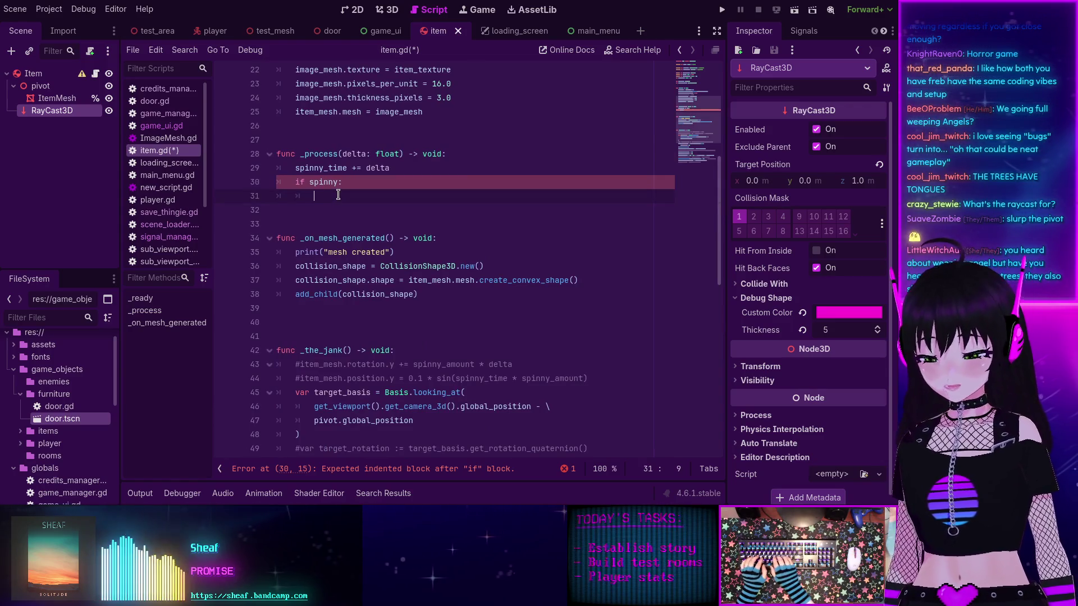
text(_t)
key(Return)
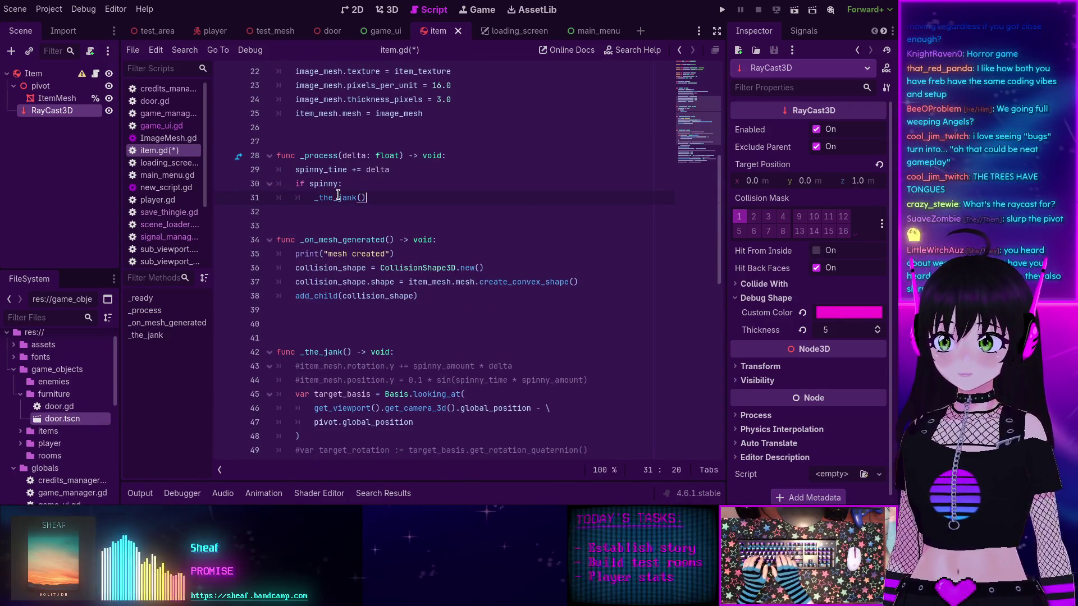
key(ctrl+s)
scroll(393, 235, down, 6)
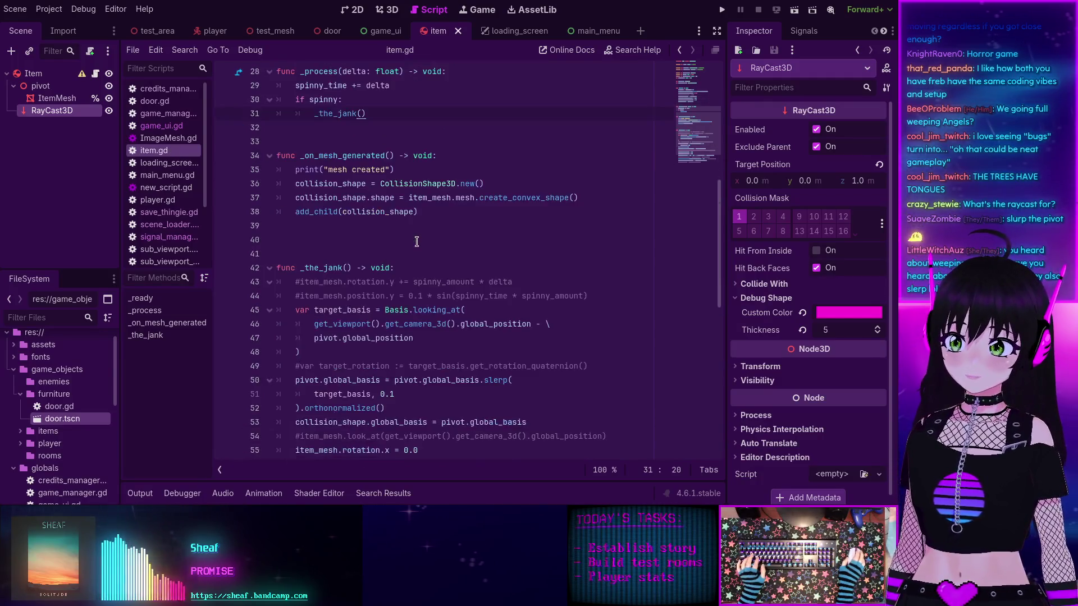
scroll(372, 279, up, 6)
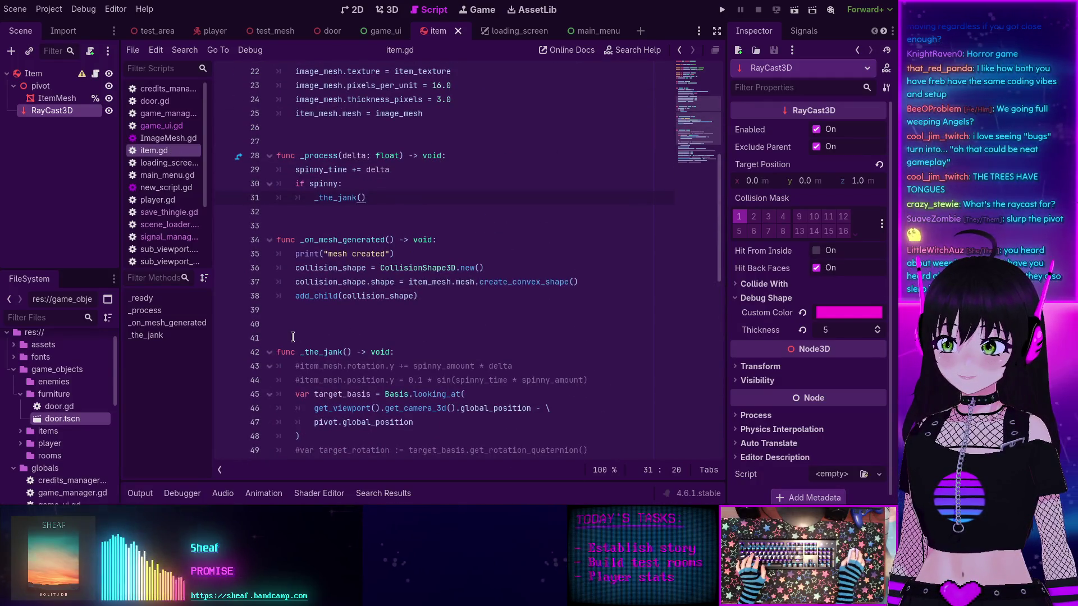
Step: Comment '# this is preserved for... silly reasons' above _the_jank, then run the game
click(294, 337)
text(#)
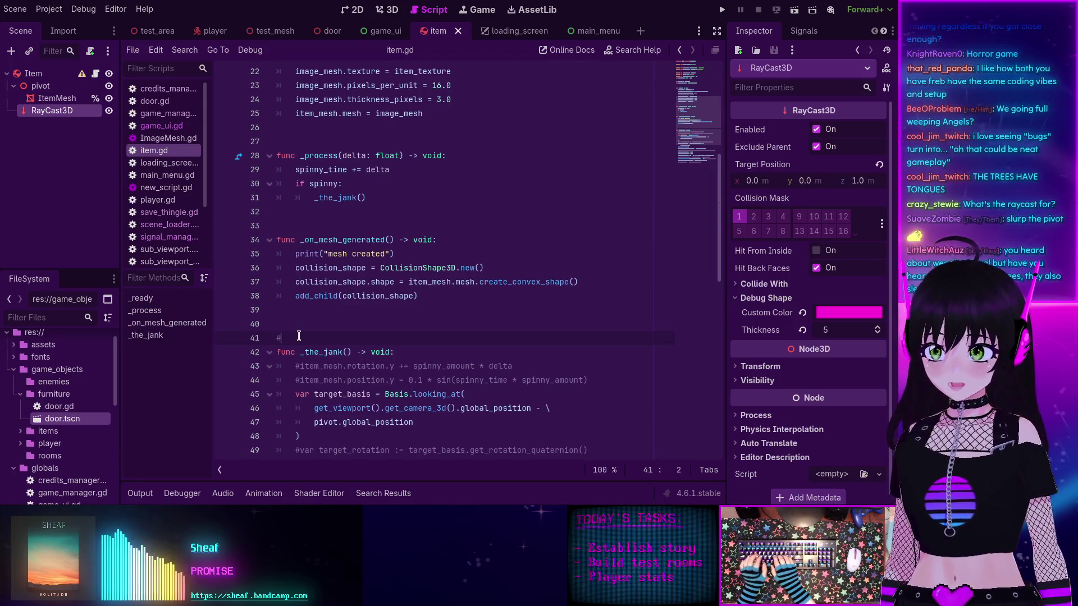
text(this is )
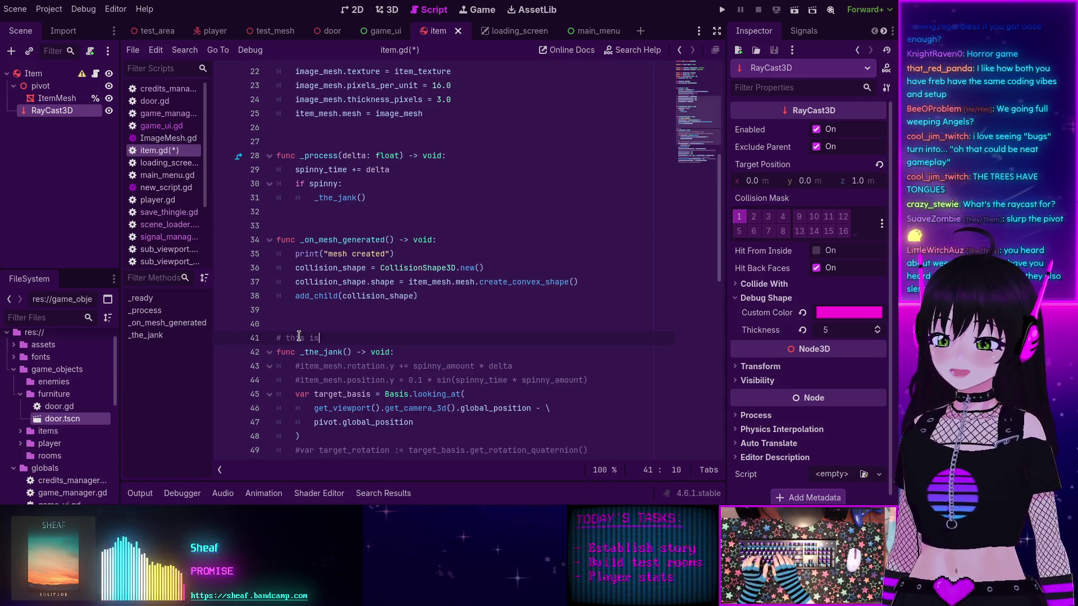
text(preser)
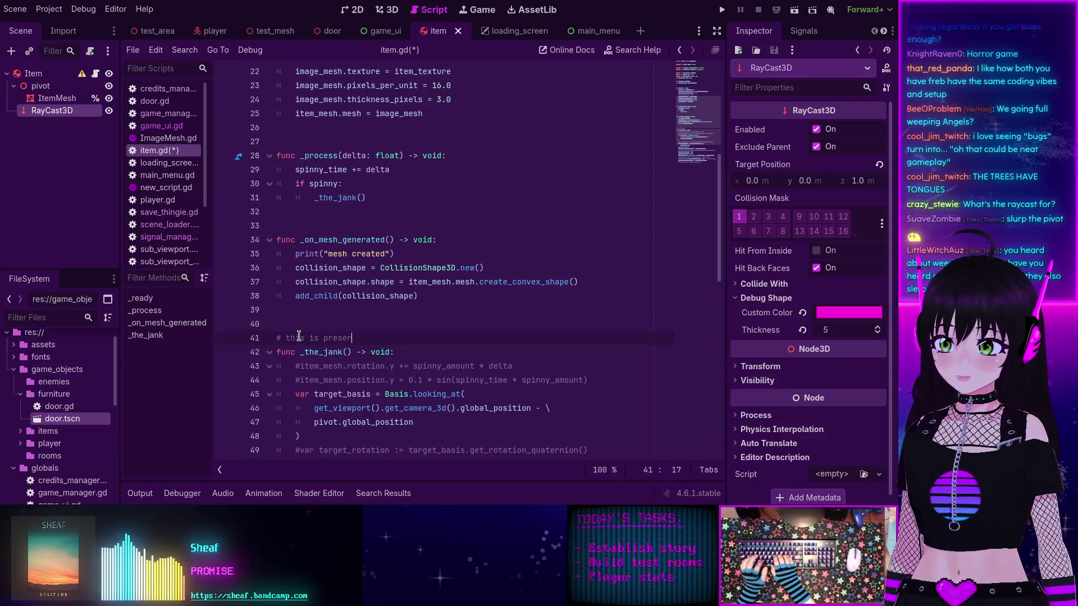
text(ved for.)
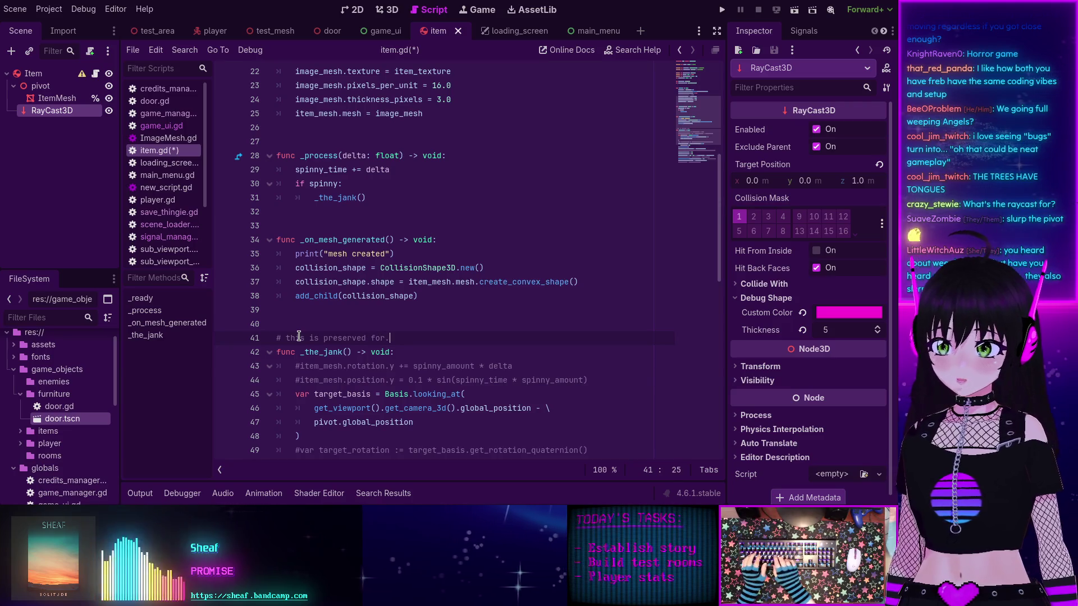
text(.. silly reasons)
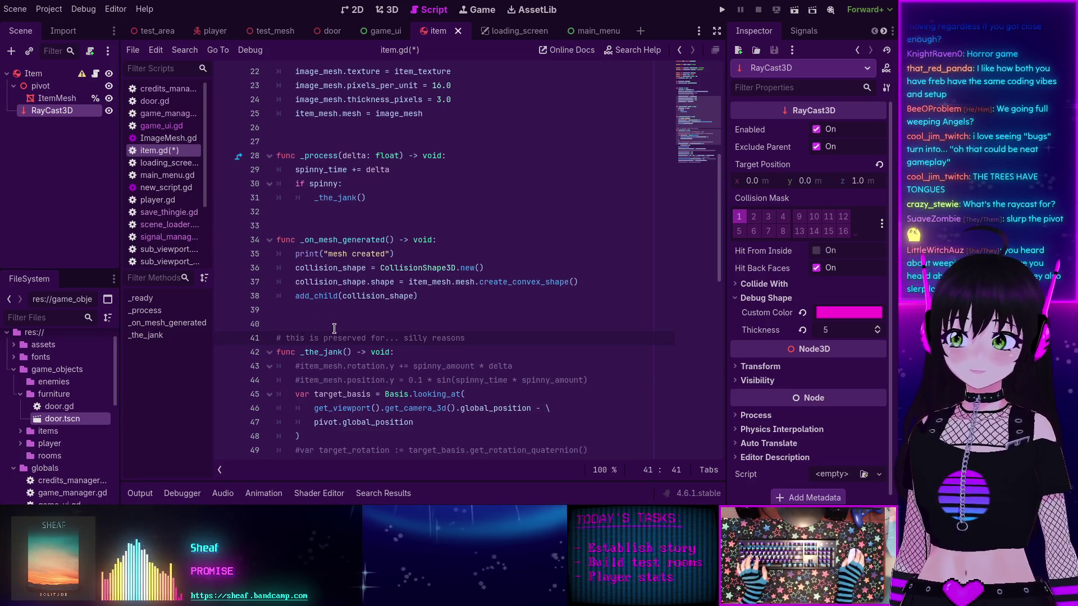
scroll(315, 343, up, 2)
key(F5)
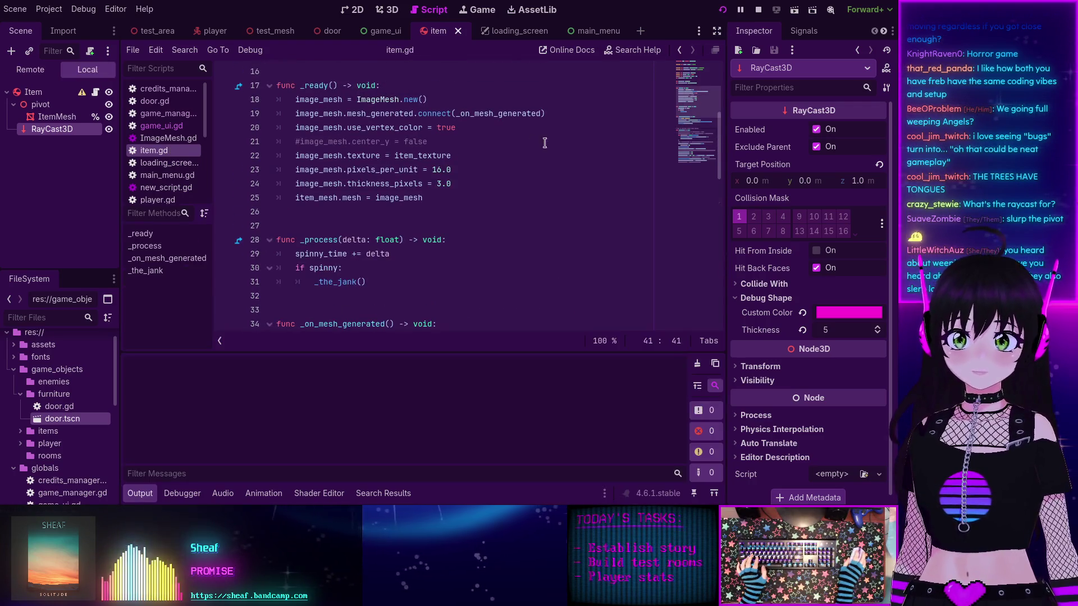
Step: Start the game from the main menu, walk back and forth by the trees, then stop it with F8
click(193, 181)
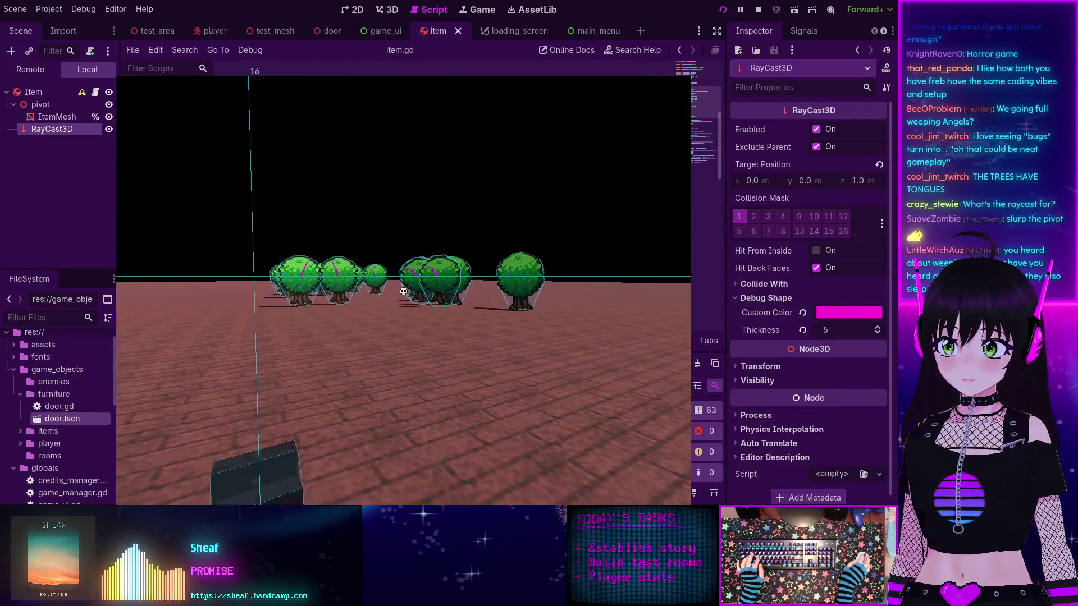
key(w)
key(s)
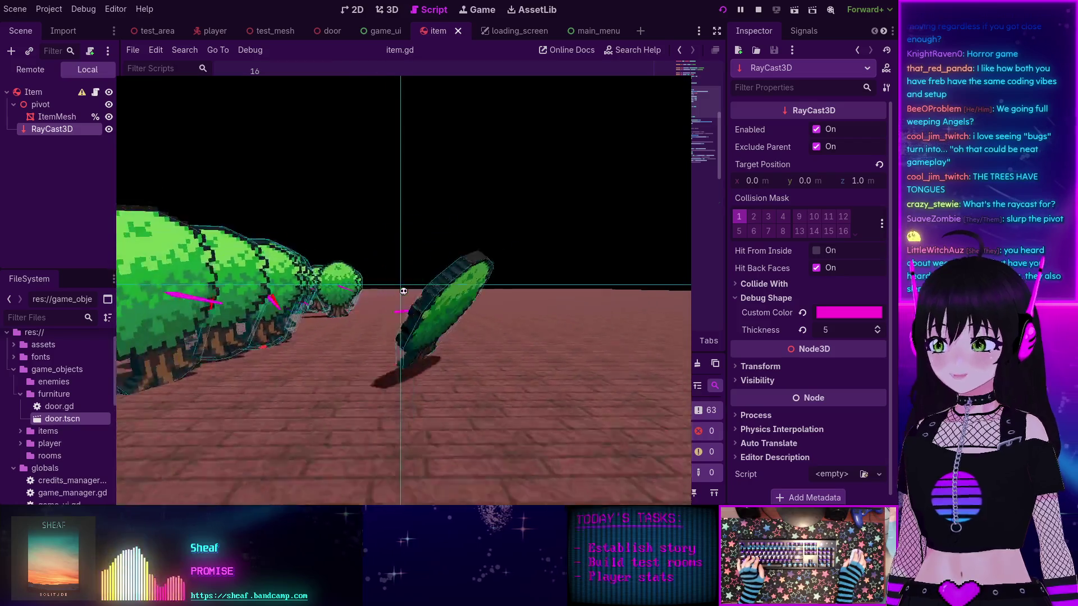
key(w)
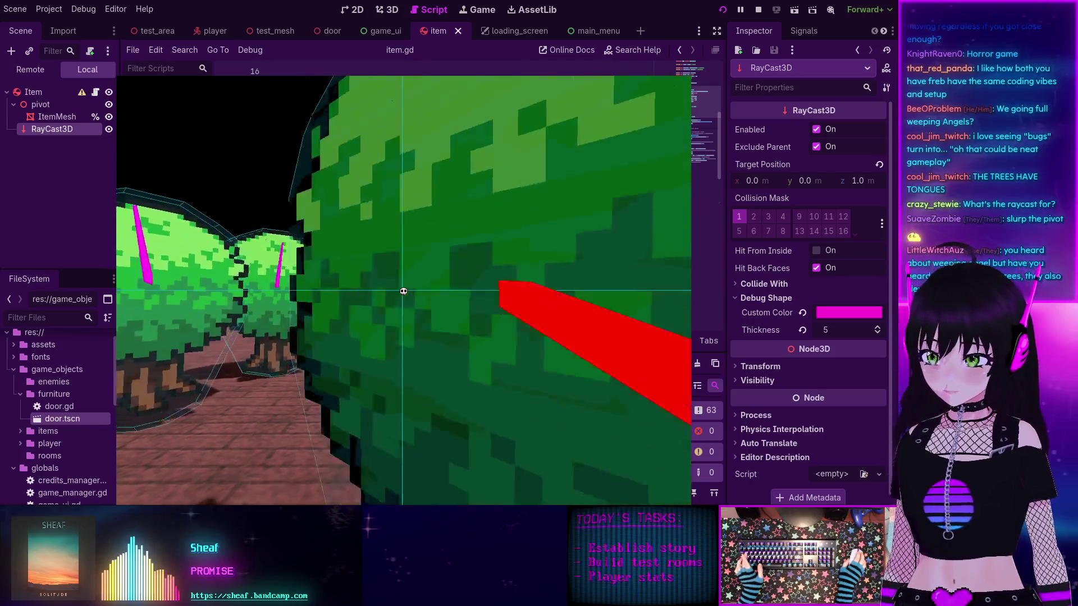
key(F8)
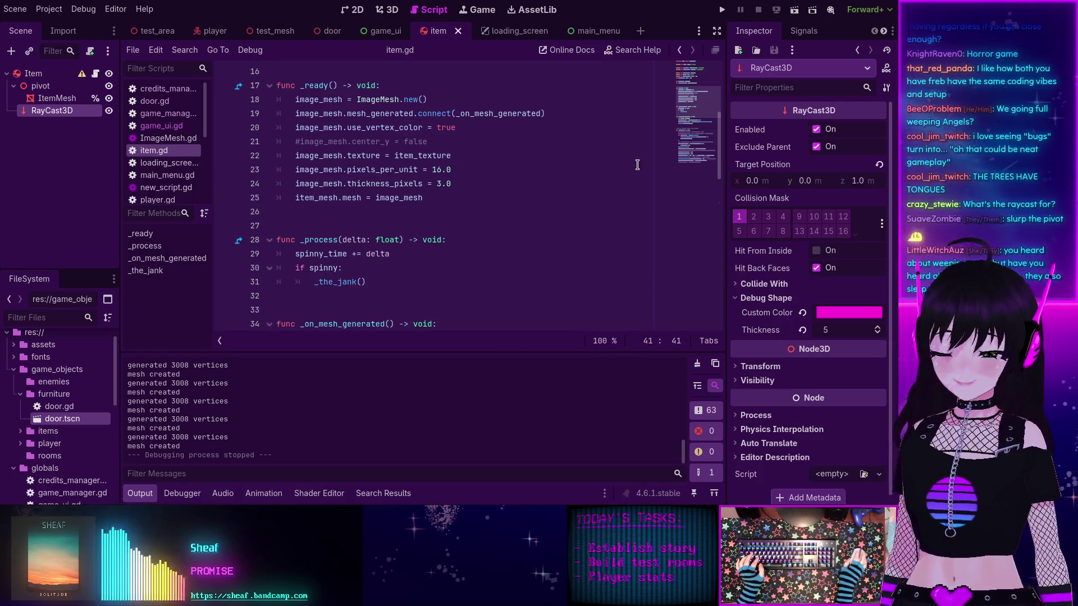
Step: Clear the lines above _the_jank and begin the new _the_not_so_jank function body
scroll(441, 259, down, 3)
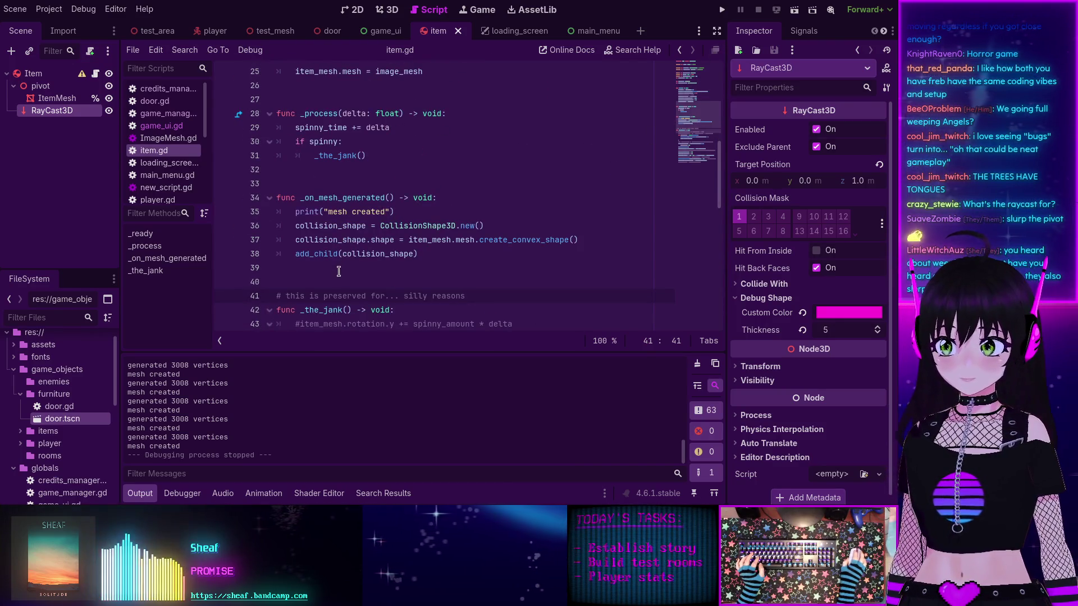
key(shift+Down)
key(shift+Down)
key(shift+Down)
key(shift+End)
key(Delete)
key(ctrl+shift+k)
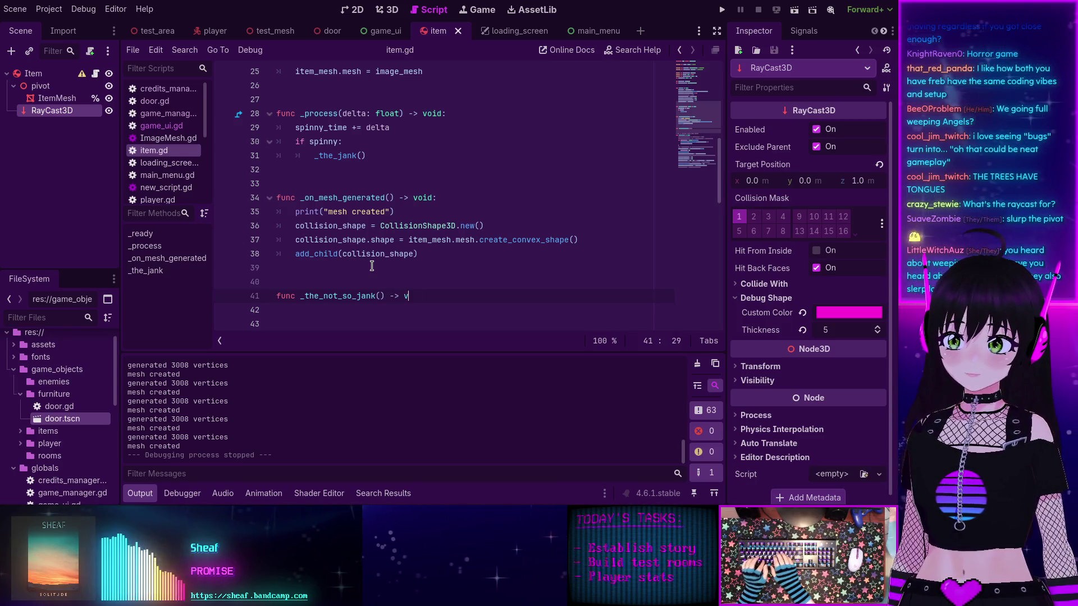
key(Return)
Step: Write a ray_cast_3d.look_at call in the new function using autocompletion
scroll(371, 265, up, 6)
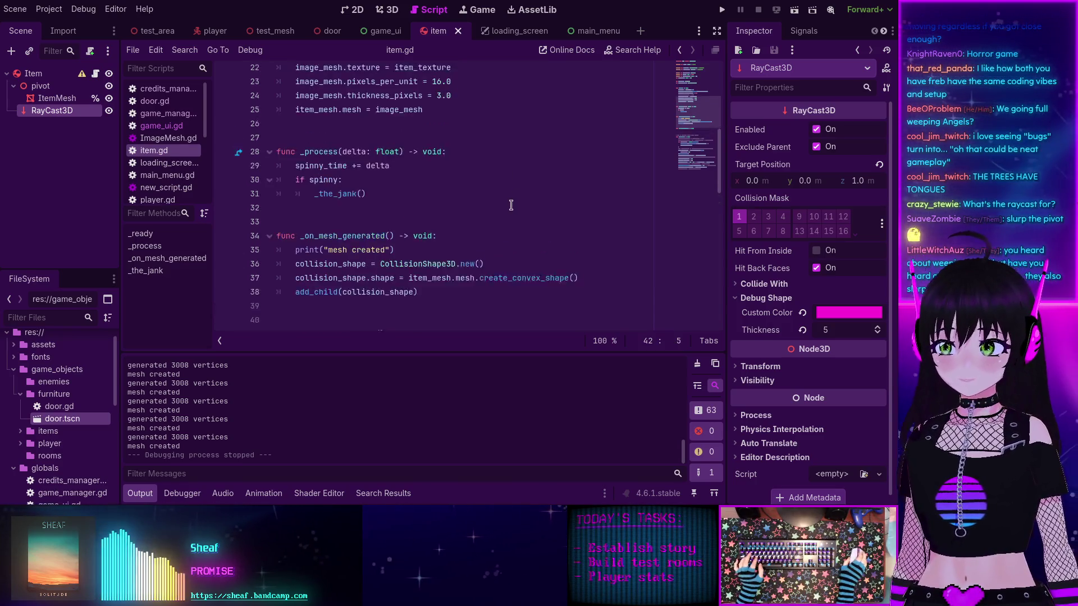
scroll(496, 205, down, 7)
scroll(483, 207, down, 4)
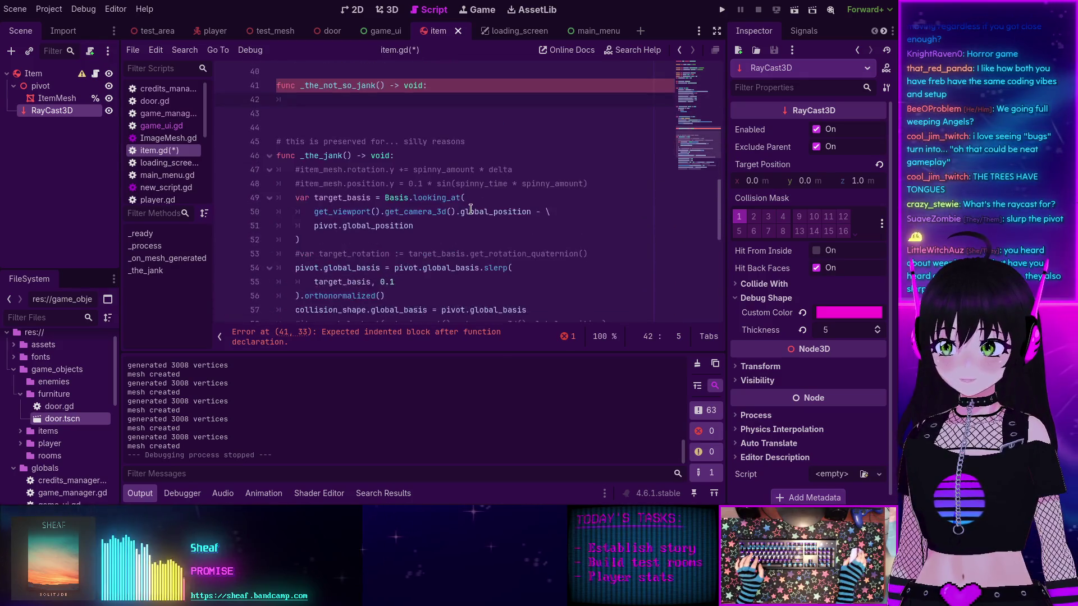
mouse_move(388, 191)
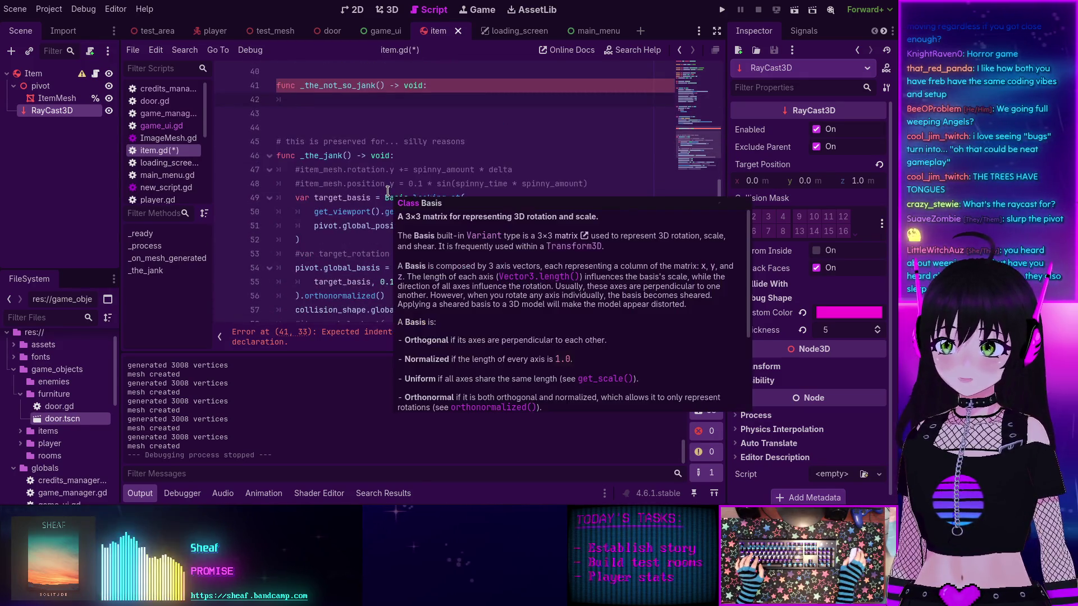
scroll(280, 239, up, 3)
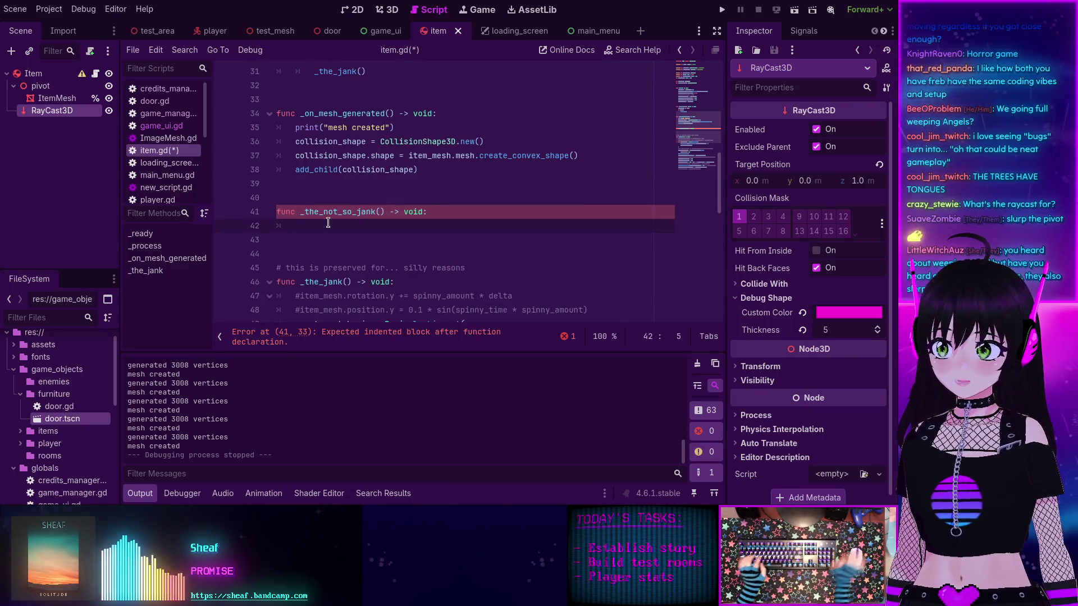
text(ray)
key(Return)
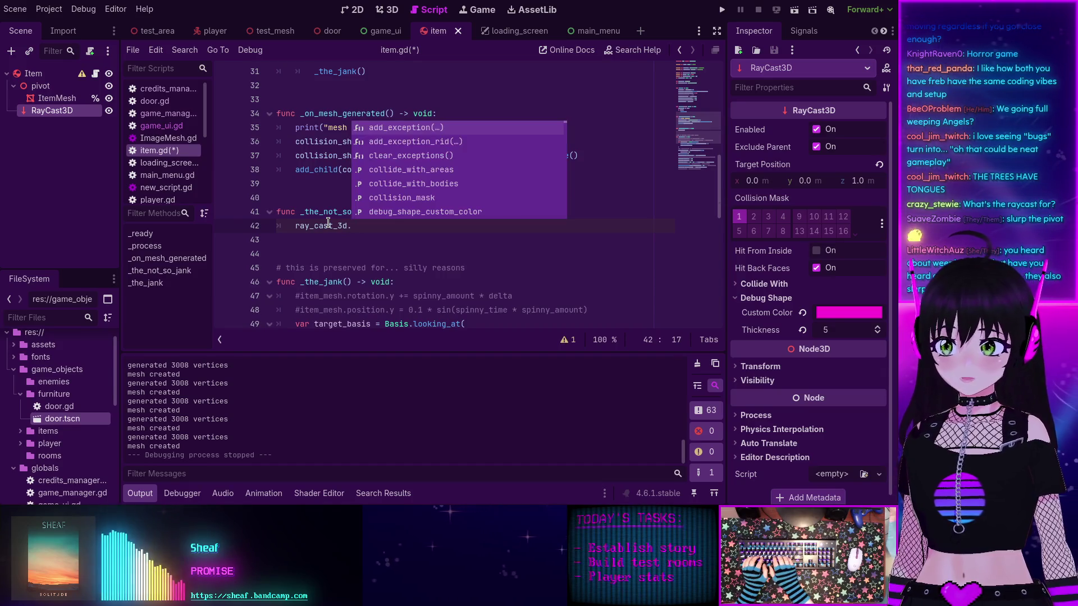
text(l)
key(Return)
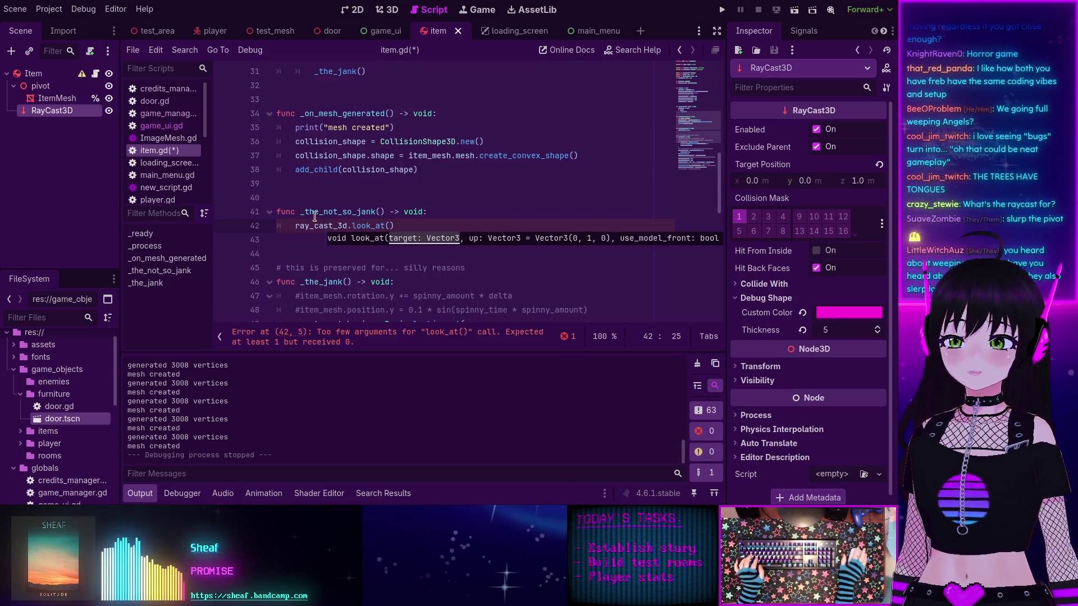
Step: Copy the camera's global_position expression into look_at on line 42, then save and run with F5
scroll(328, 223, down, 3)
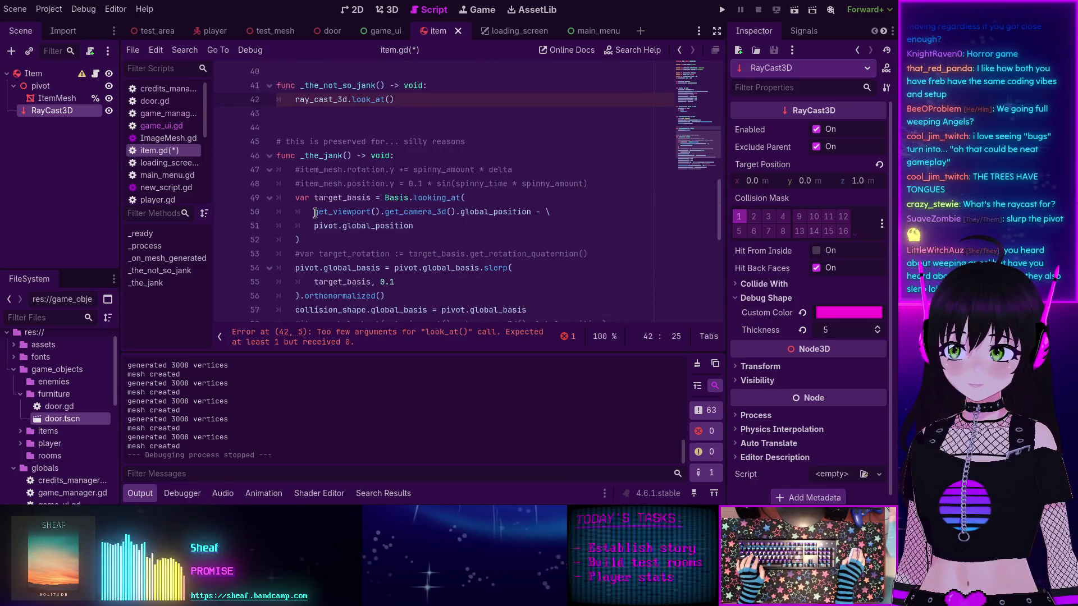
drag(314, 213, 532, 215)
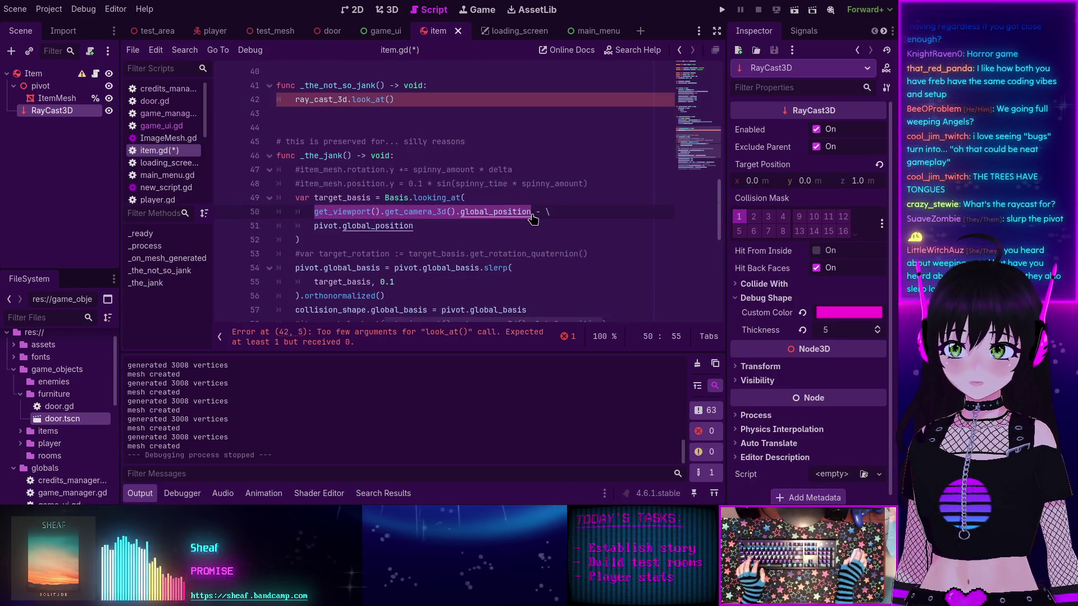
scroll(393, 225, up, 3)
click(389, 226)
text(get_viewport().get_camera_3d().global_position)
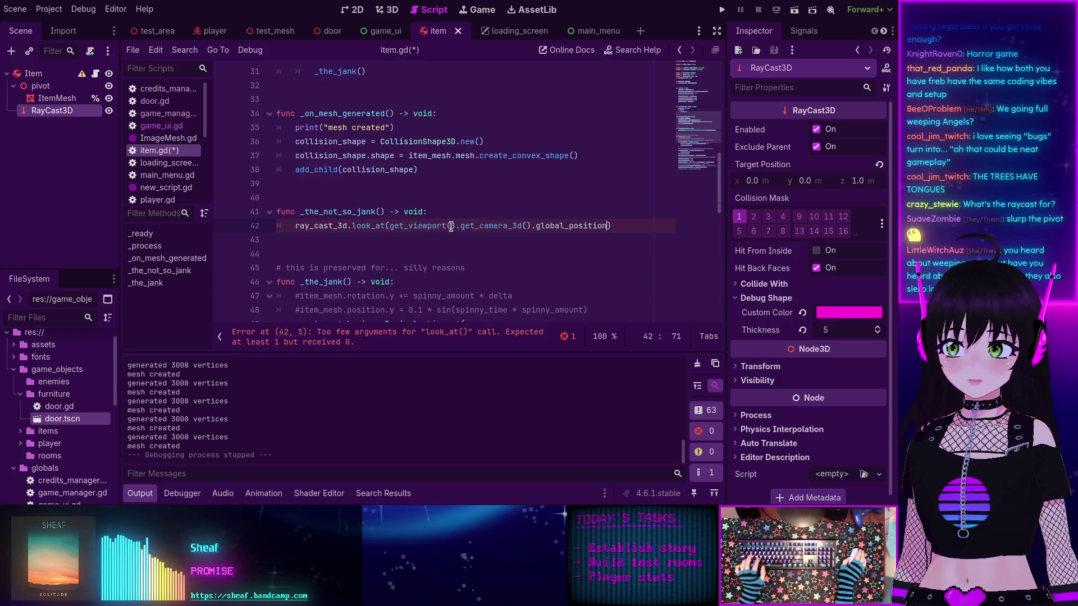
scroll(365, 261, down, 2)
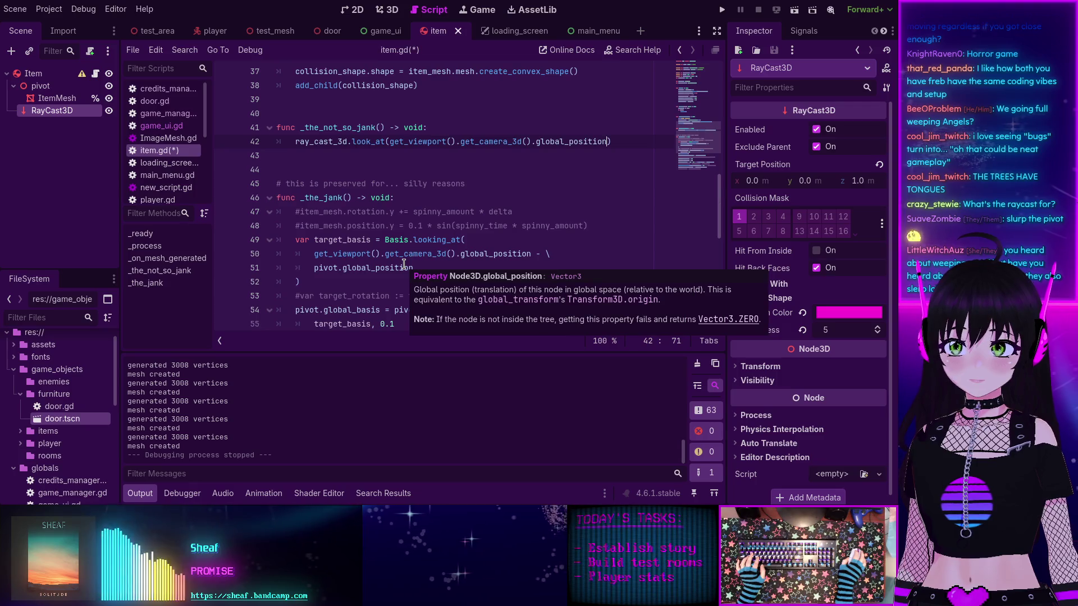
scroll(416, 265, up, 2)
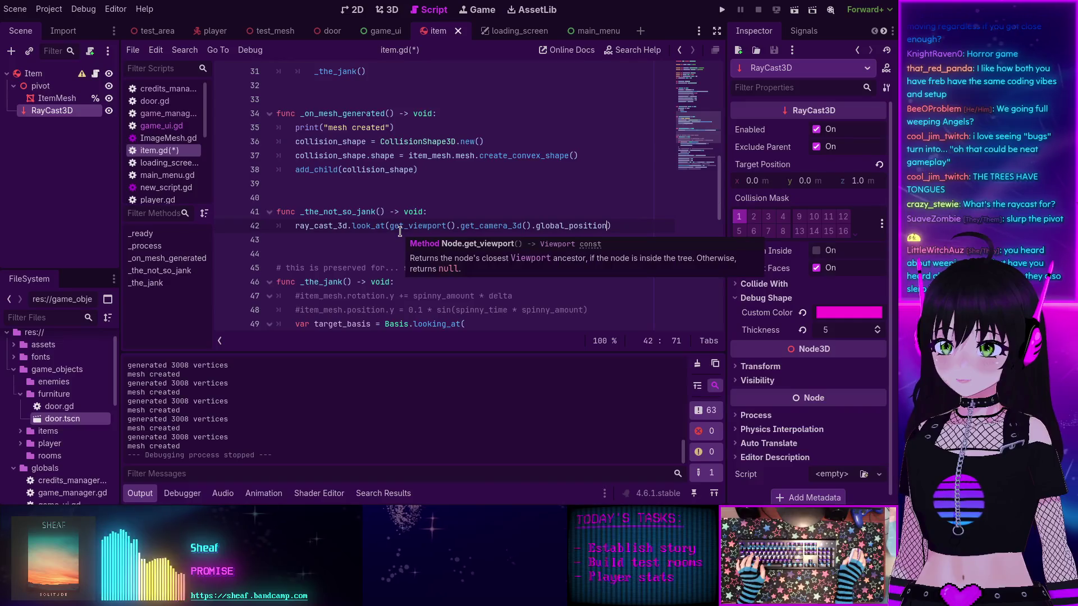
key(F5)
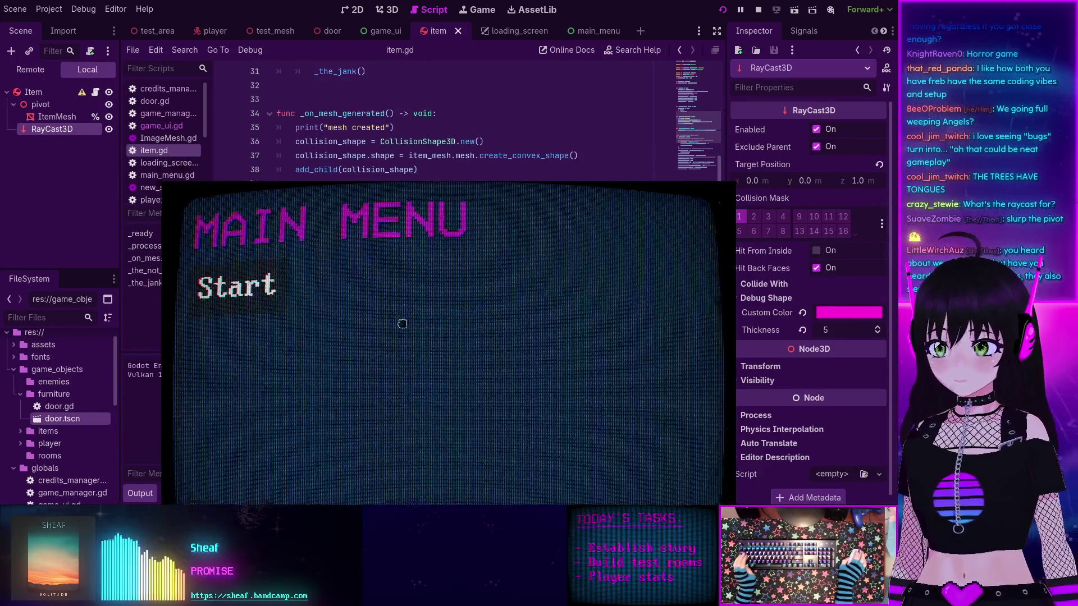
Step: Start the game, walk in among the trees, and stop it with F8
click(242, 135)
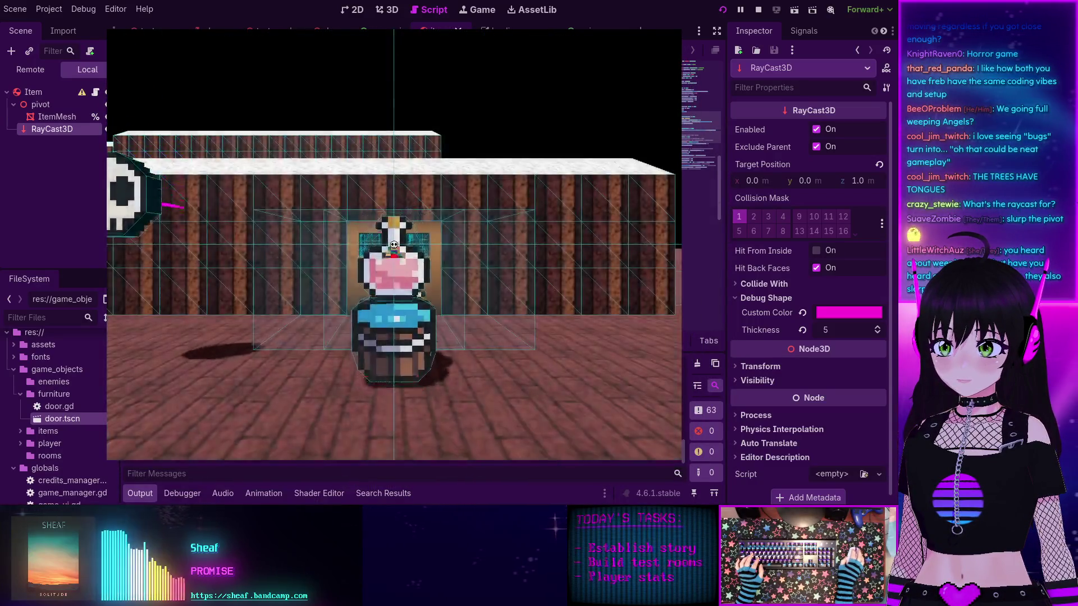
key(w)
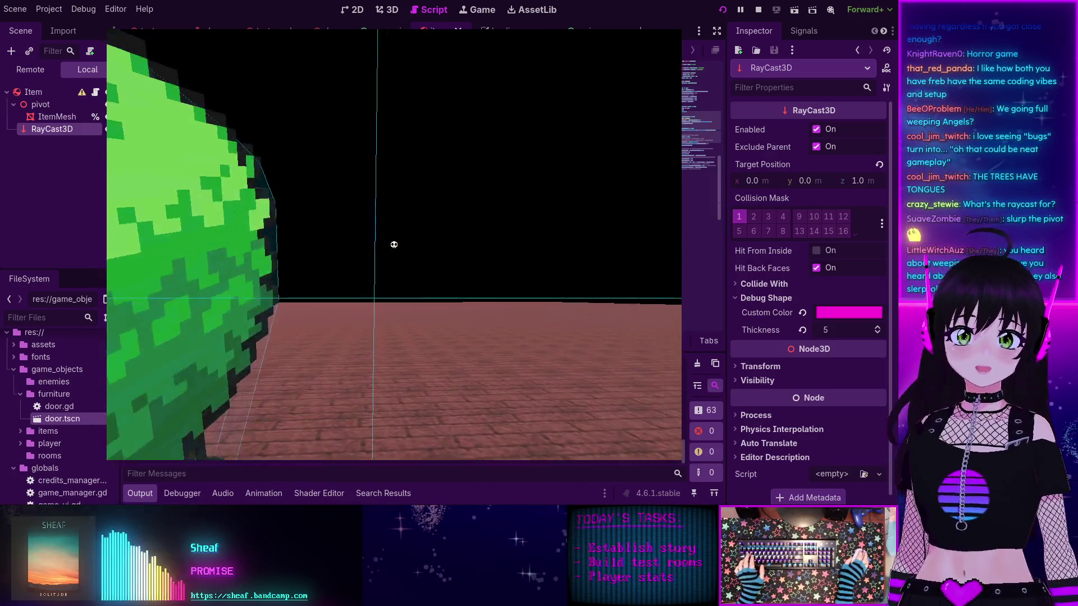
key(F8)
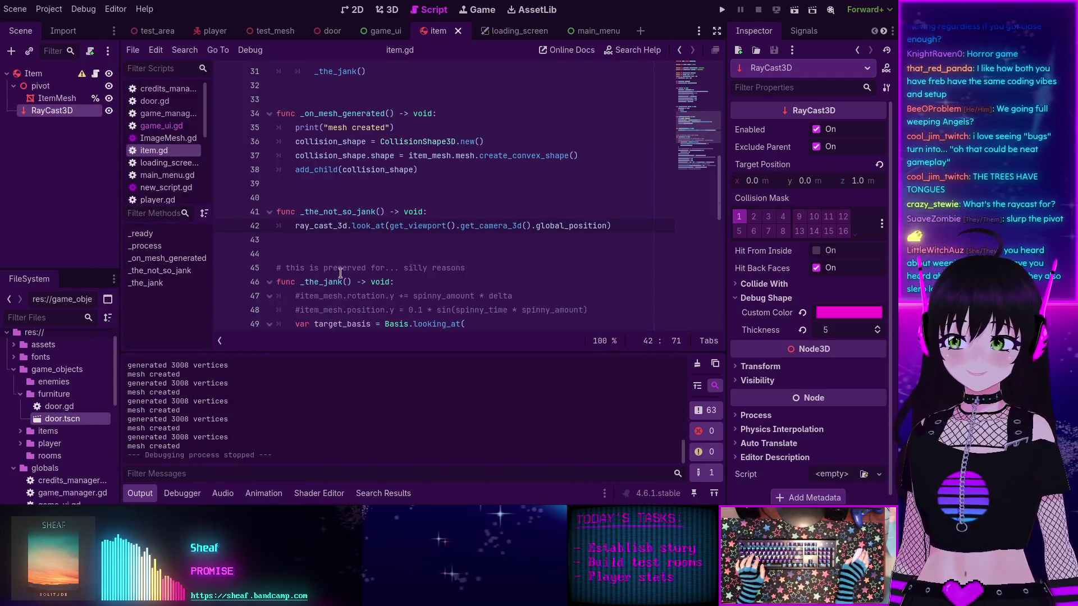
Step: Change the _the_jank() call on line 31 to _the_not_so_jank() and relaunch the game
scroll(338, 256, up, 4)
scroll(338, 256, down, 4)
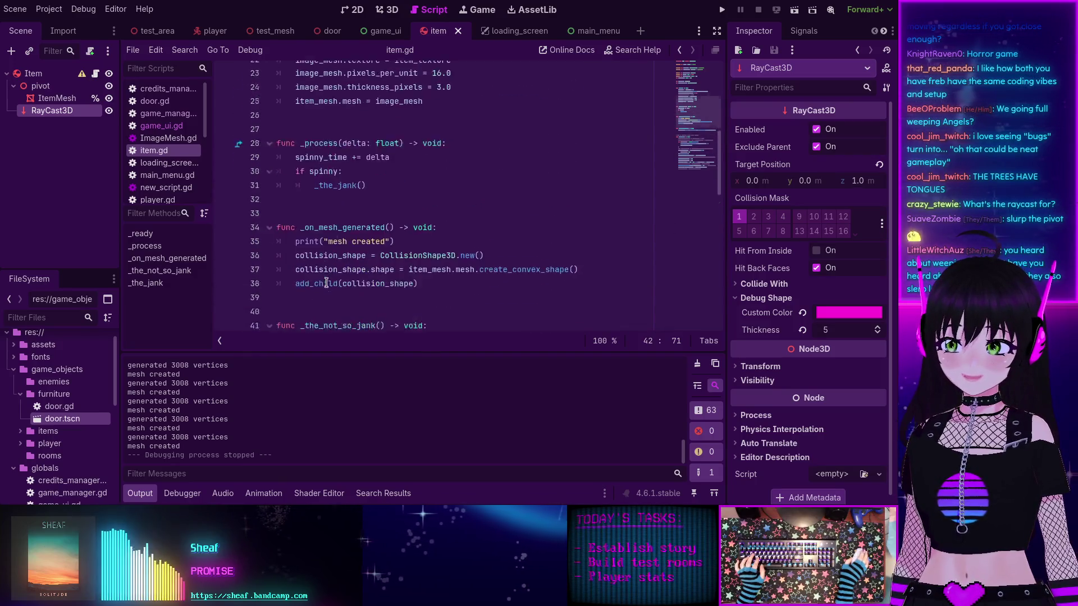
scroll(331, 209, up, 3)
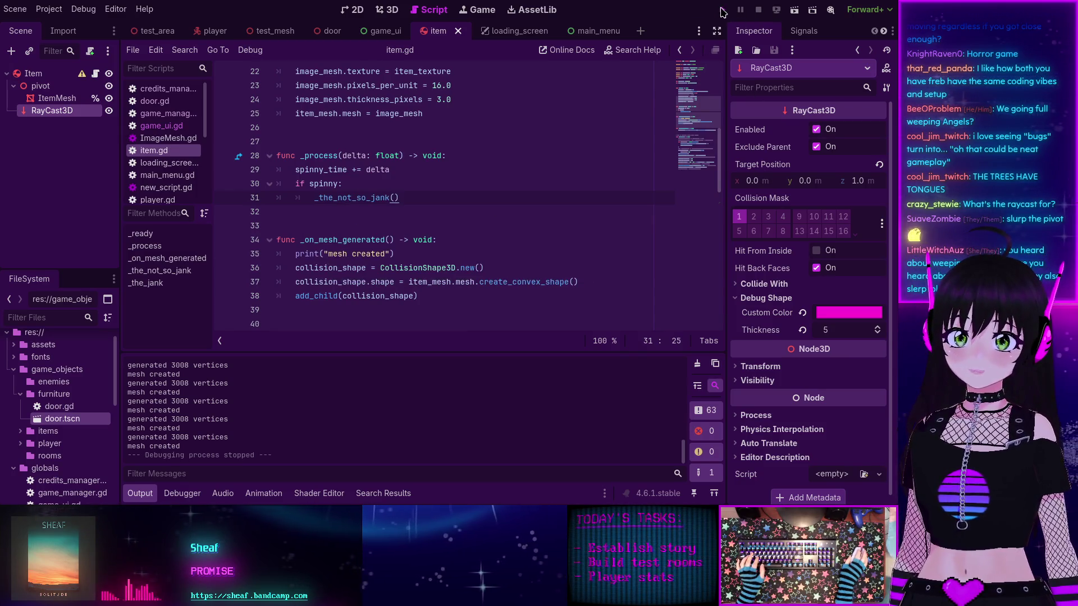
click(723, 10)
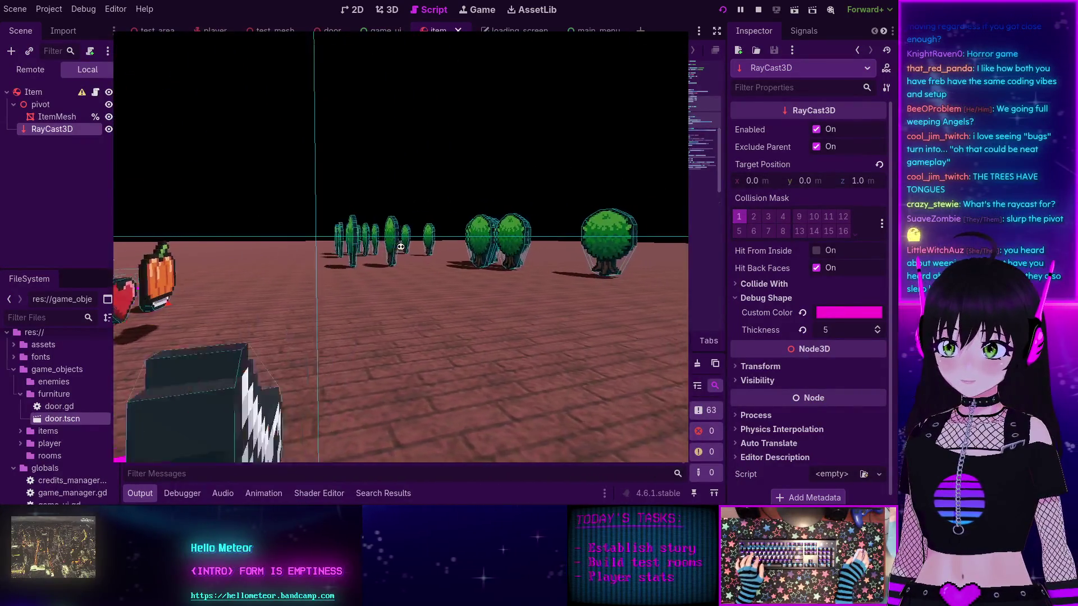
Step: Walk through the rows of trees and around the large tree toward the building, then stop with F8
key(w)
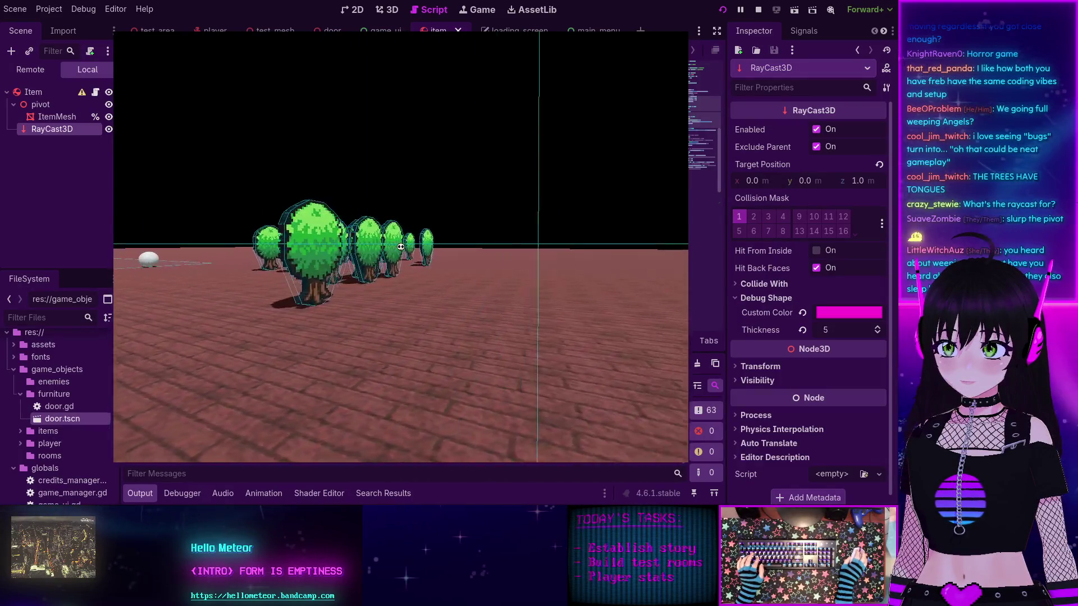
key(w)
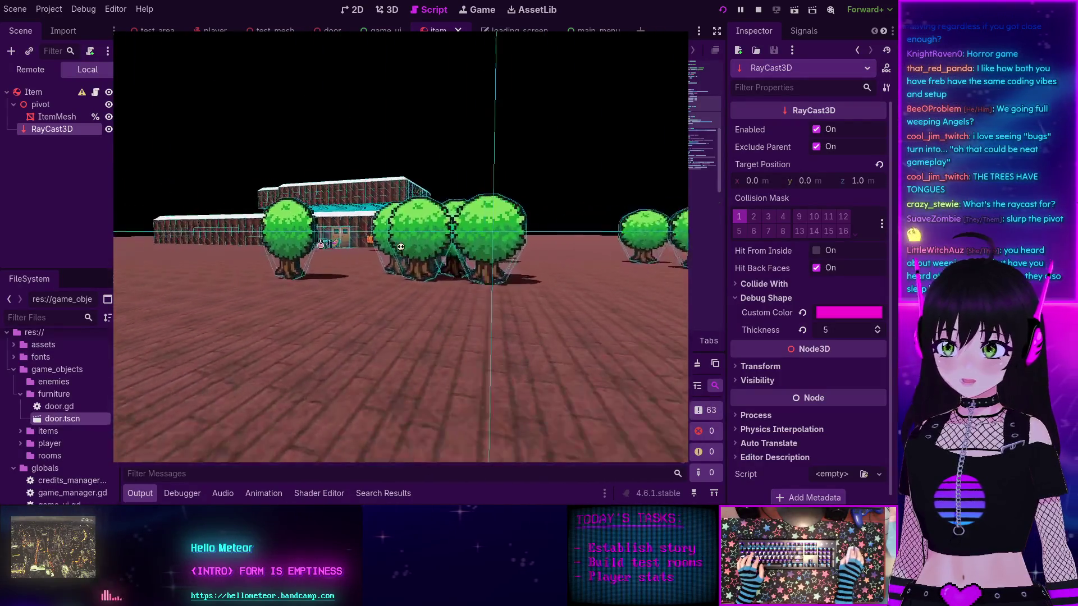
key(w)
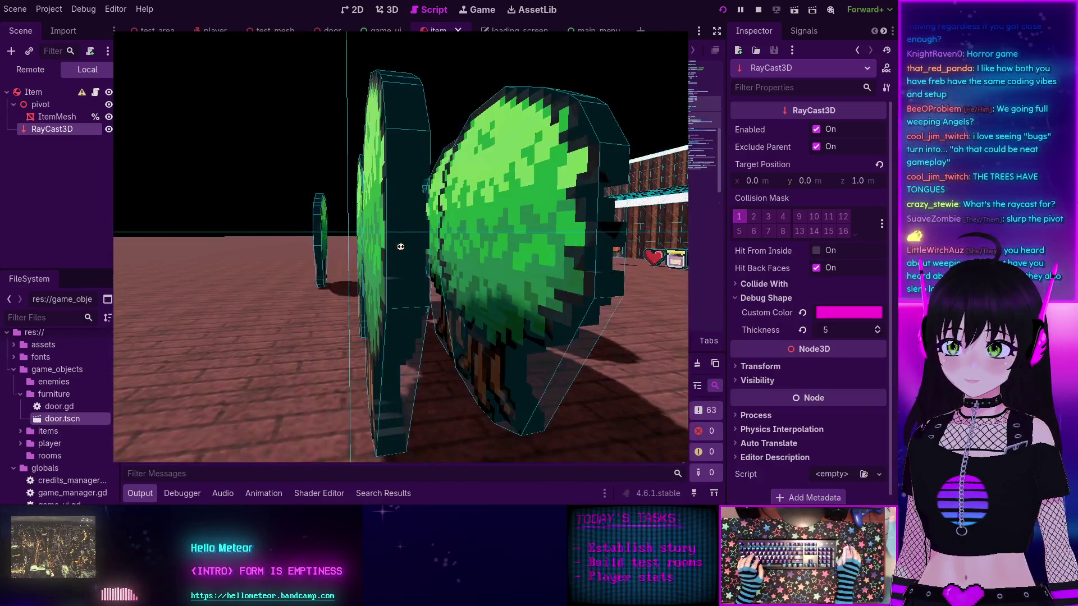
key(s)
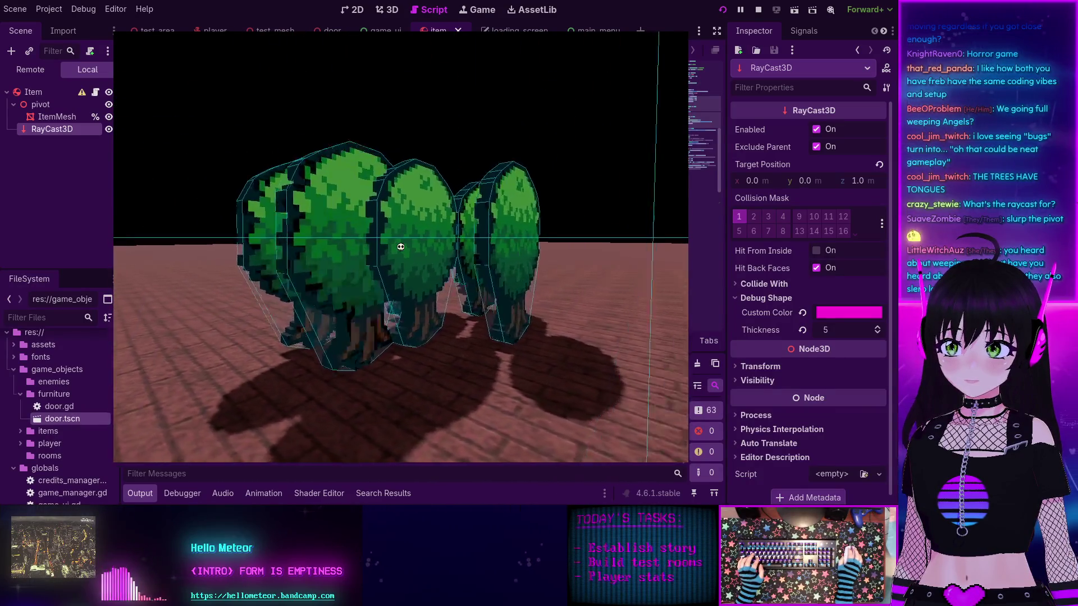
key(w)
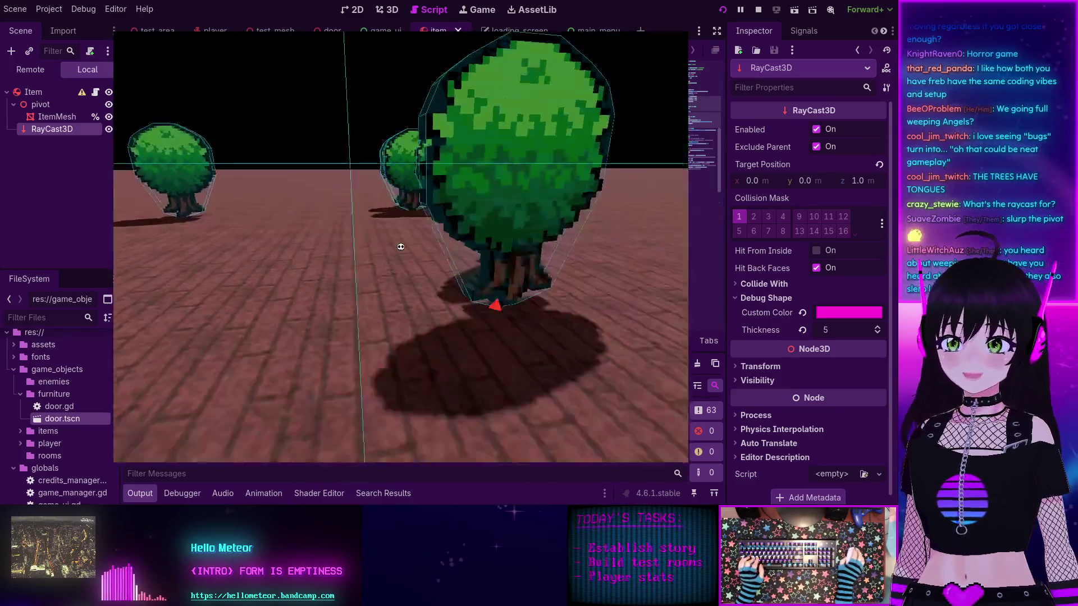
key(w)
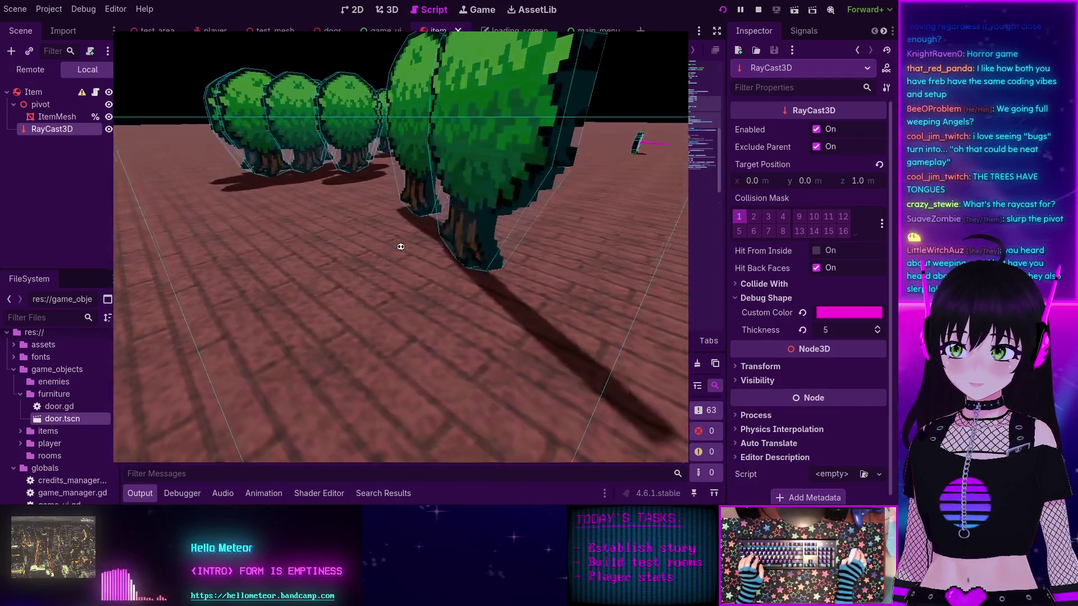
key(w)
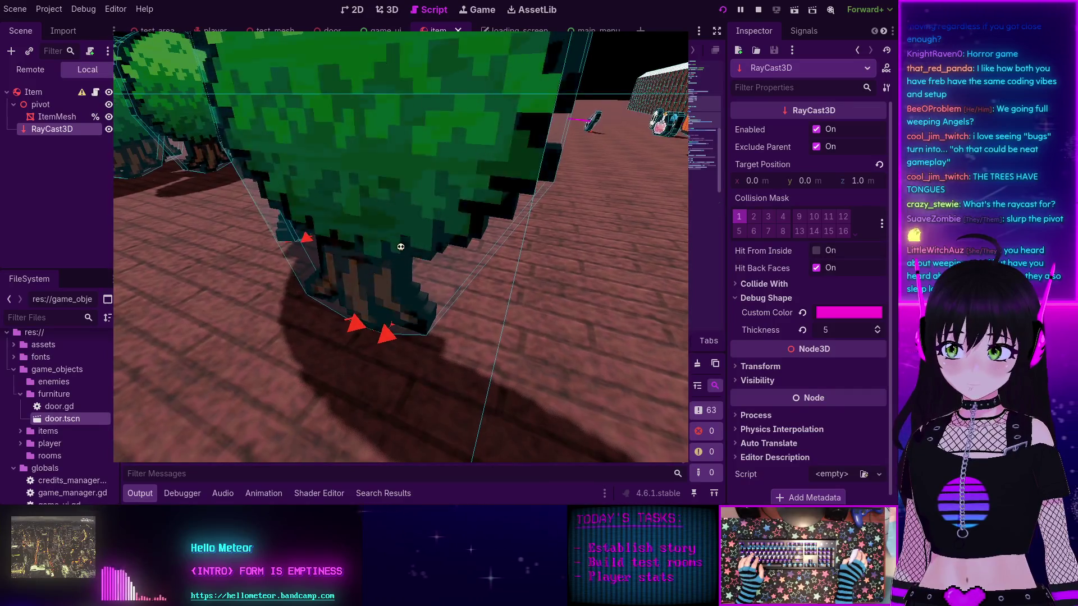
key(w)
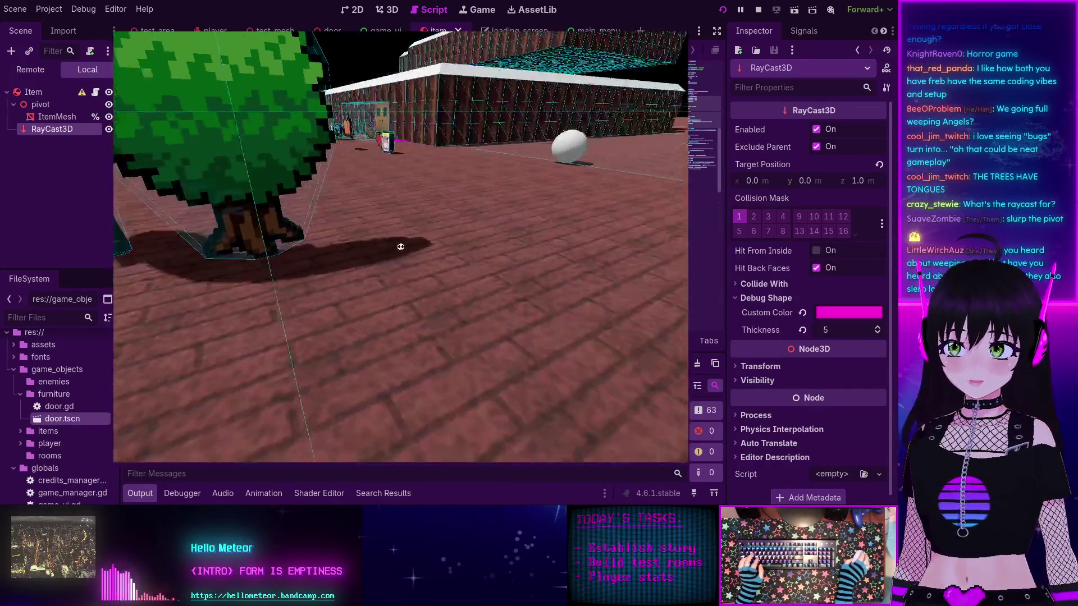
key(w)
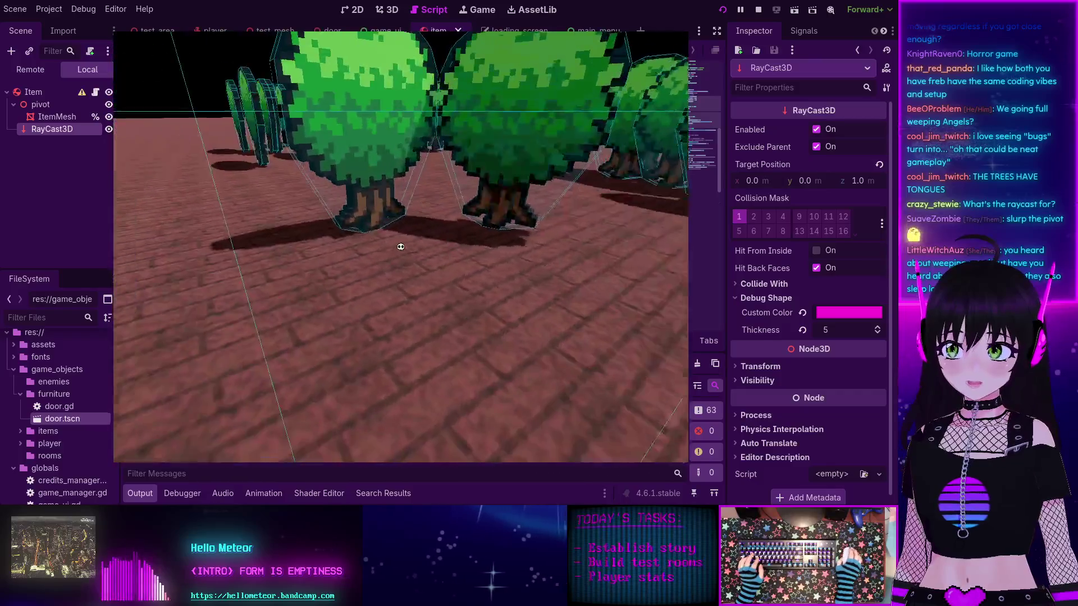
key(w)
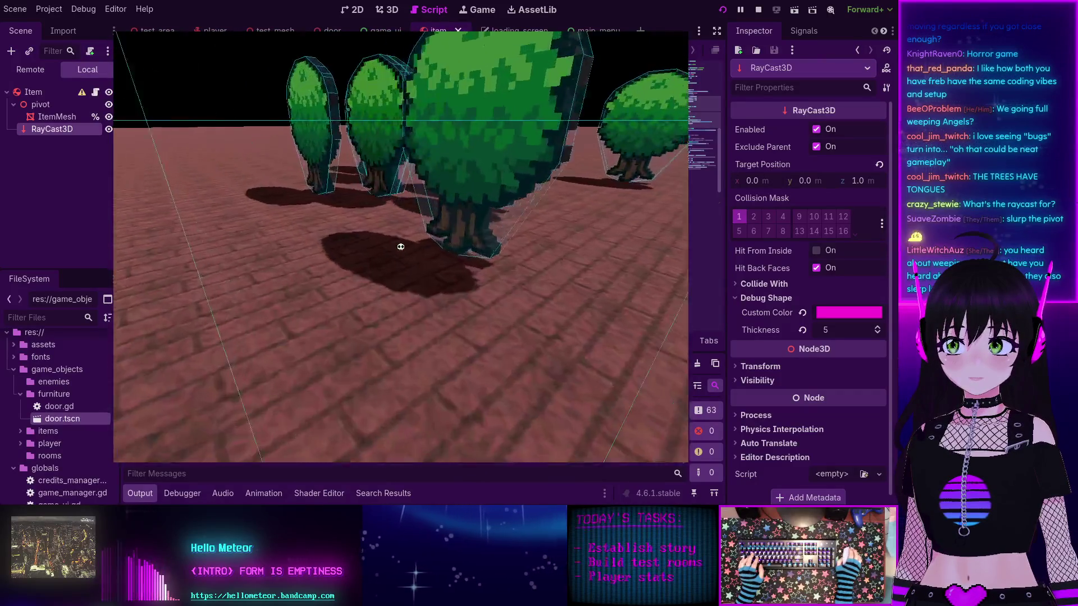
key(w)
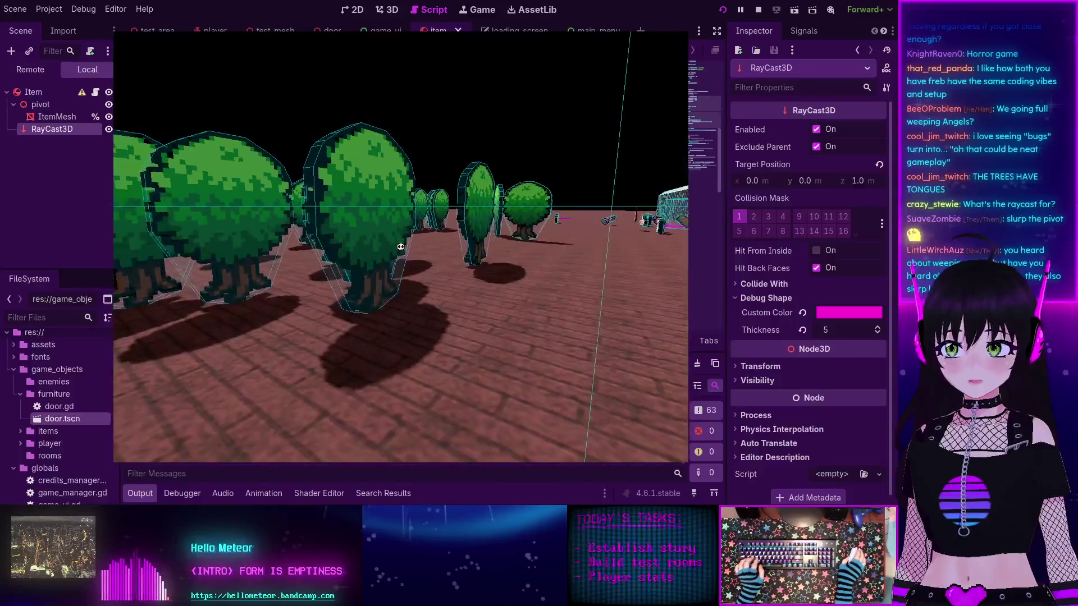
key(F8)
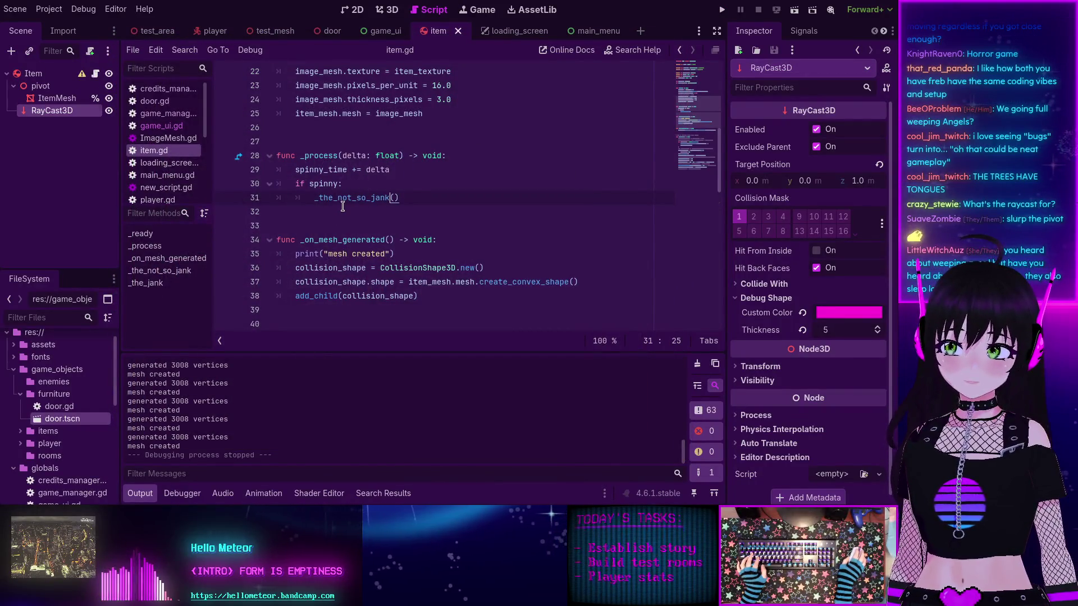
scroll(342, 206, up, 4)
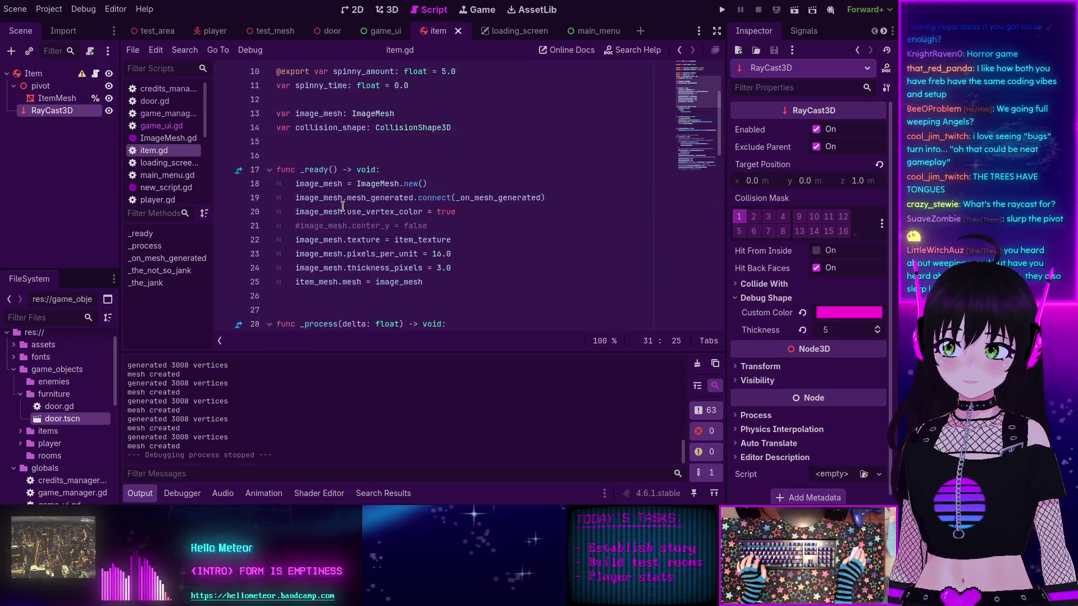
scroll(365, 219, down, 7)
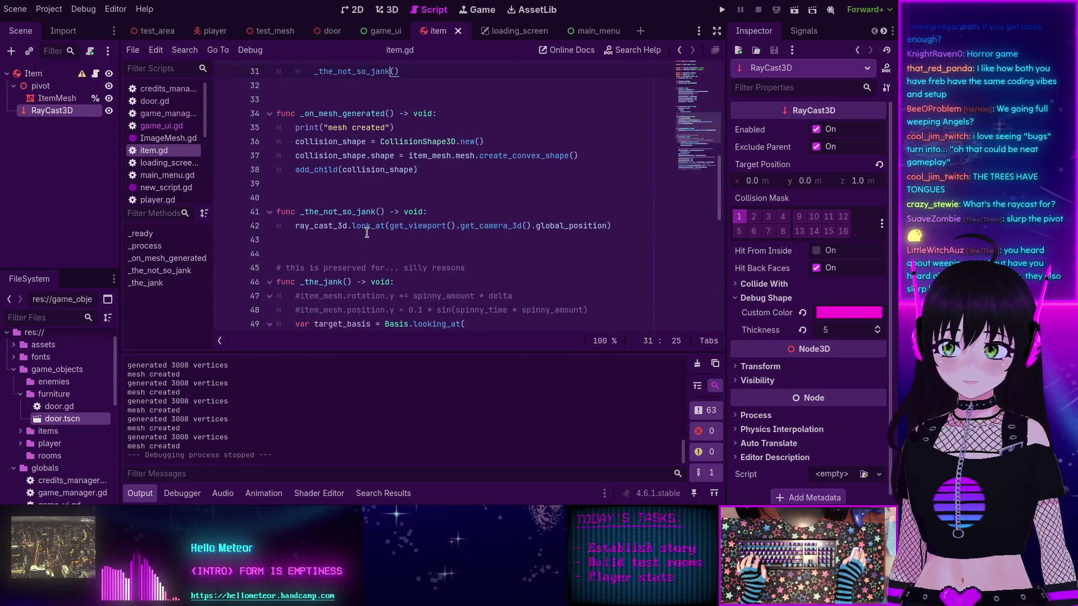
mouse_move(367, 233)
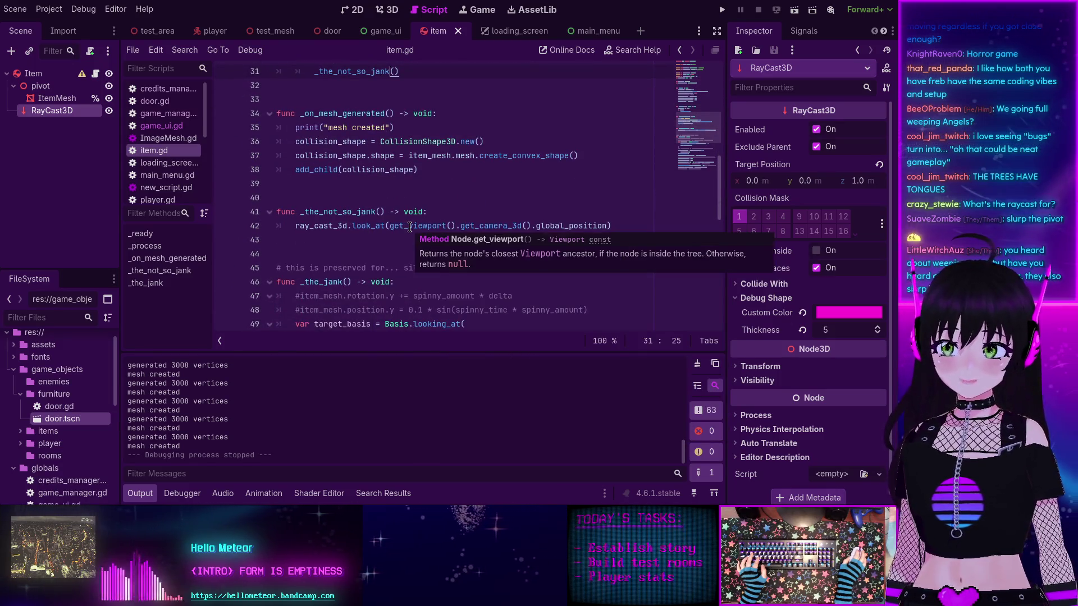
scroll(314, 222, down, 3)
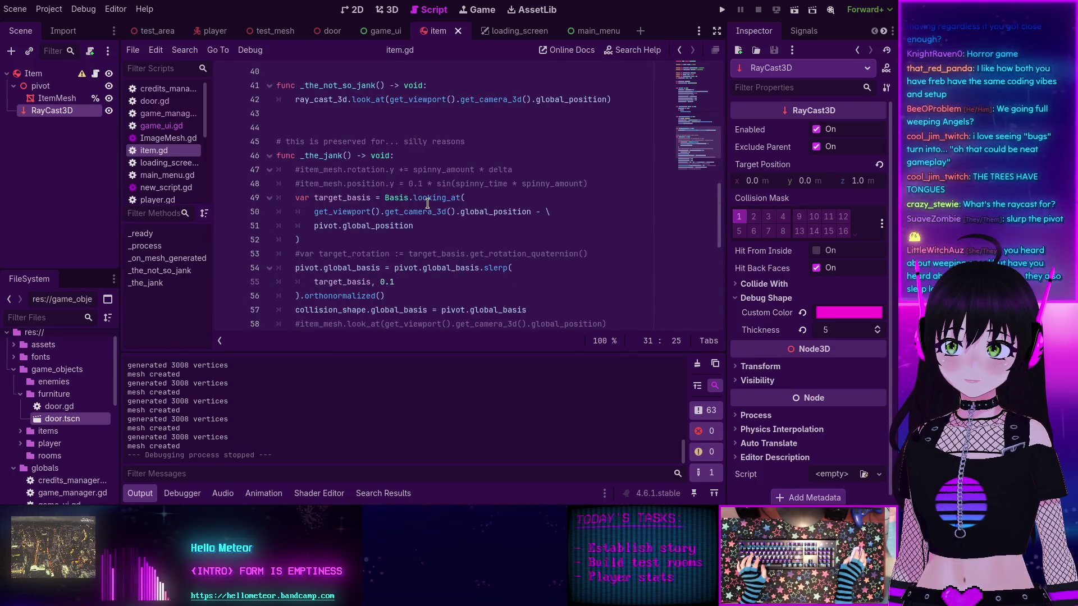
mouse_move(428, 201)
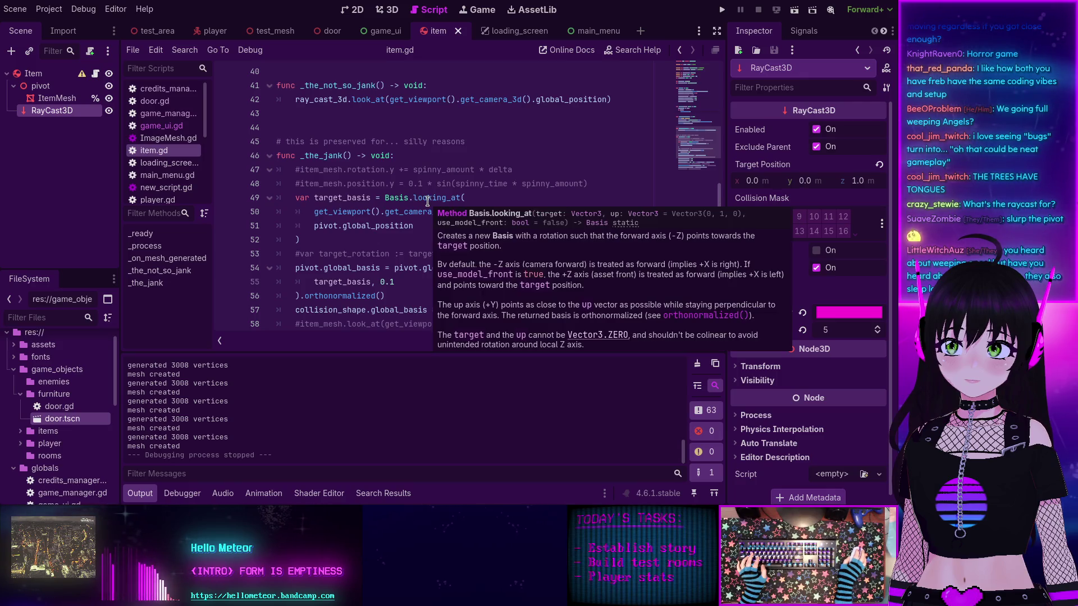
ctrl+click(366, 99)
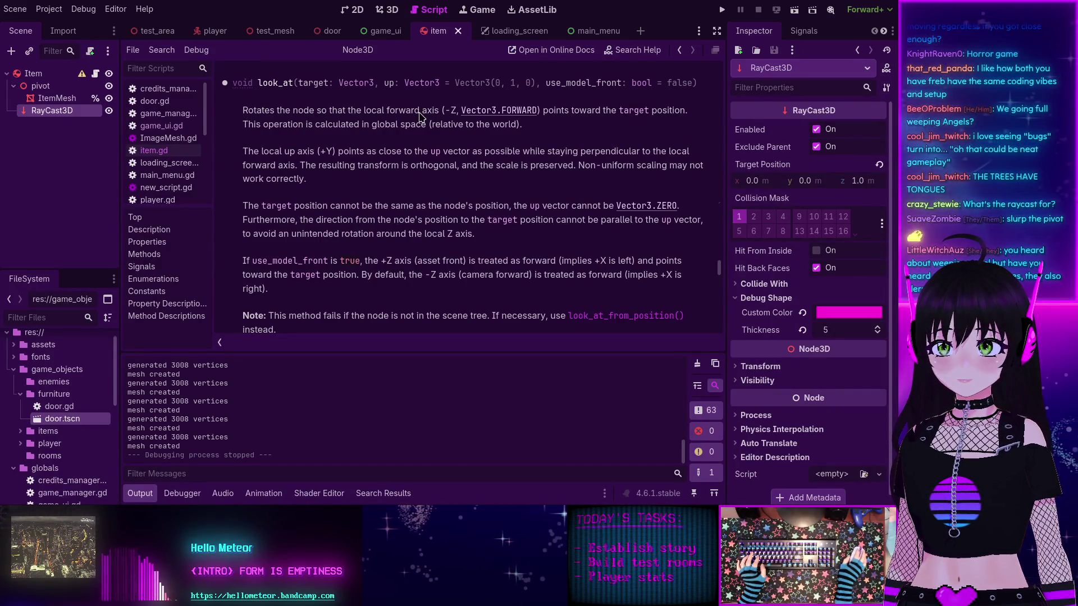
key(alt+Left)
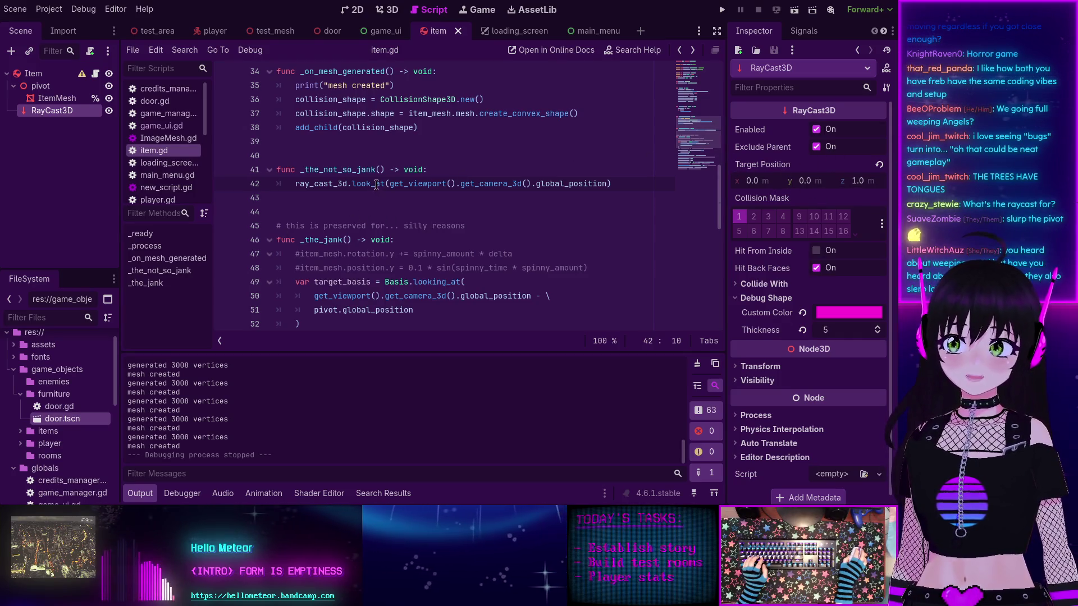
Step: Change line 42 to ray_cast_3d.target_position = camera global_position, remove the stray ')', and save item.gd
text(target_pos)
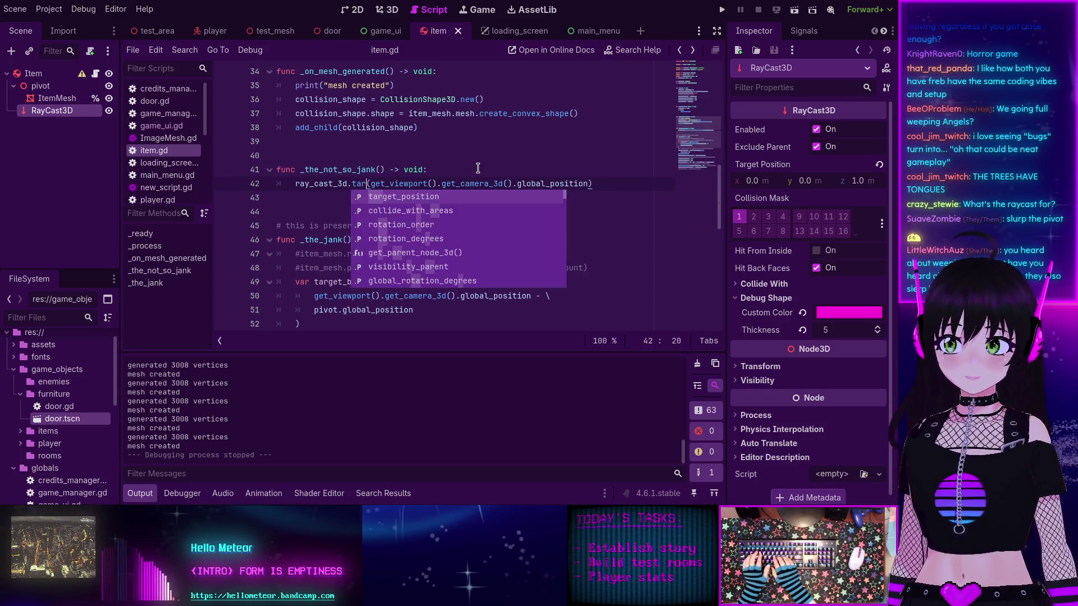
key(Return)
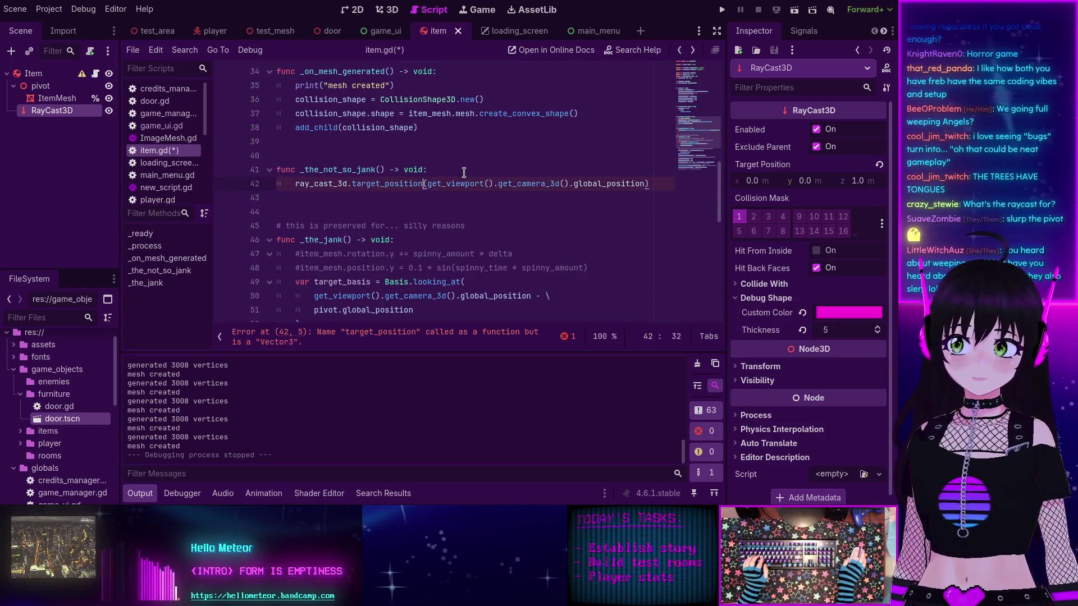
key(BackSpace)
text(=)
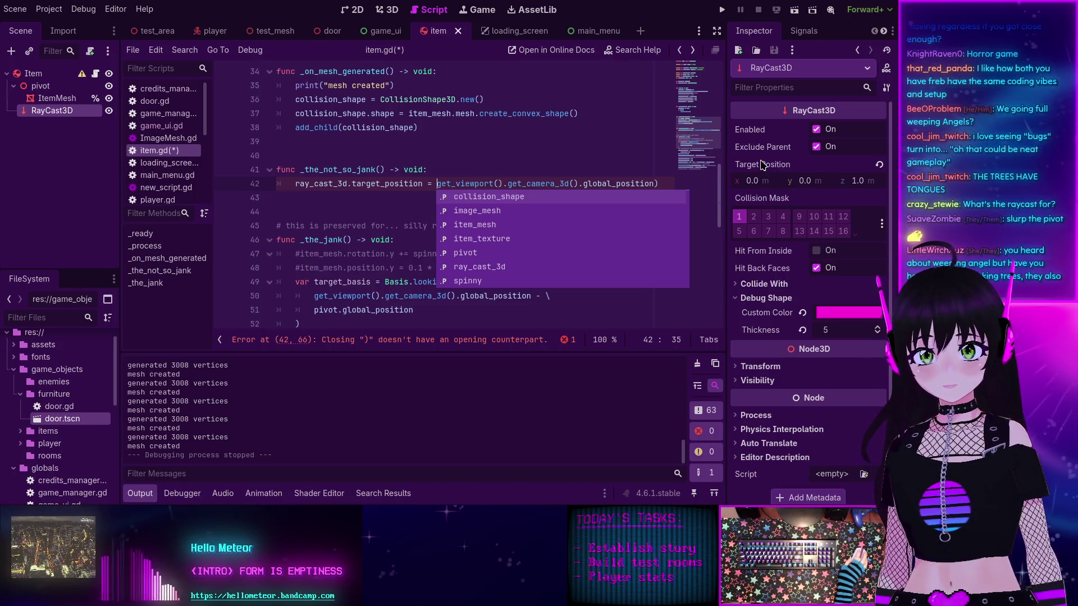
mouse_move(762, 164)
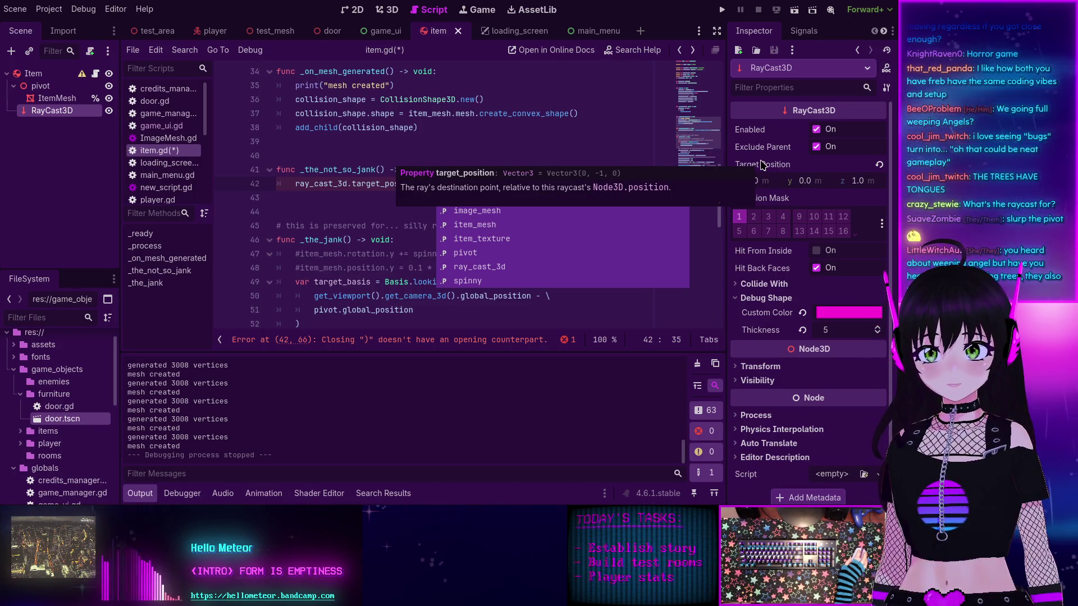
key(ctrl+v)
key(Down)
key(Down)
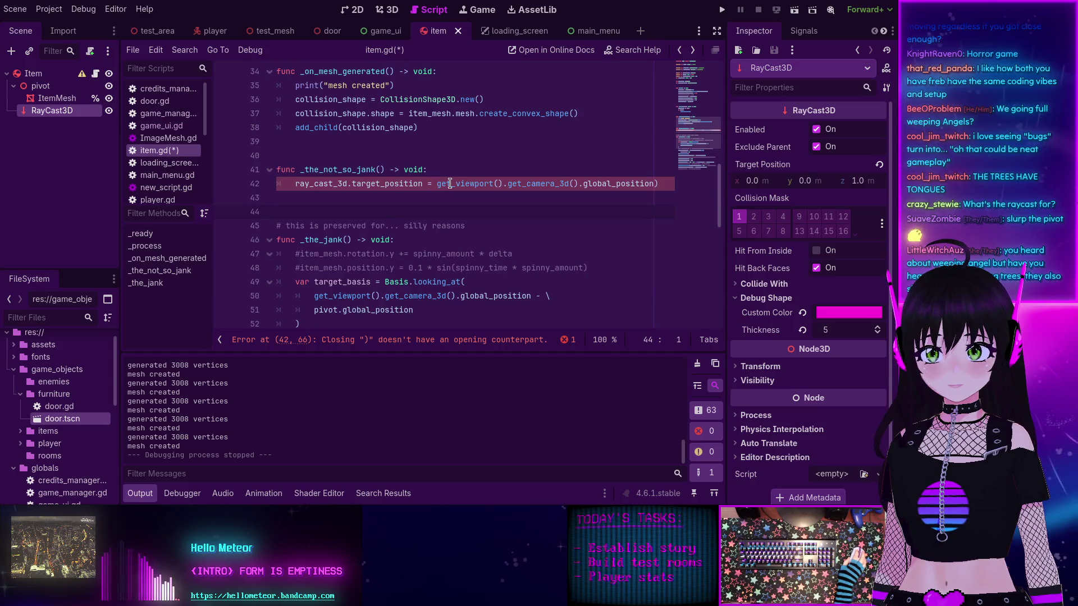
click(656, 185)
key(BackSpace)
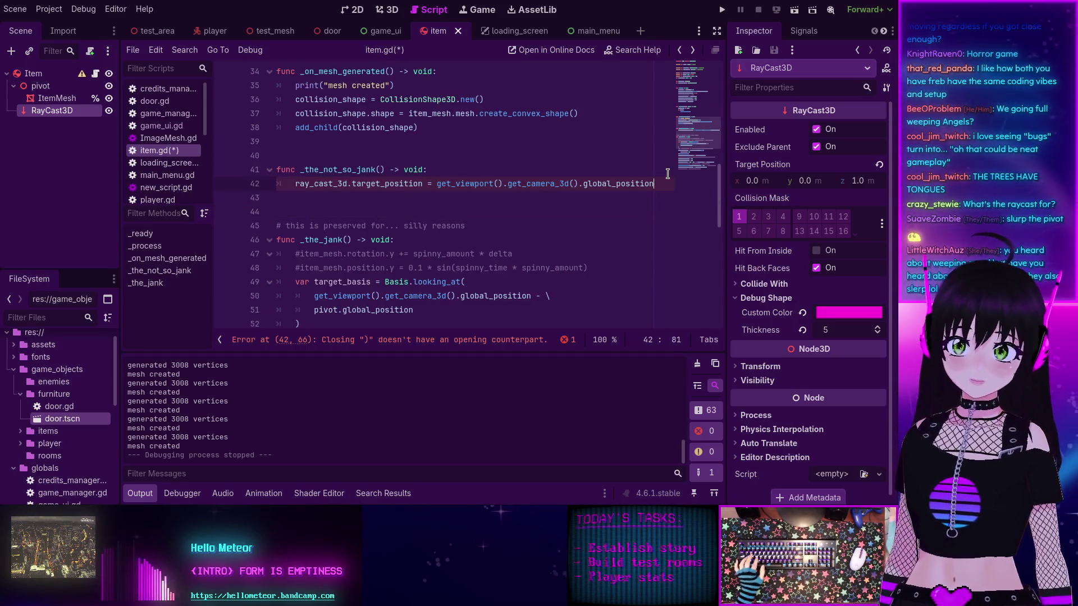
key(ctrl+s)
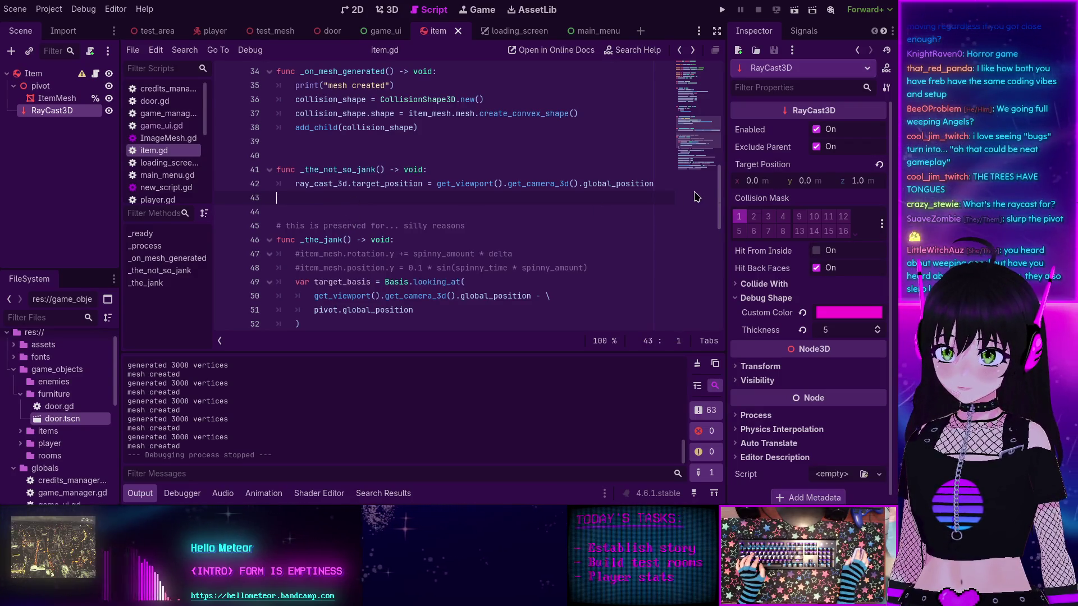
Step: Run the game and move among the trees to watch each tree's debug ray, then stop it
click(720, 10)
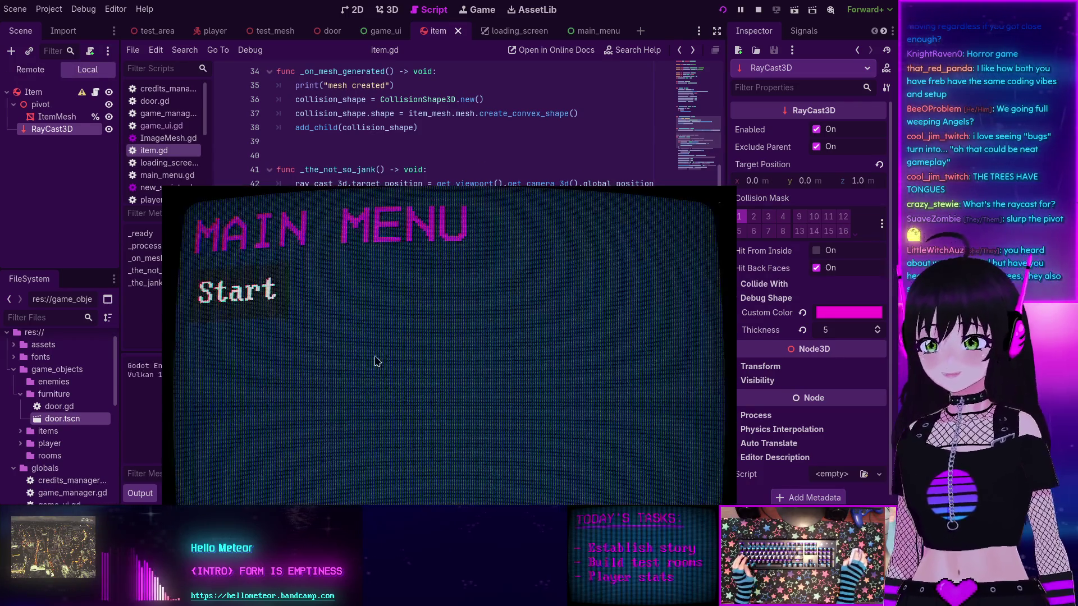
key(Return)
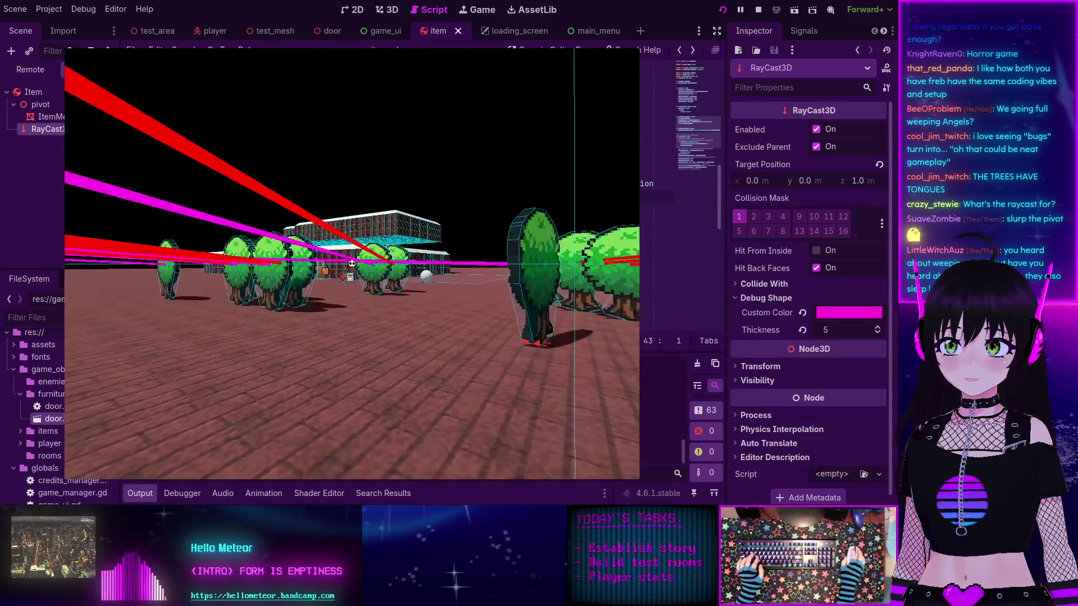
key(w)
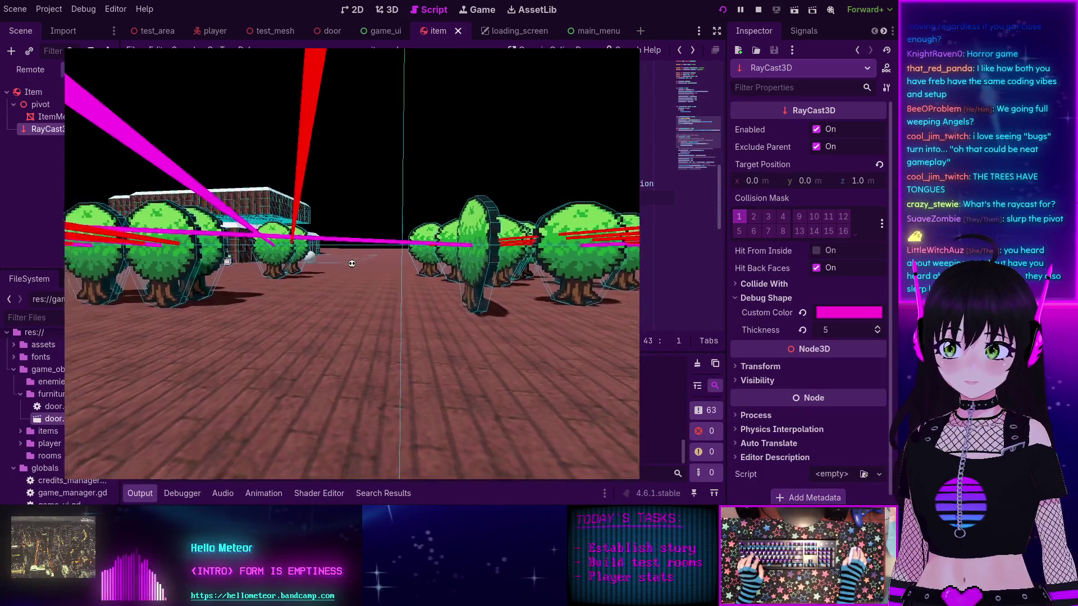
key(w)
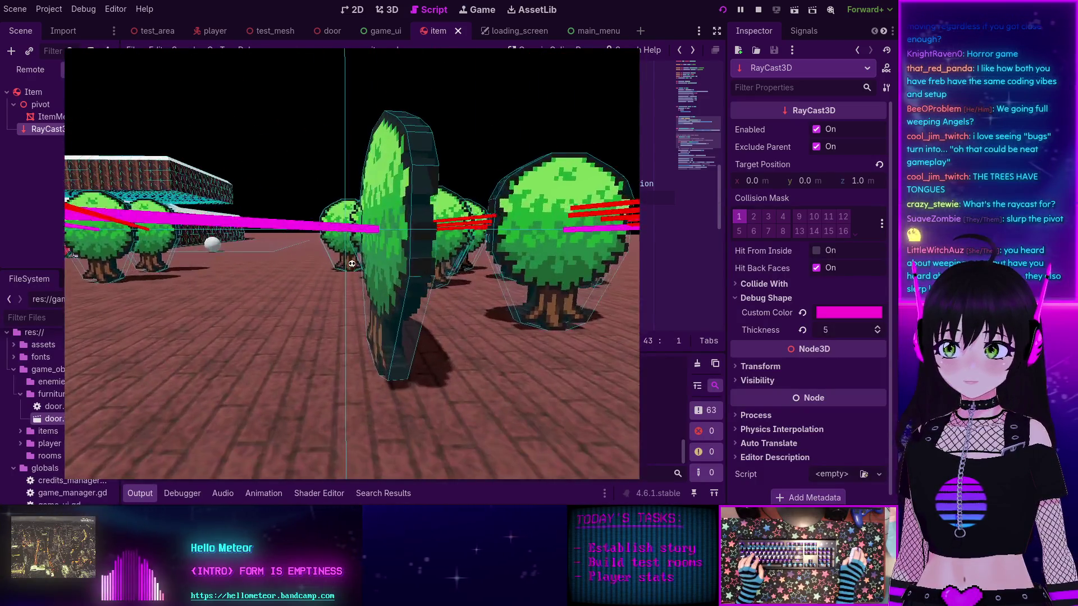
key(w)
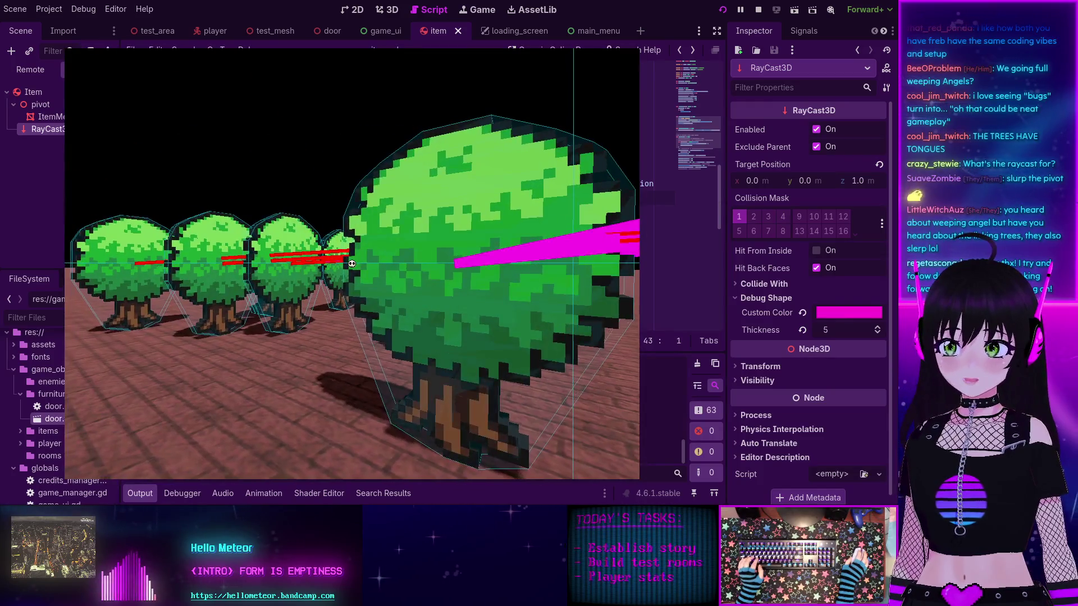
key(w)
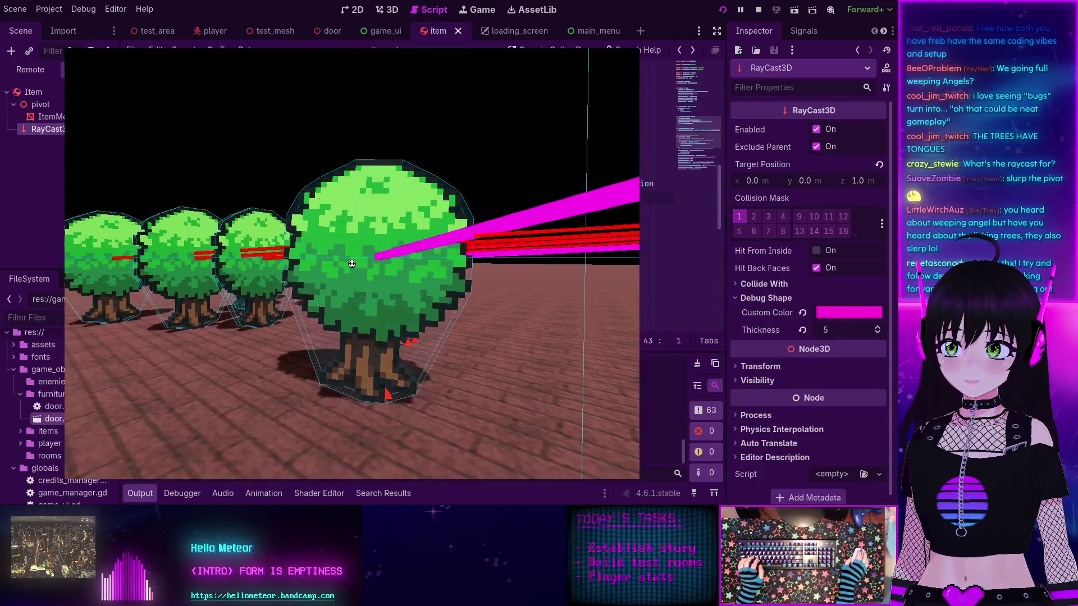
key(w)
key(s)
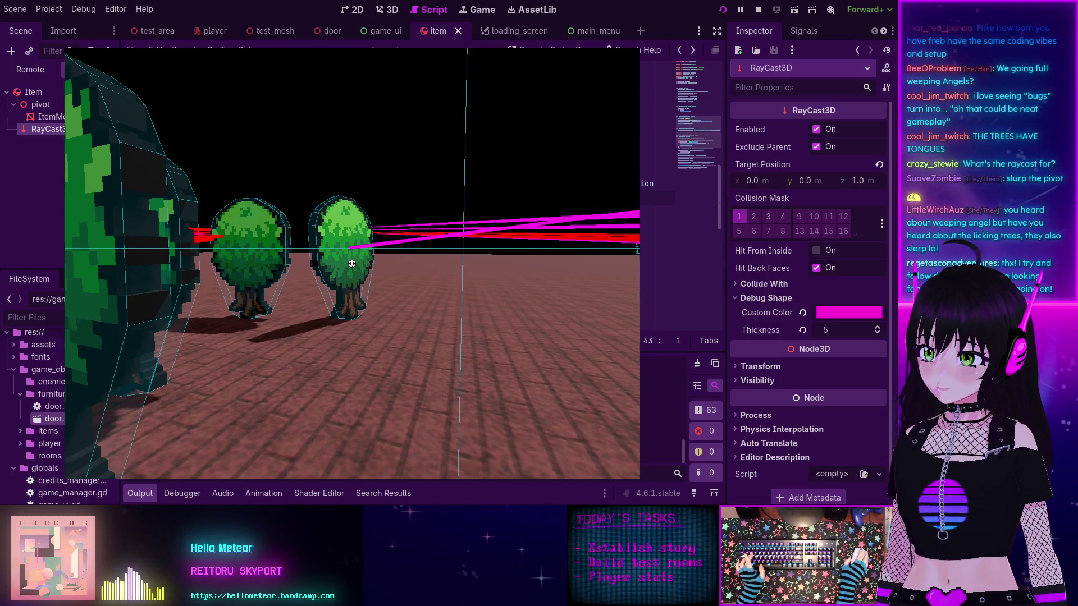
key(d)
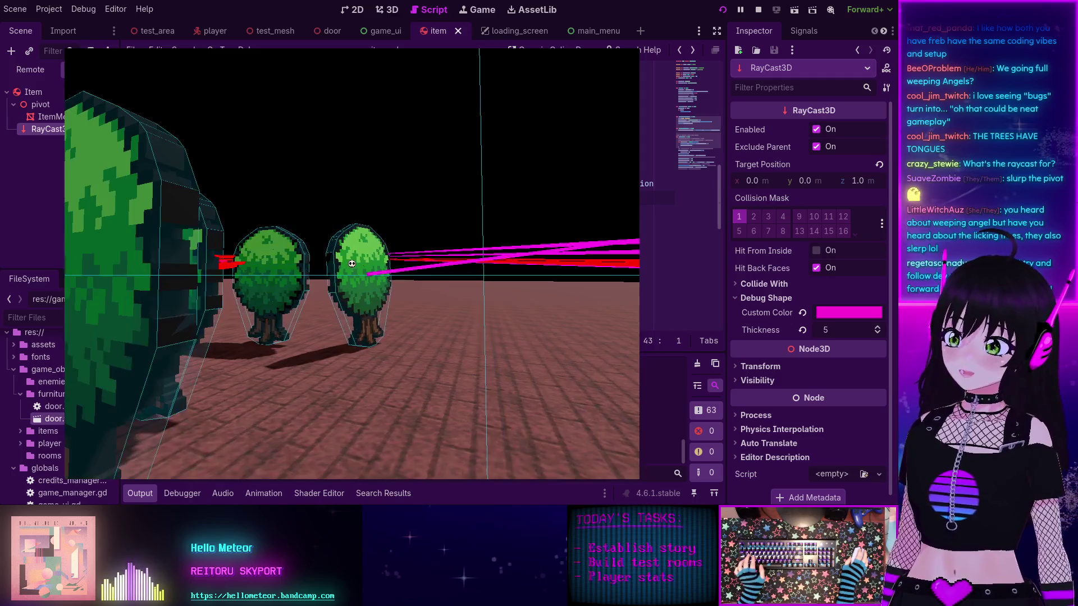
key(F8)
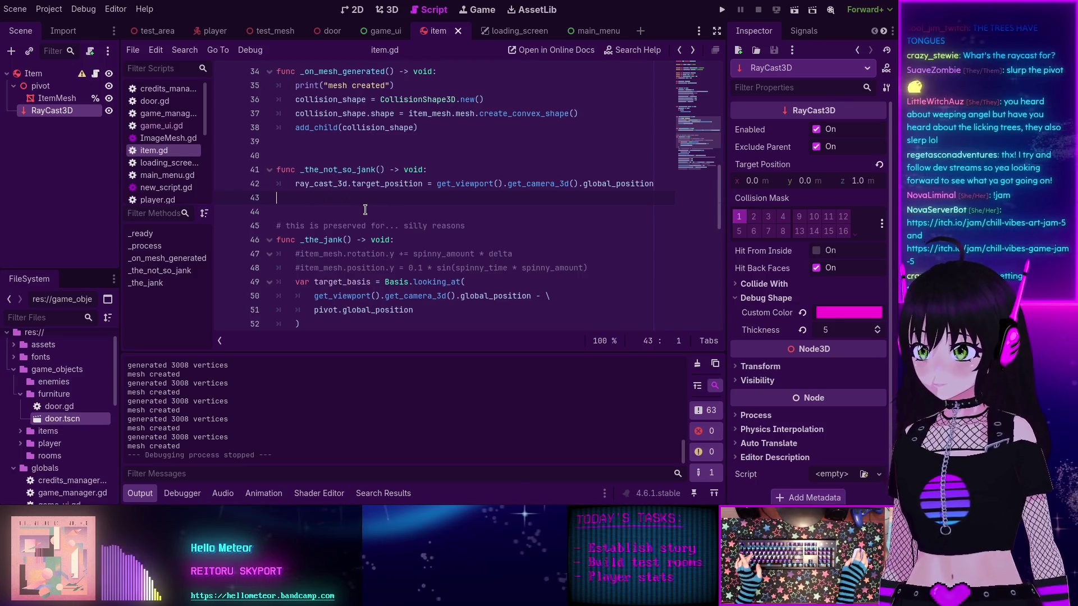
Step: Select target_position on line 42, read its tooltip, and type to_local over it
double_click(385, 185)
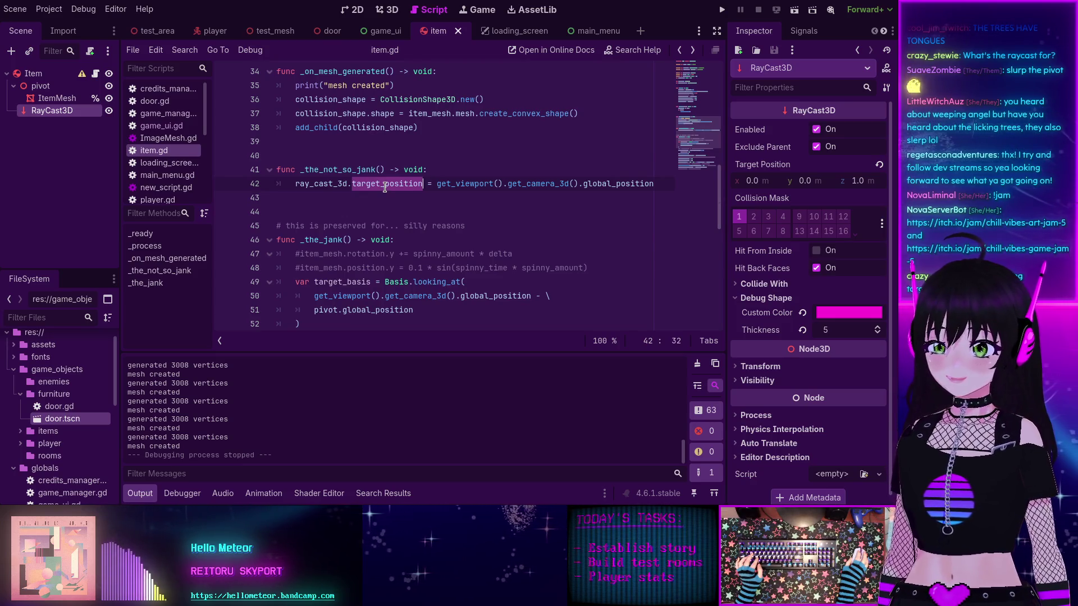
mouse_move(384, 188)
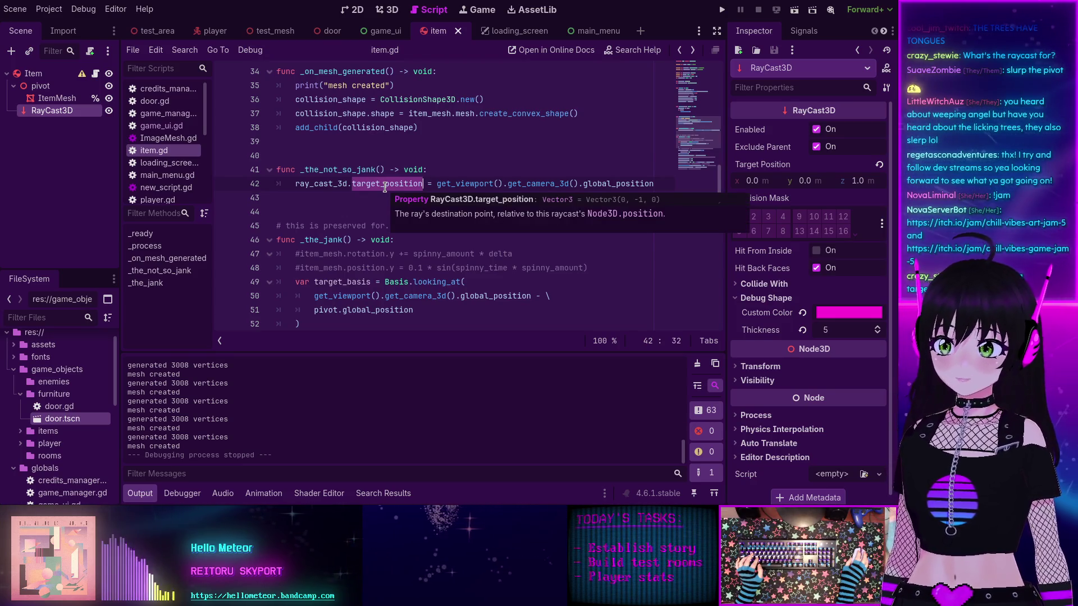
scroll(373, 189, up, 3)
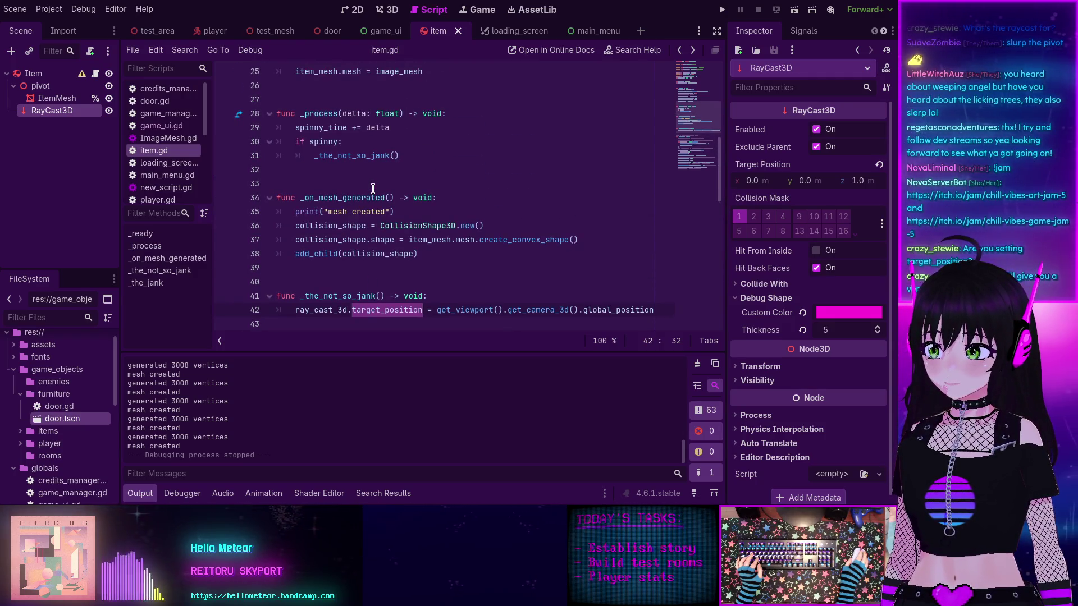
scroll(373, 190, down, 2)
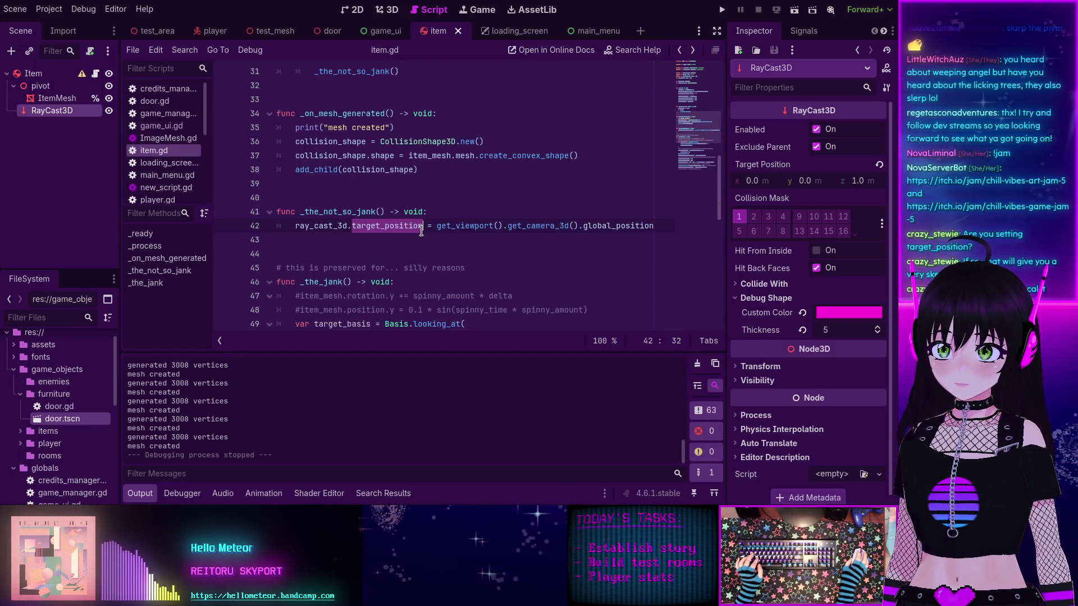
click(632, 50)
key(Escape)
mouse_move(383, 226)
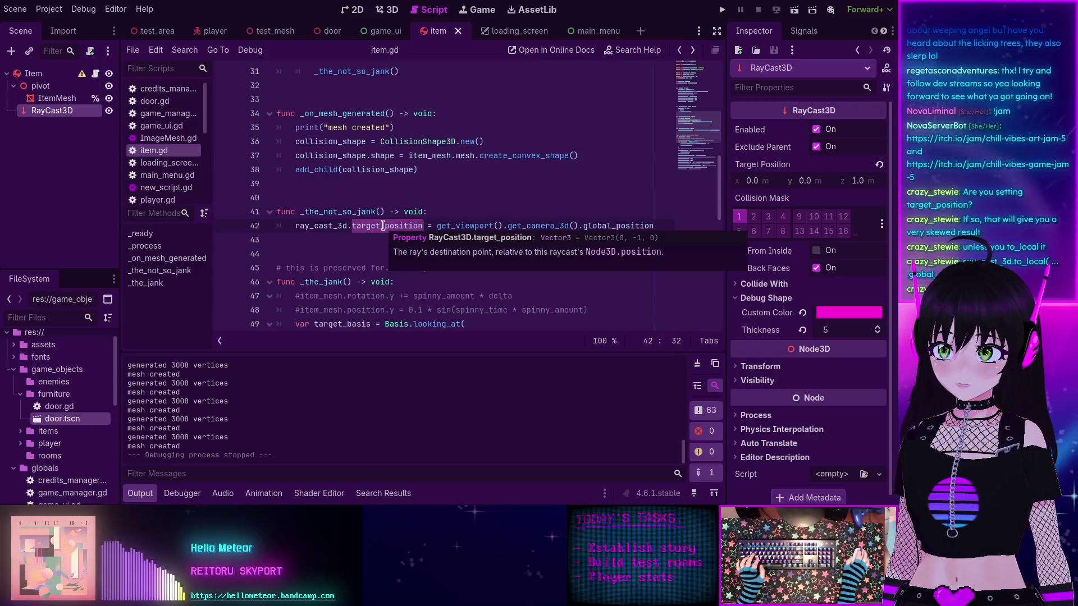
text(to_local)
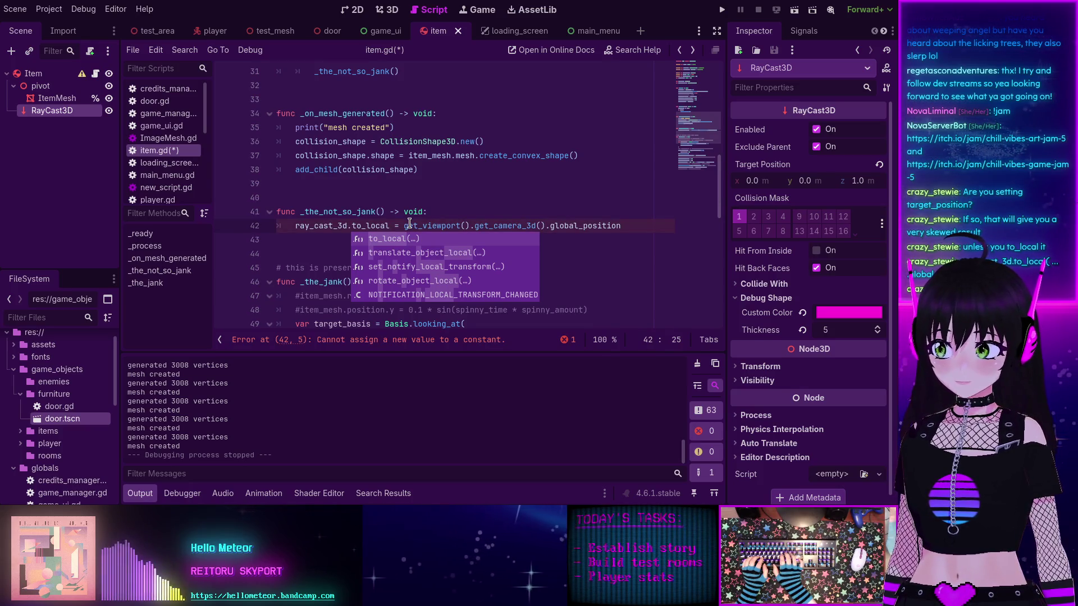
Step: Make line 42 call ray_cast_3d.to_local() on the camera's global_position, then search the docs for to_local
key(Return)
key(Delete)
key(Delete)
key(Delete)
key(BackSpace)
key(End)
text())
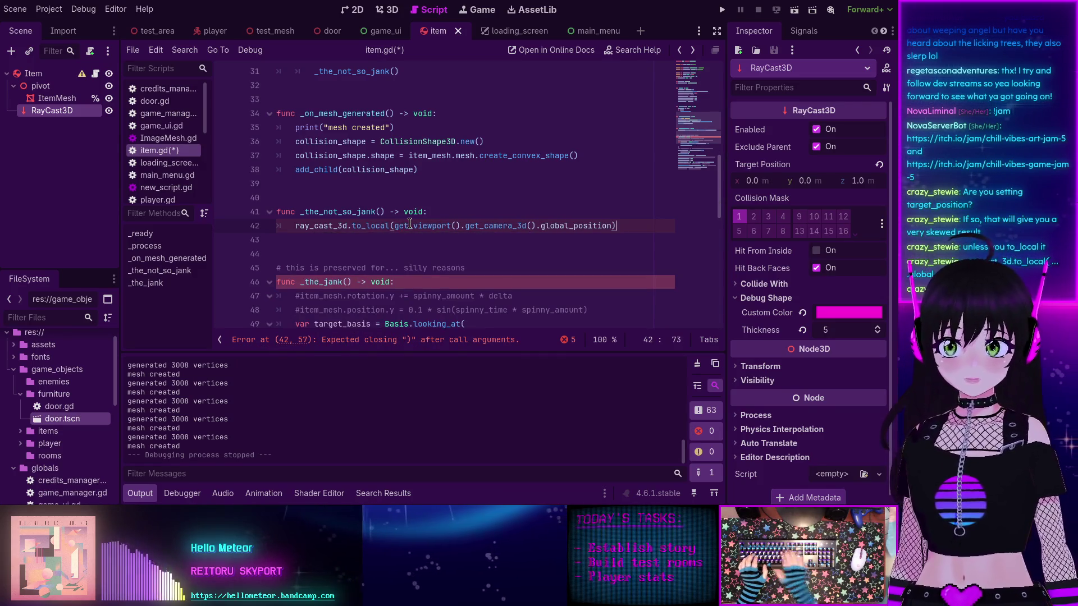
mouse_move(423, 224)
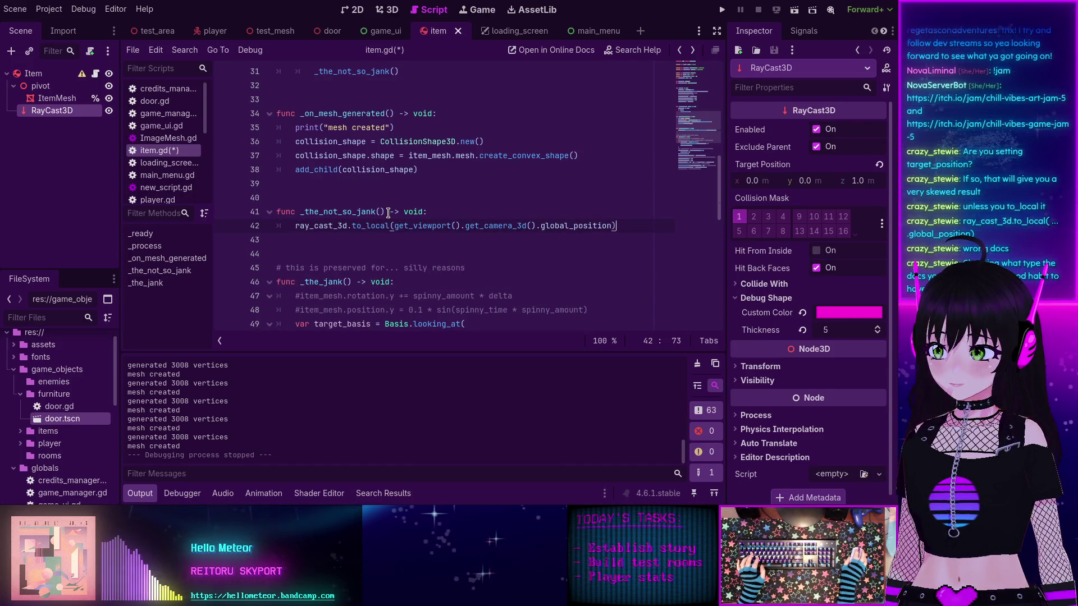
click(634, 52)
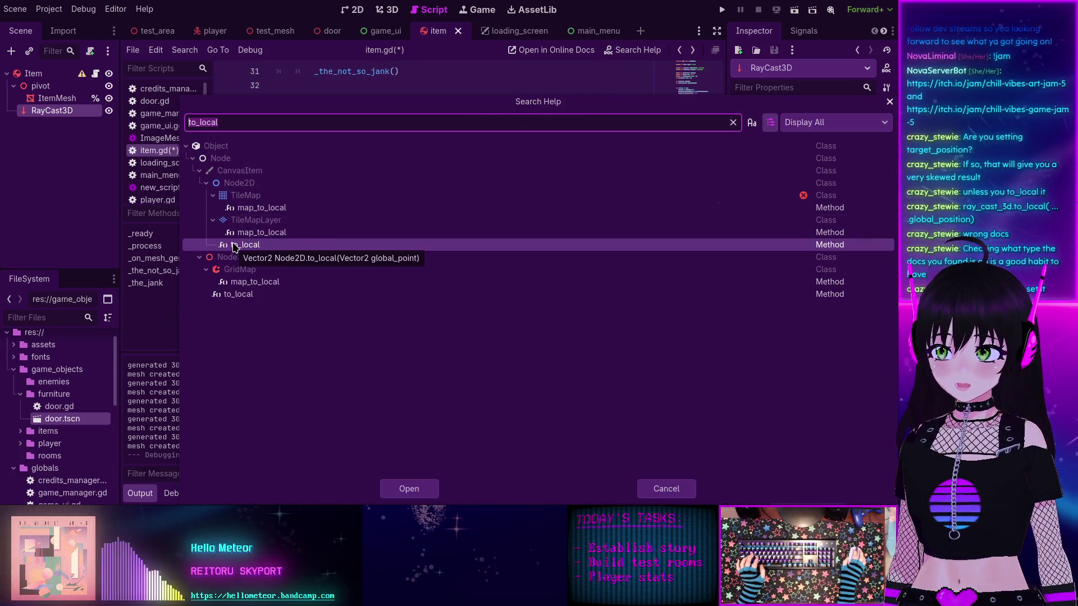
click(232, 189)
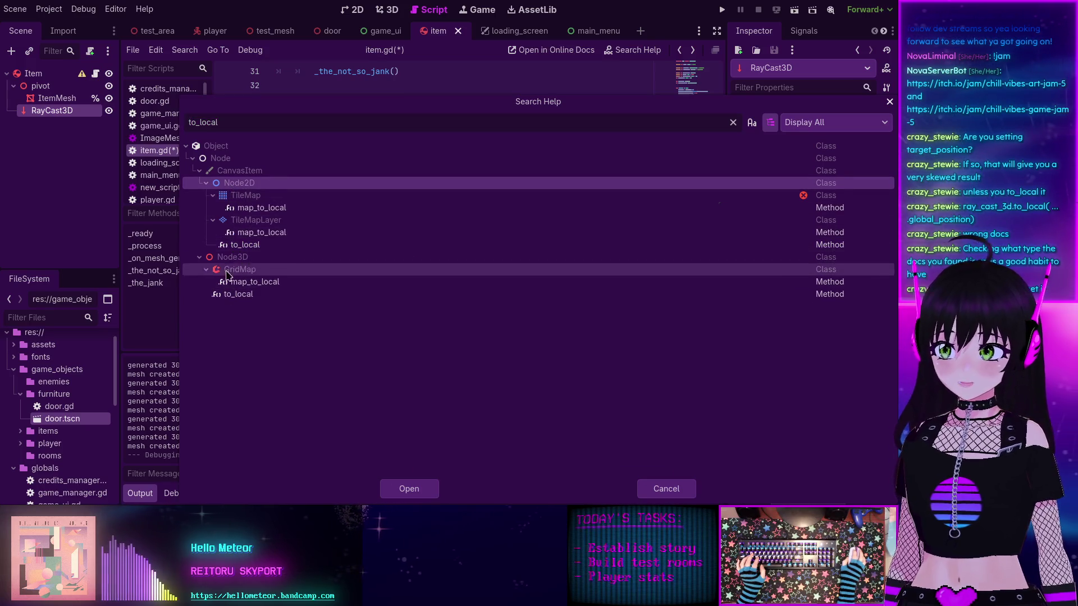
double_click(239, 299)
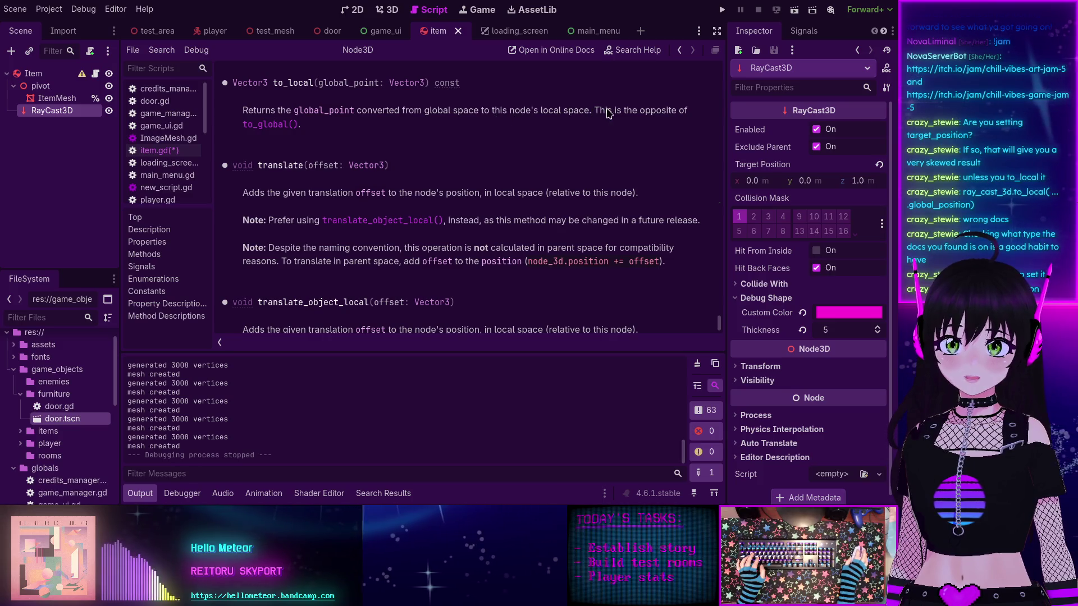
click(680, 50)
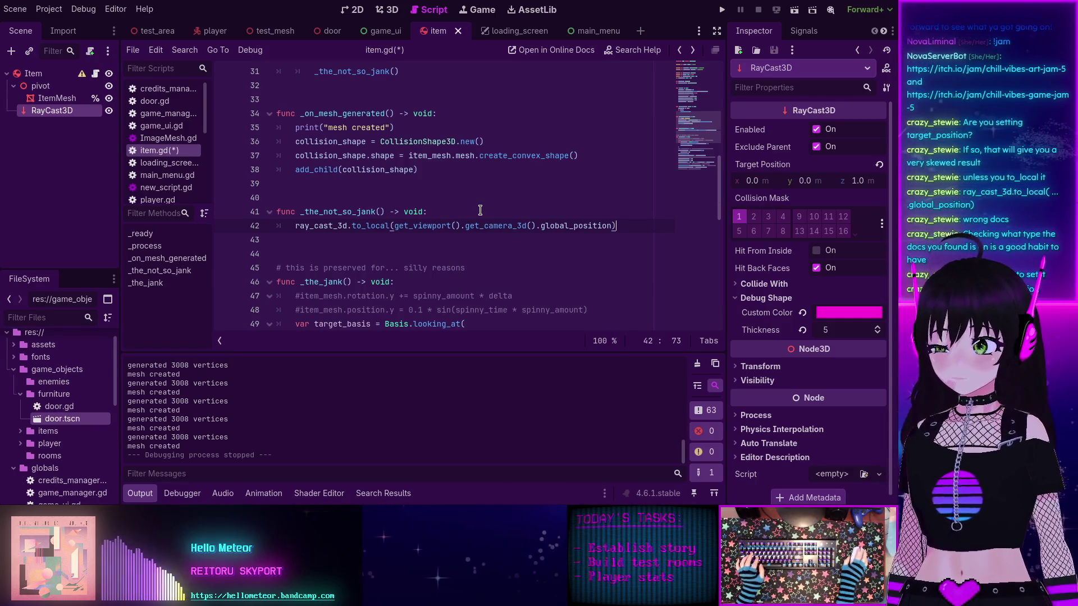
Step: Add line 43 setting ray_cast_3d.target_position to the camera's global_position, save item.gd, and run the game
click(452, 214)
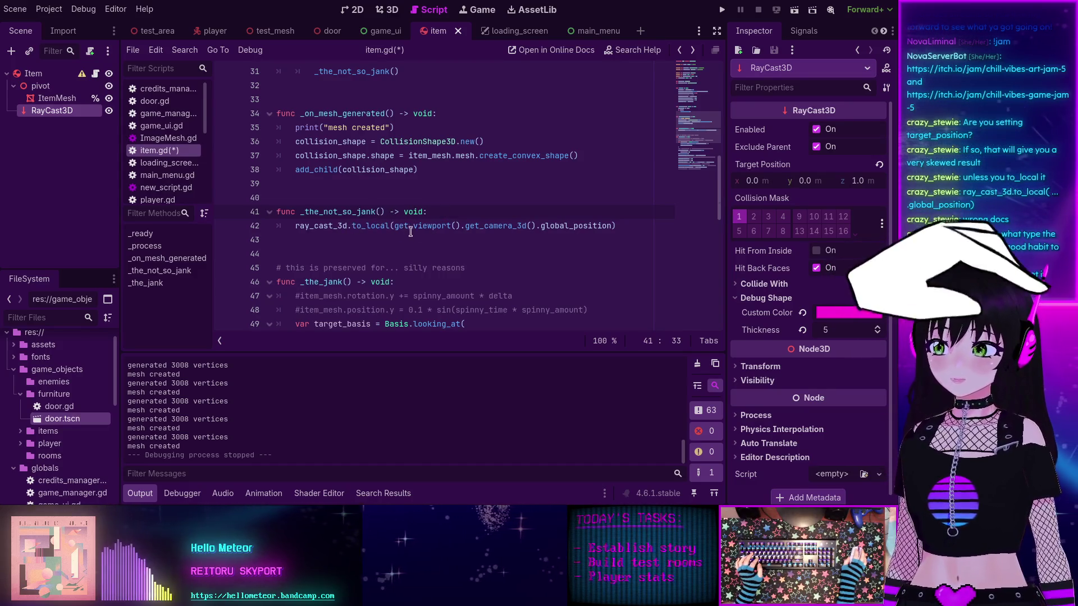
click(646, 226)
key(Return)
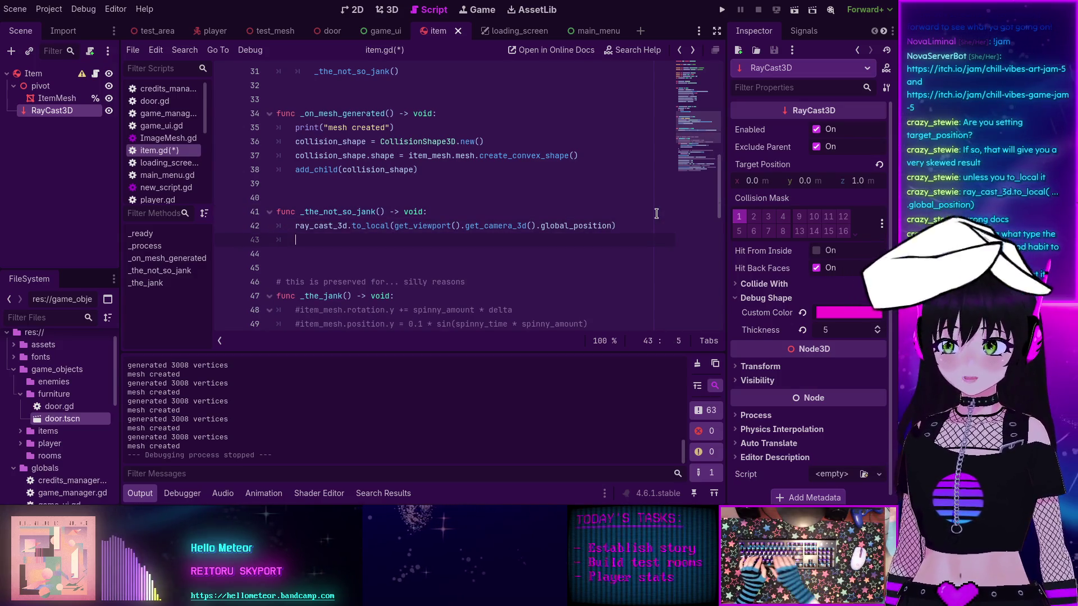
text(ray)
key(Return)
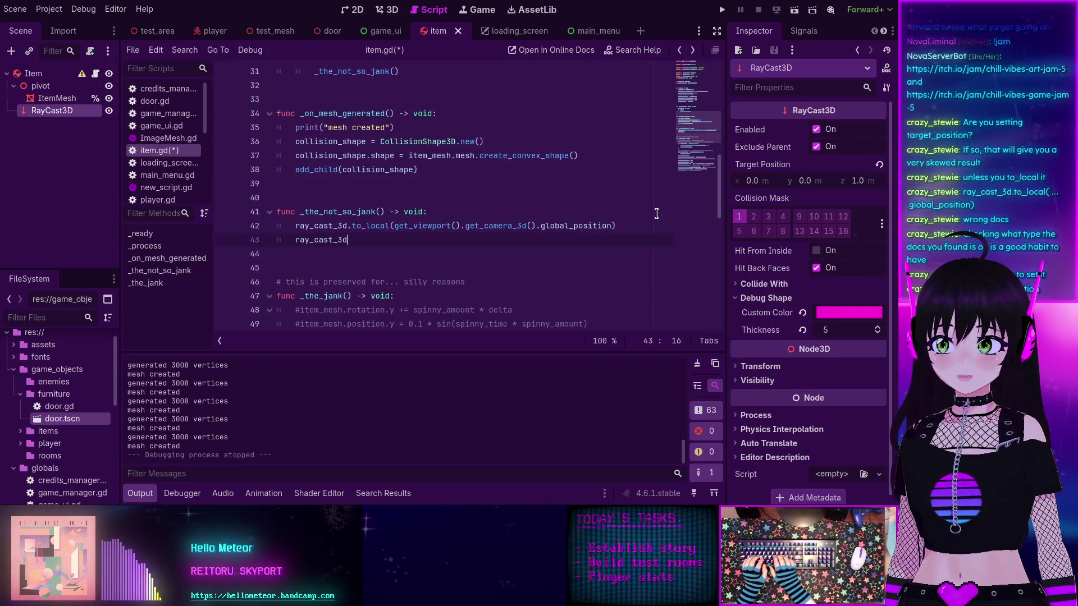
text(.targ)
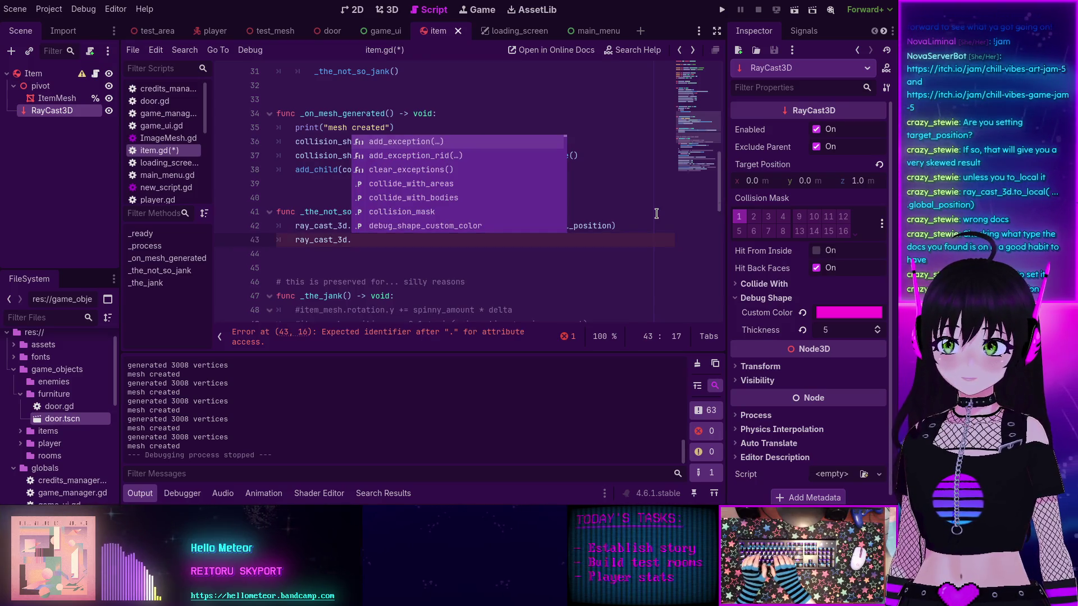
key(Return)
text(=)
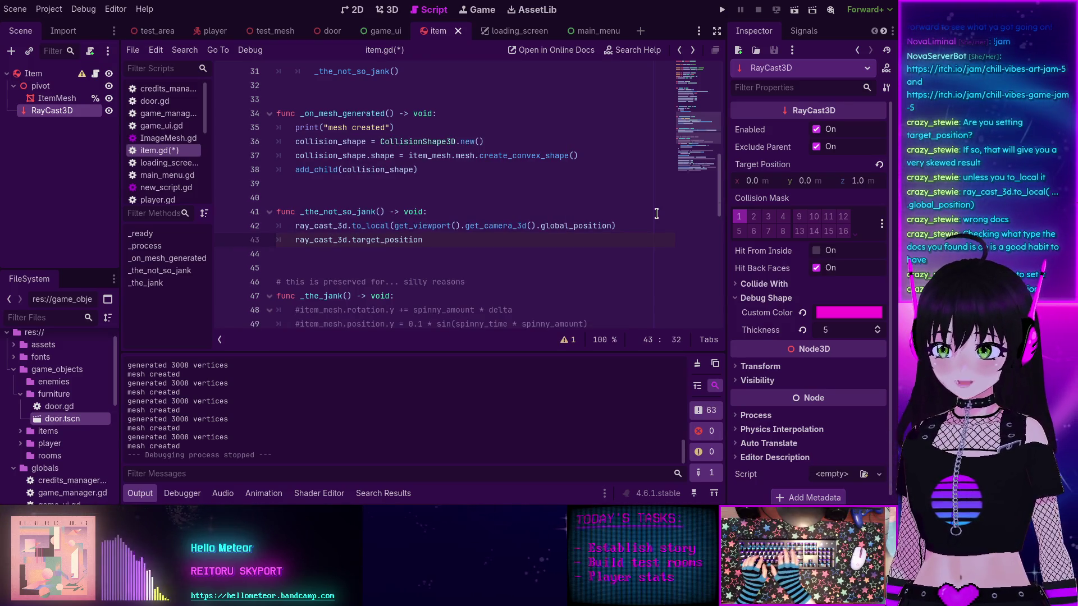
key(Escape)
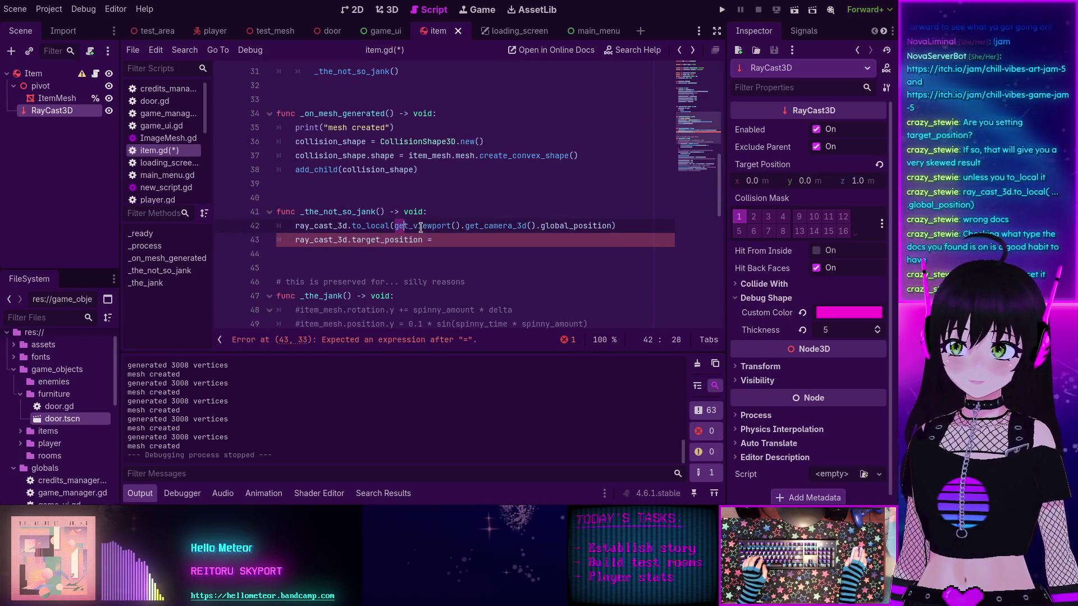
text(get_viewport().get_camera_3d().global_position)
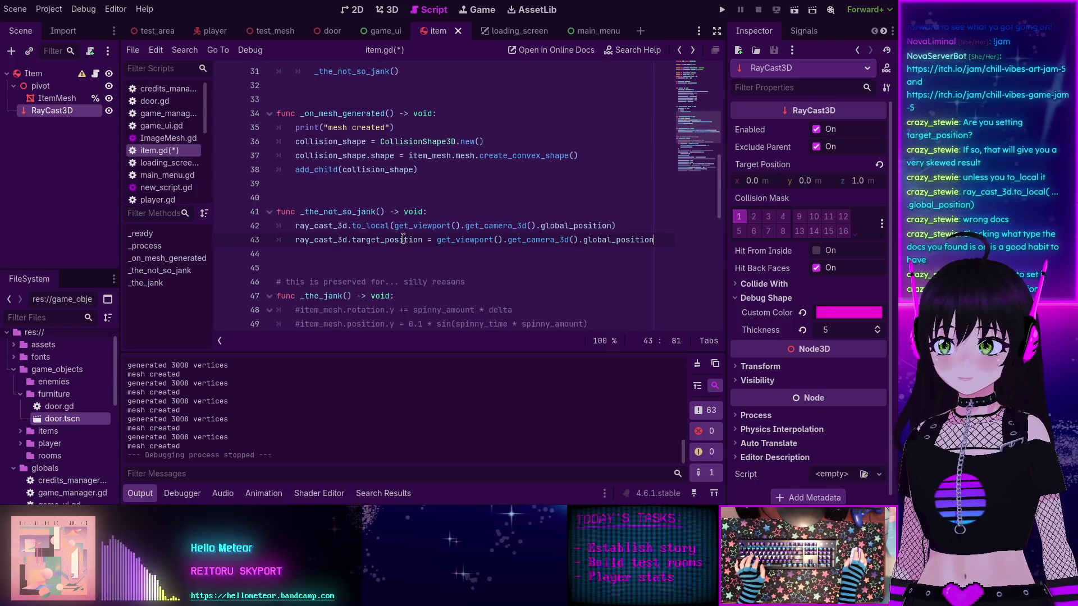
key(ctrl+s)
click(722, 9)
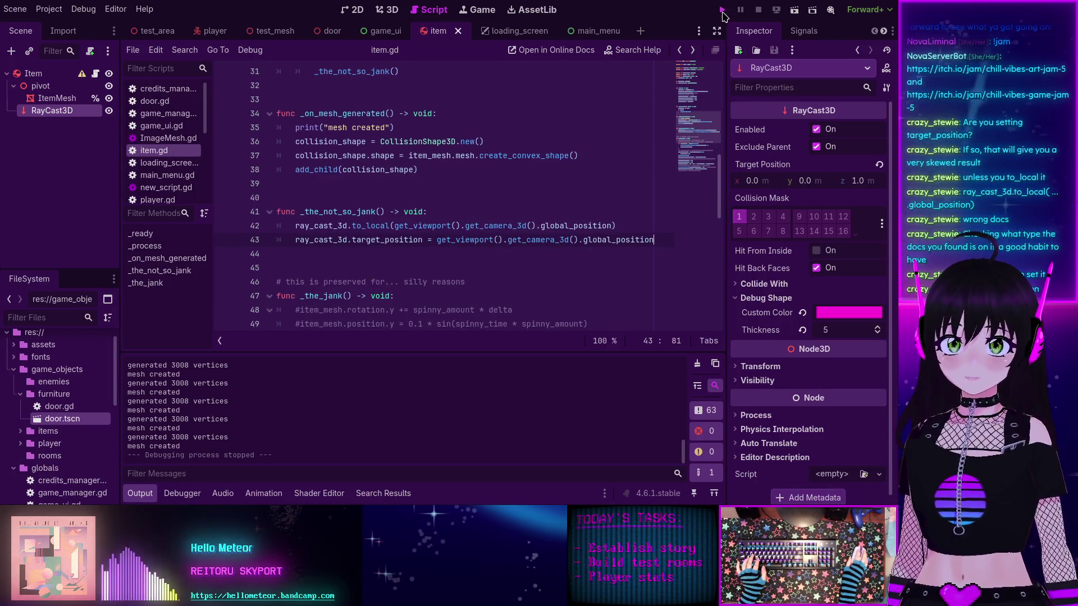
Step: Enter the game briefly, stop it with F8, then comment out the target_position line 43 with #
click(183, 163)
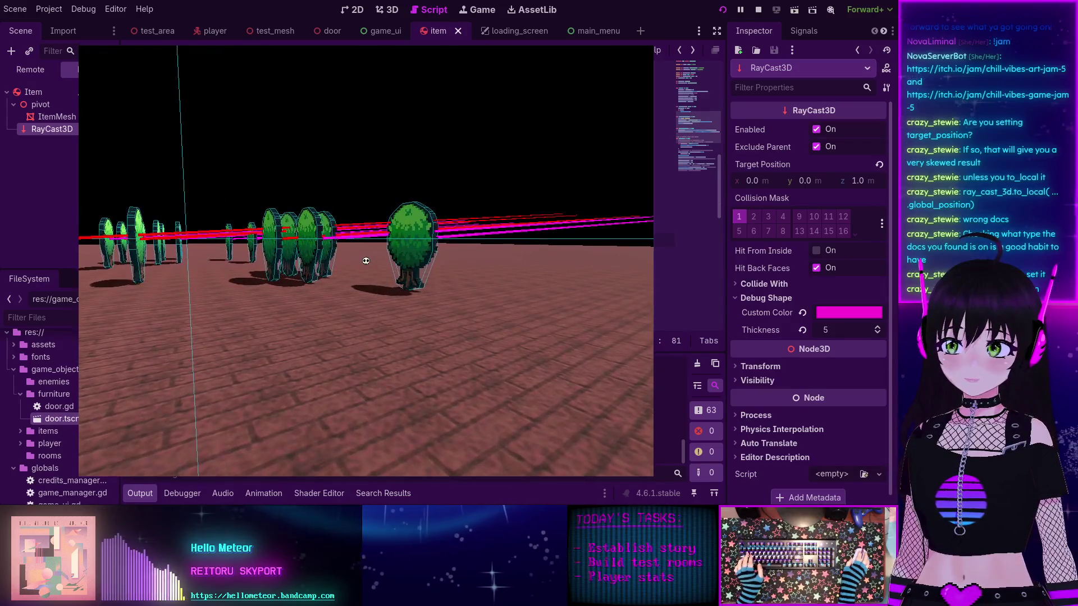
key(F8)
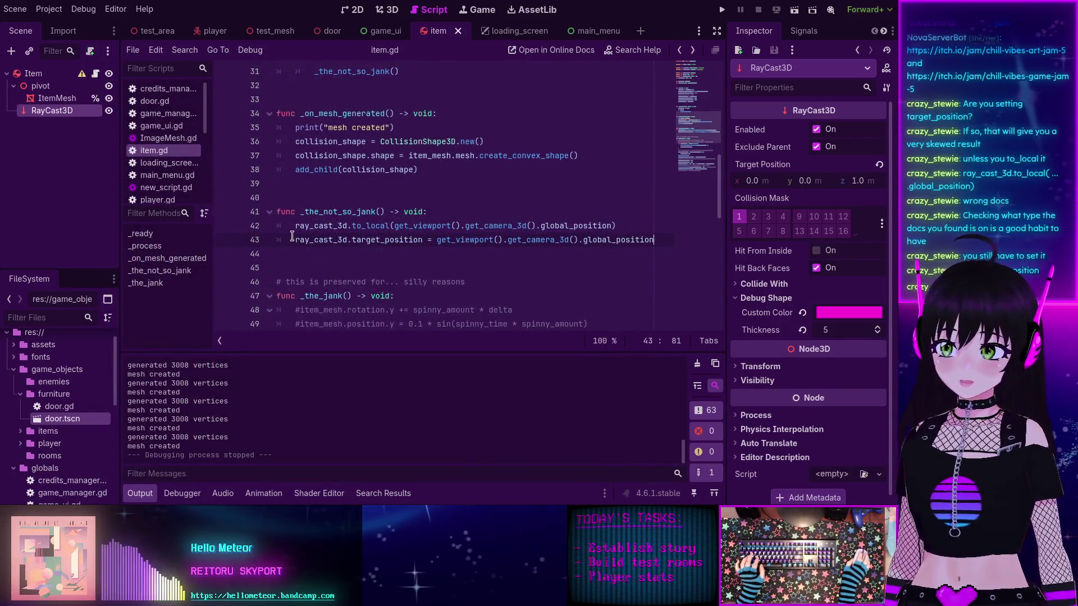
text(#)
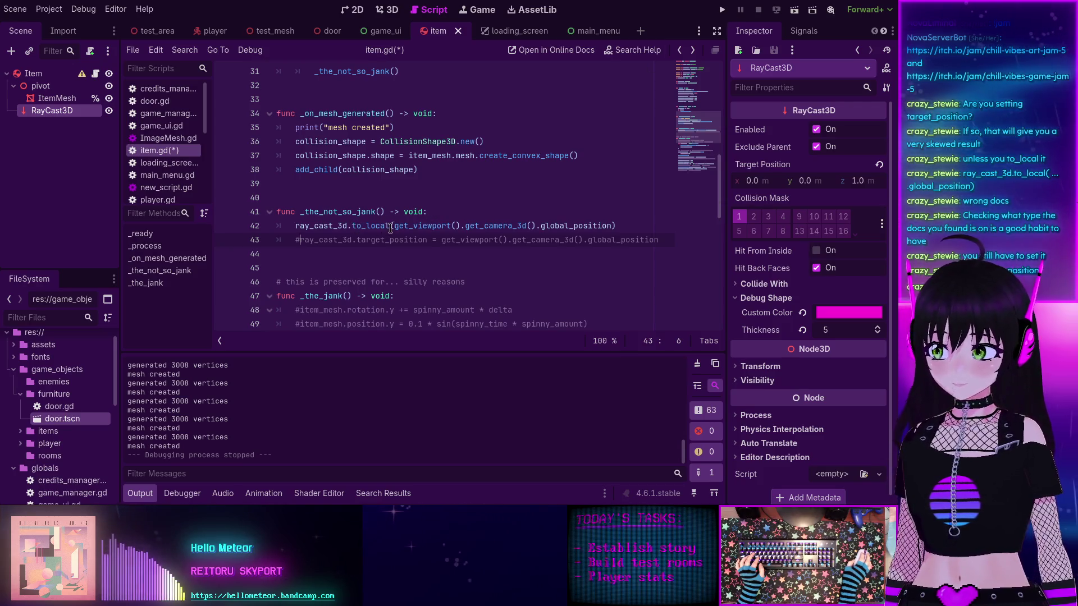
mouse_move(391, 228)
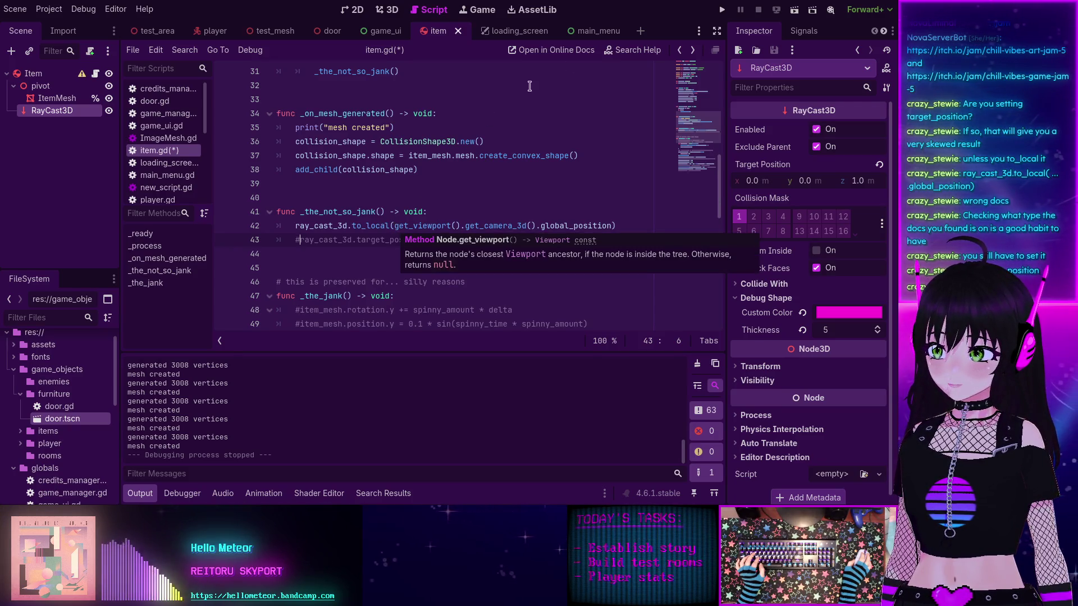
click(633, 50)
click(246, 296)
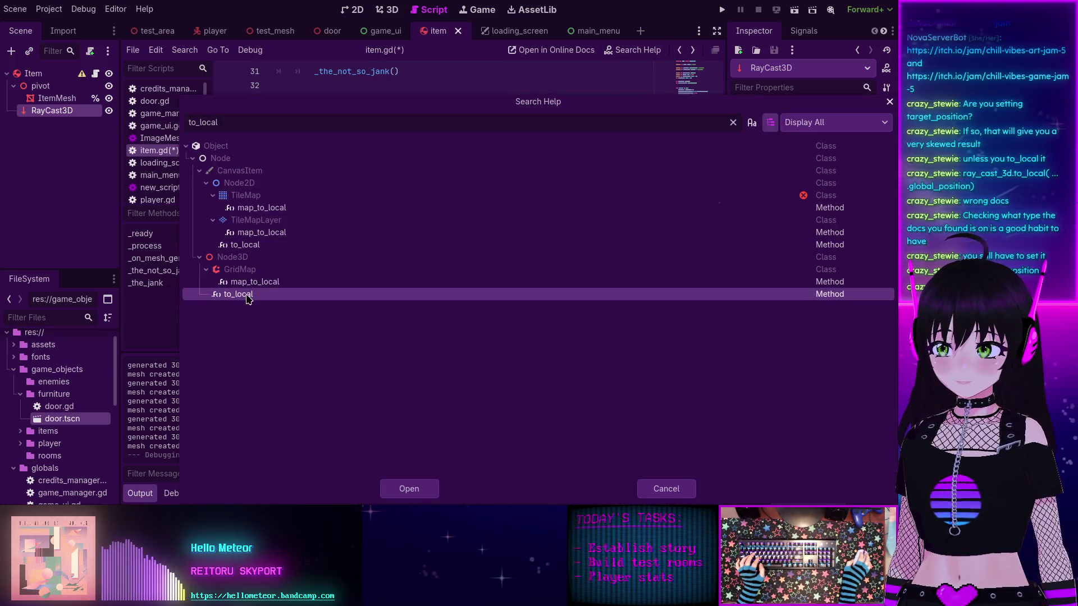
double_click(246, 295)
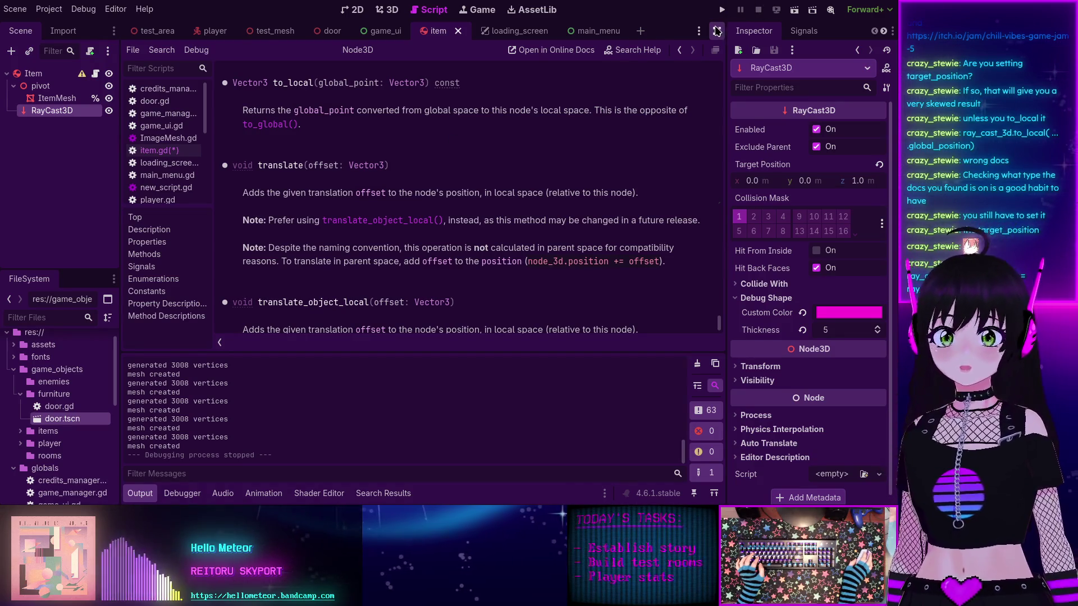
click(680, 50)
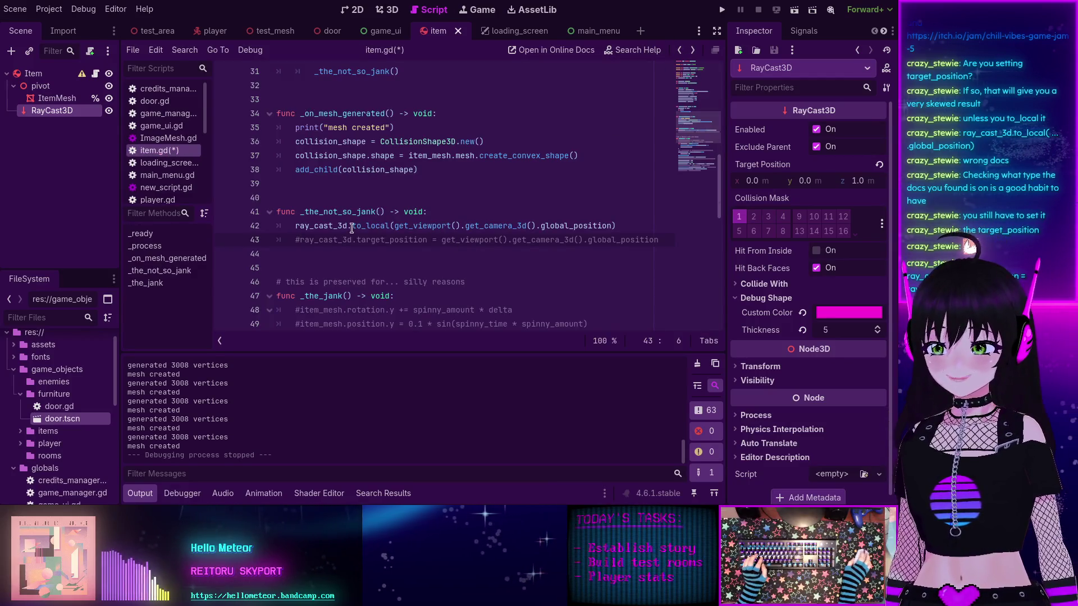
Step: Turn line 42 into an active ray_cast_3d.target_position = ray_cast_3d.to_local(...) assignment and delete the leftover line
drag(429, 240, 294, 241)
key(ctrl+c)
key(BackSpace)
click(288, 225)
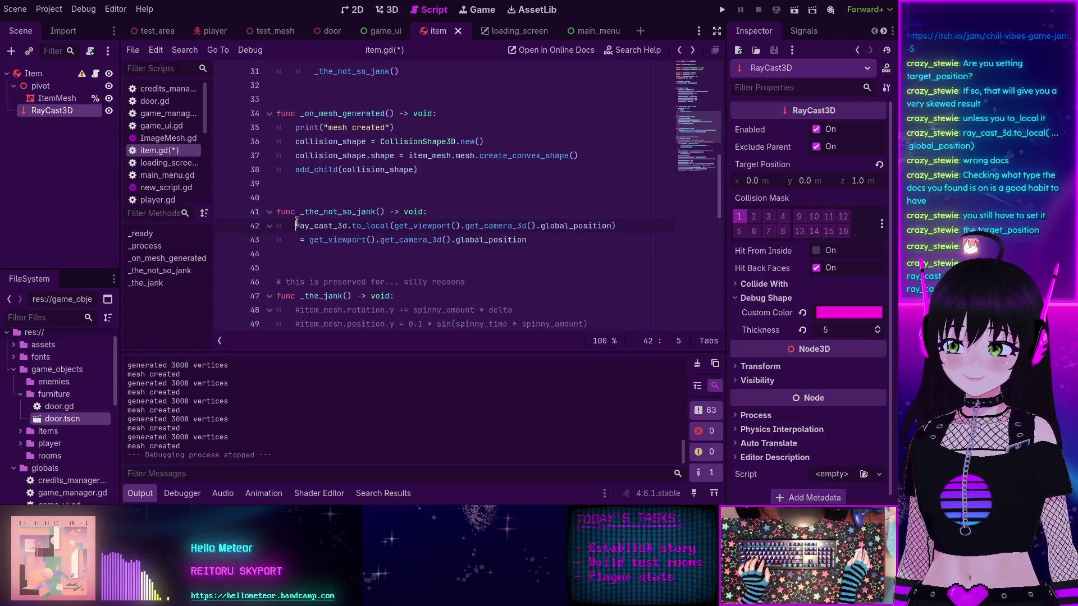
key(ctrl+v)
text(=)
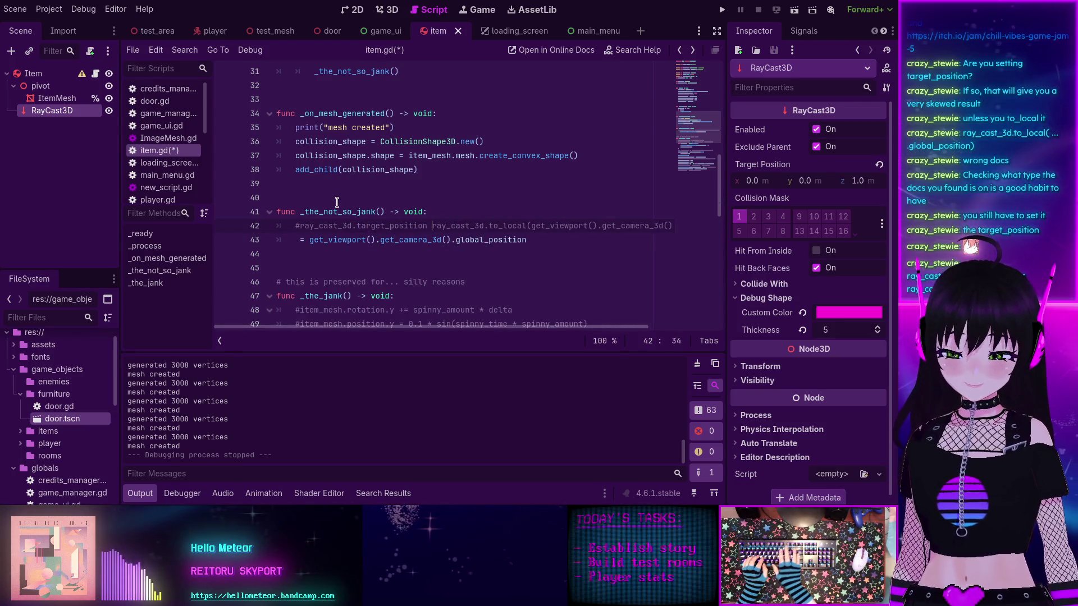
key(Home)
key(Delete)
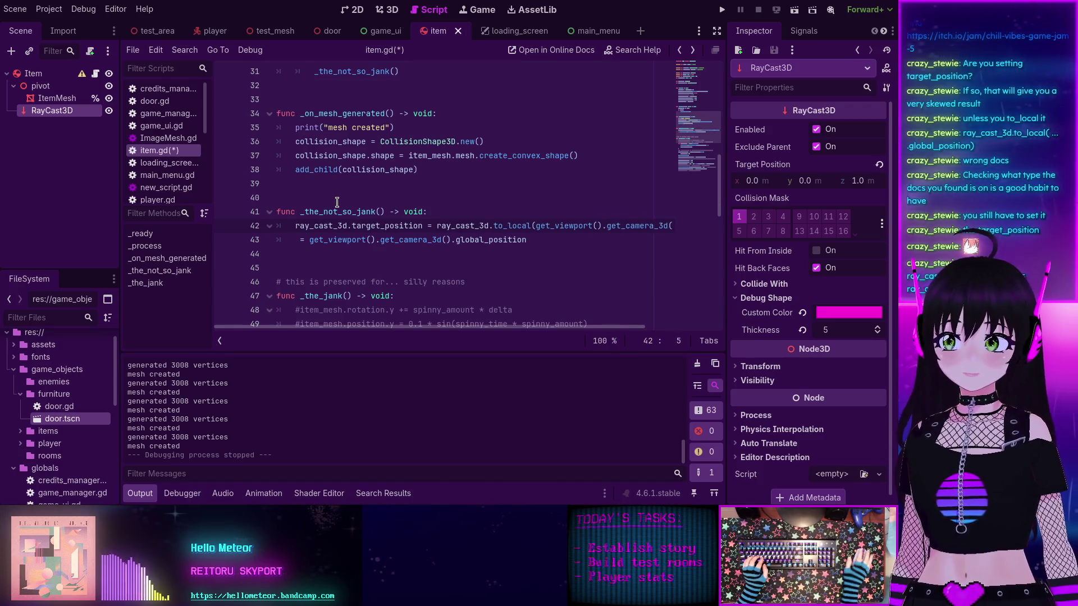
click(280, 248)
click(283, 246)
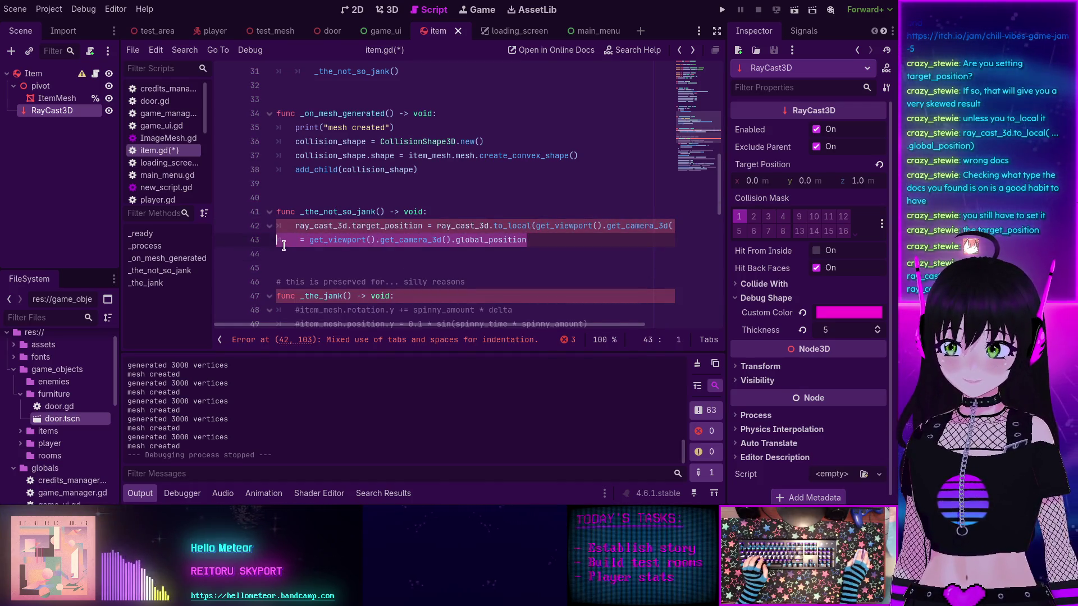
key(Delete)
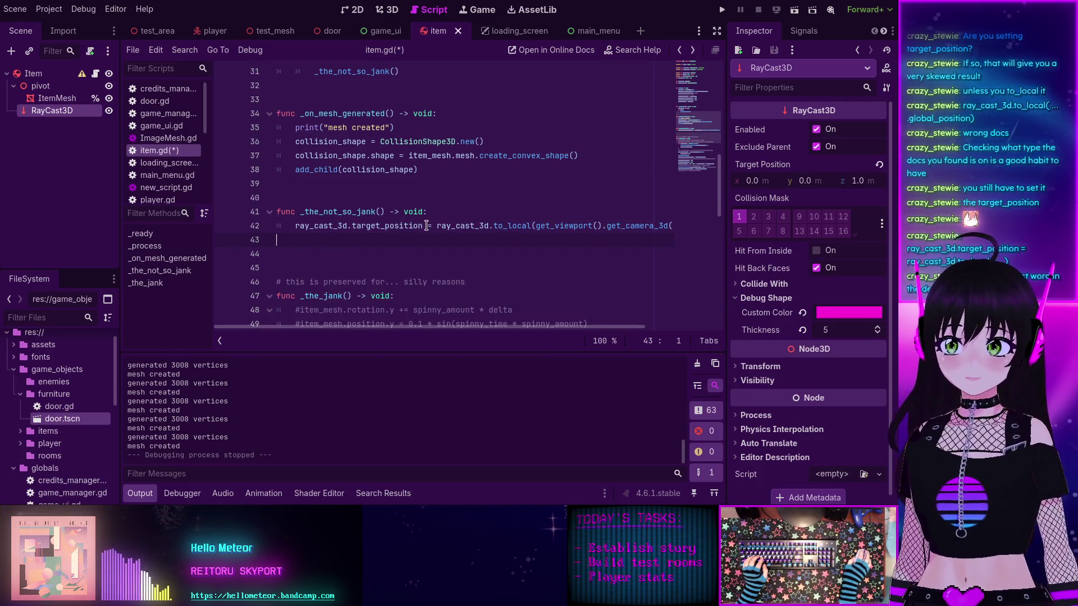
Step: Move the to_local argument and closing parenthesis onto their own indented lines, save item.gd, and view the to_local docs
click(535, 226)
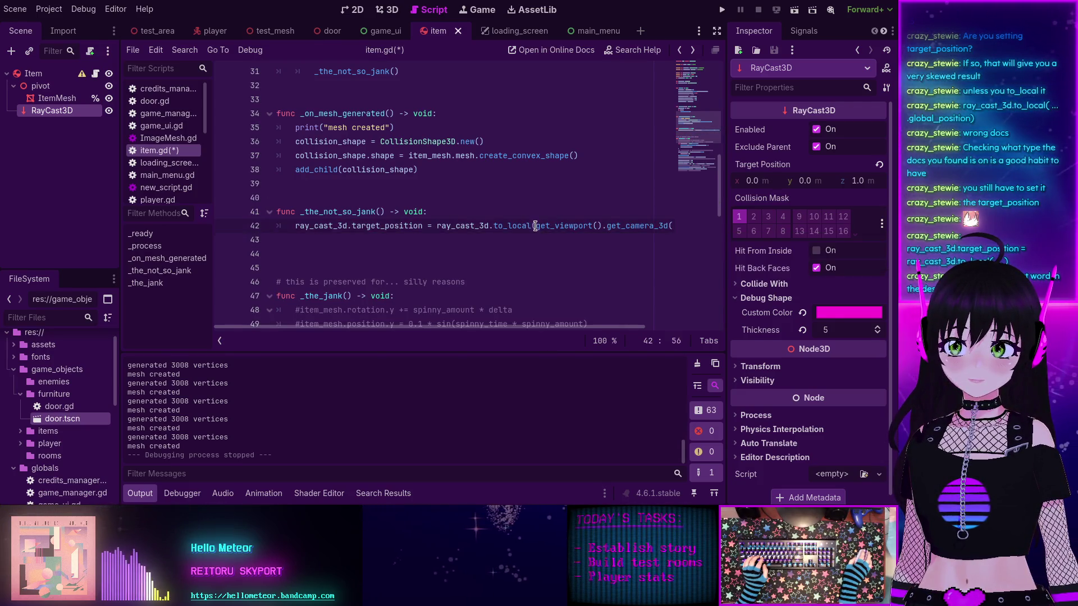
key(Return)
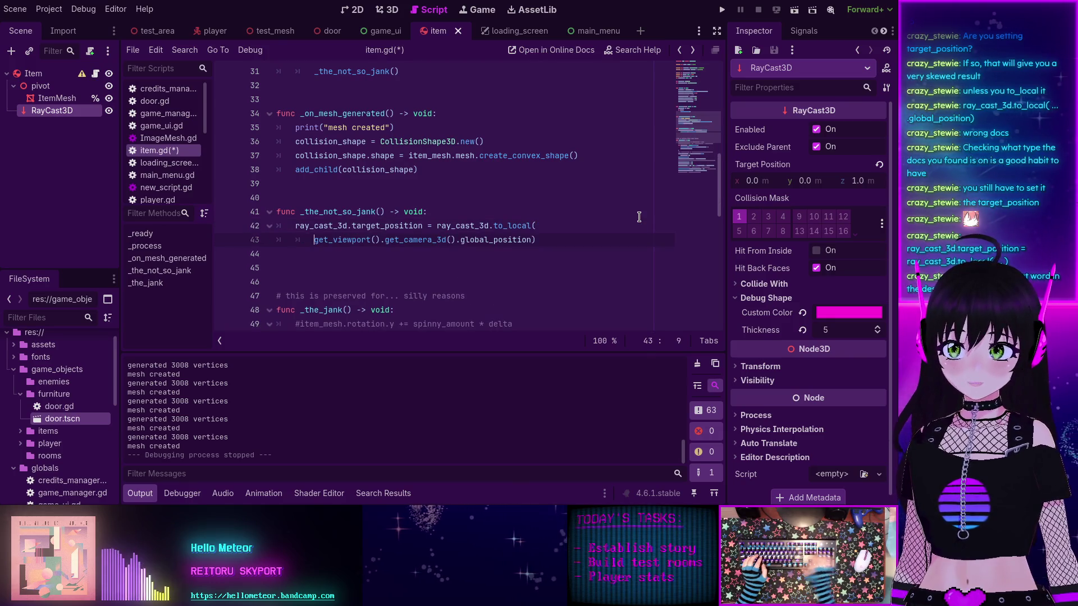
click(532, 240)
key(Return)
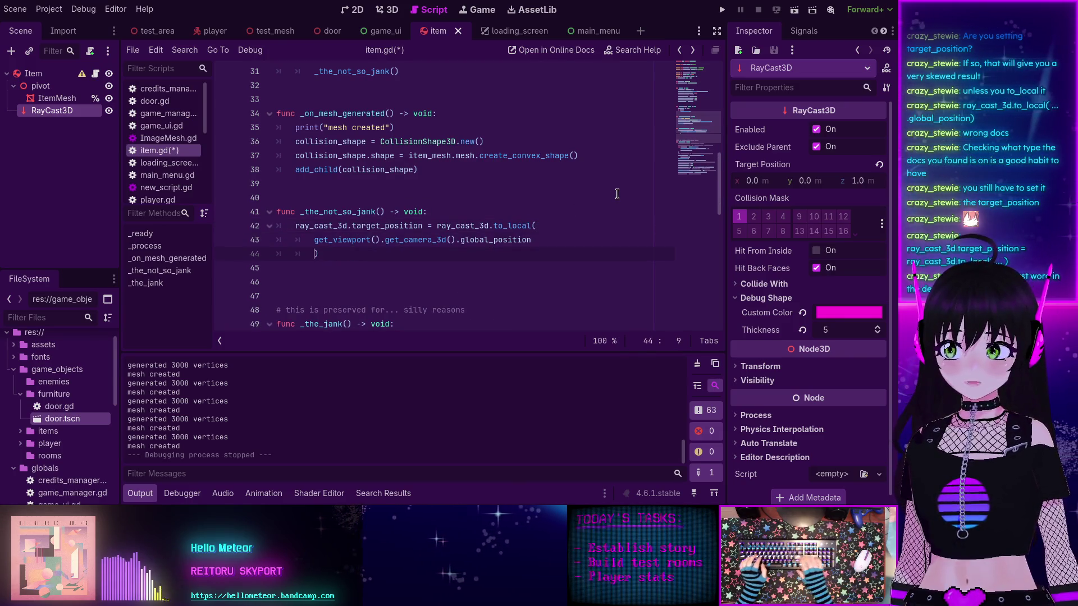
click(314, 240)
key(Tab)
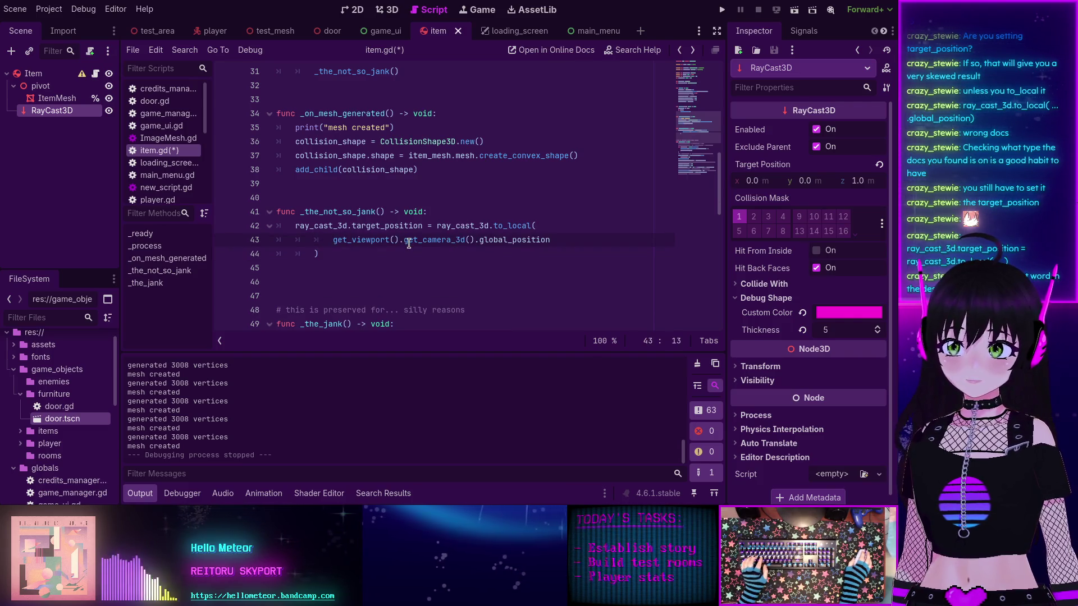
key(ctrl+s)
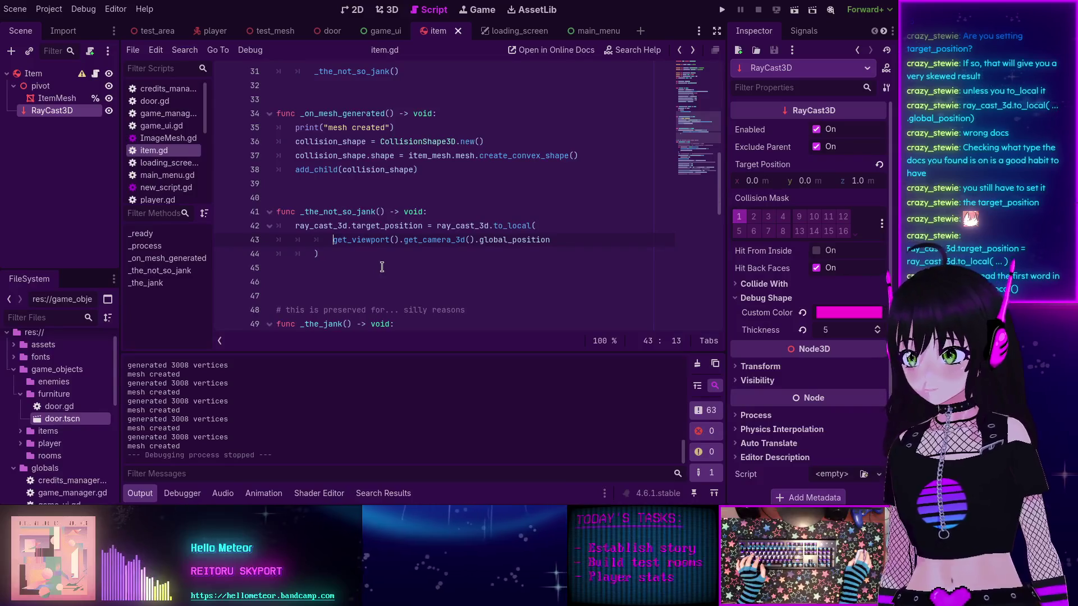
ctrl+click(508, 227)
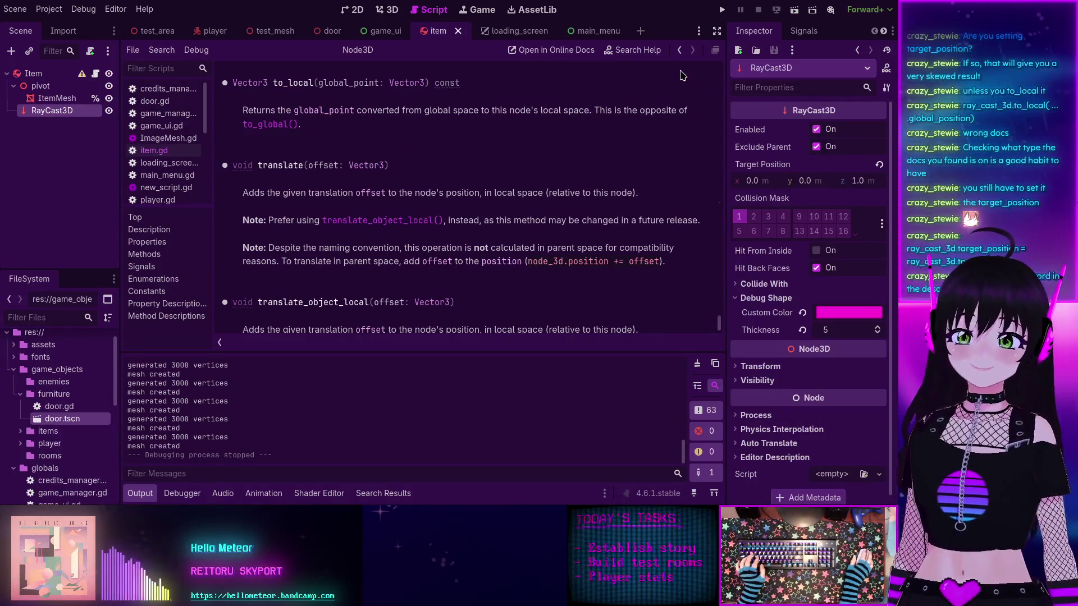
Step: Return from the to_local docs to item.gd, delete a spare blank line, and run the project
click(681, 51)
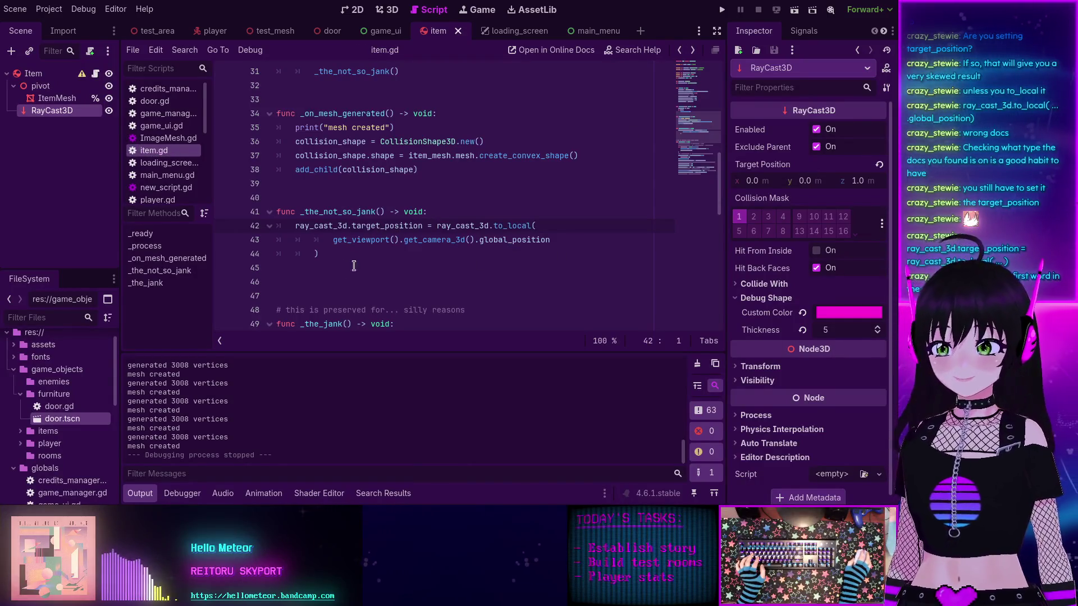
key(BackSpace)
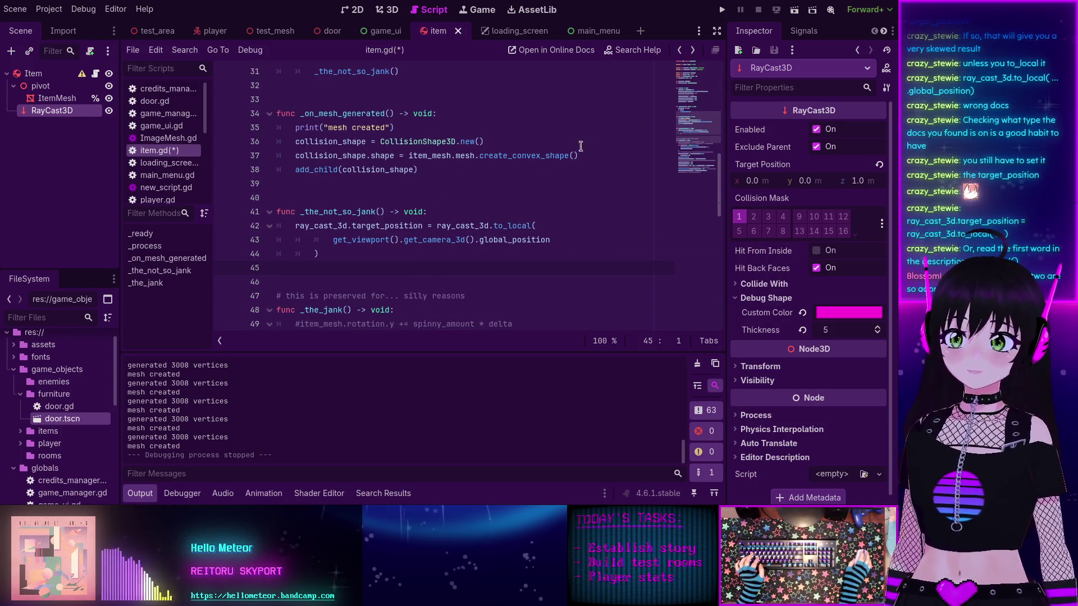
click(722, 10)
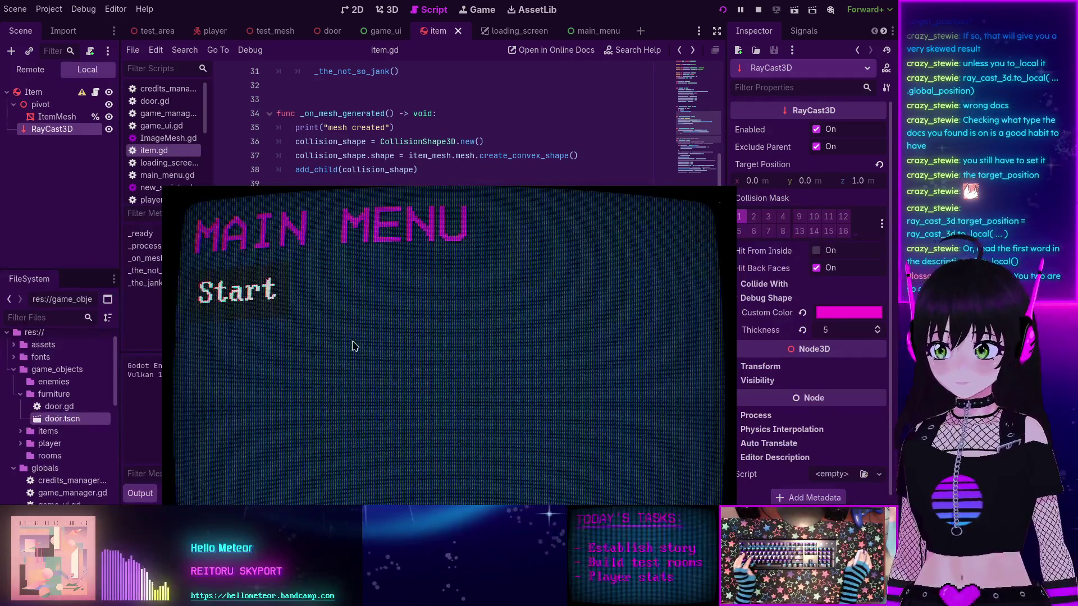
Step: Start the game, walk up to the pumpkin and red wall among the trees, then stop and relaunch
click(171, 156)
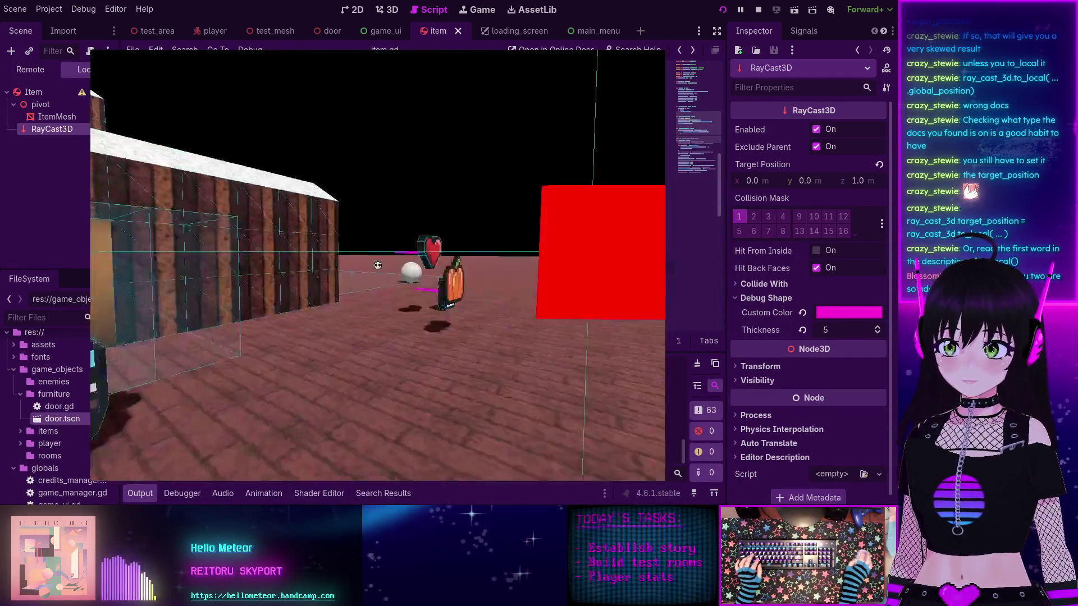
key(s)
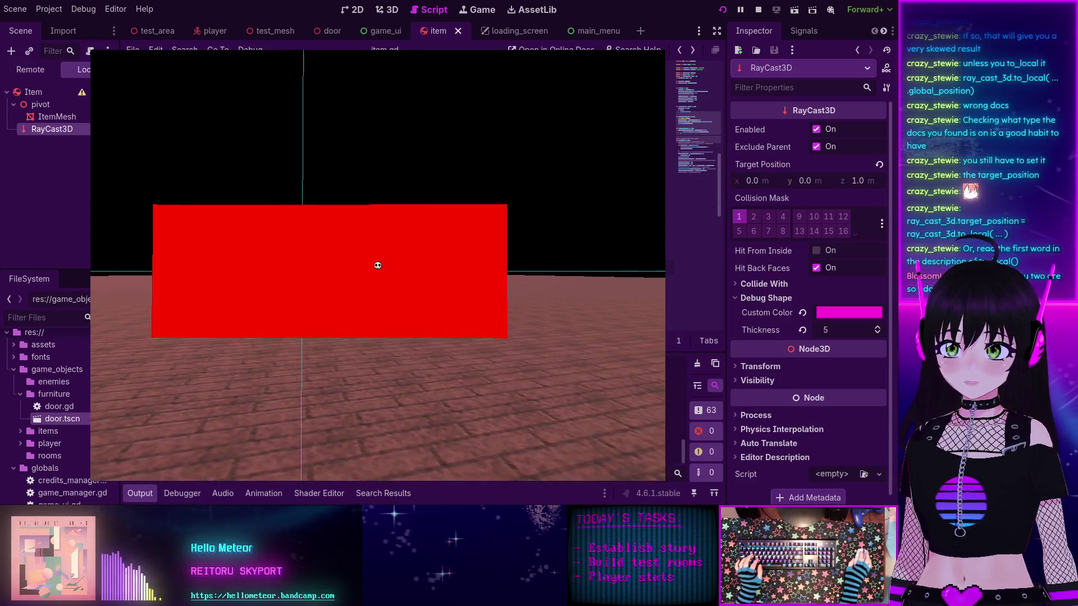
mouse_move(378, 265)
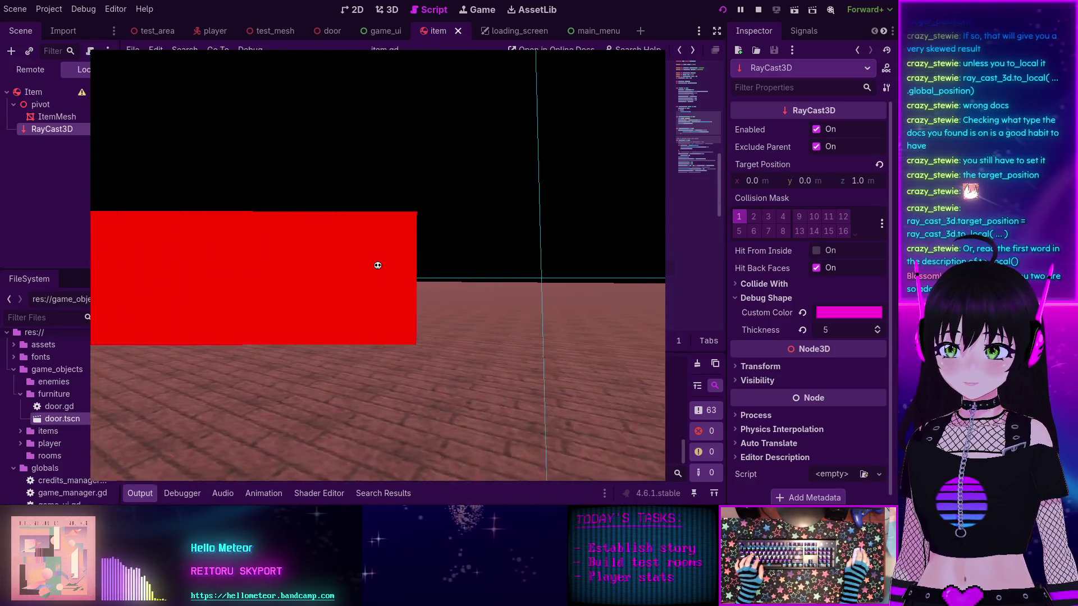
key(w)
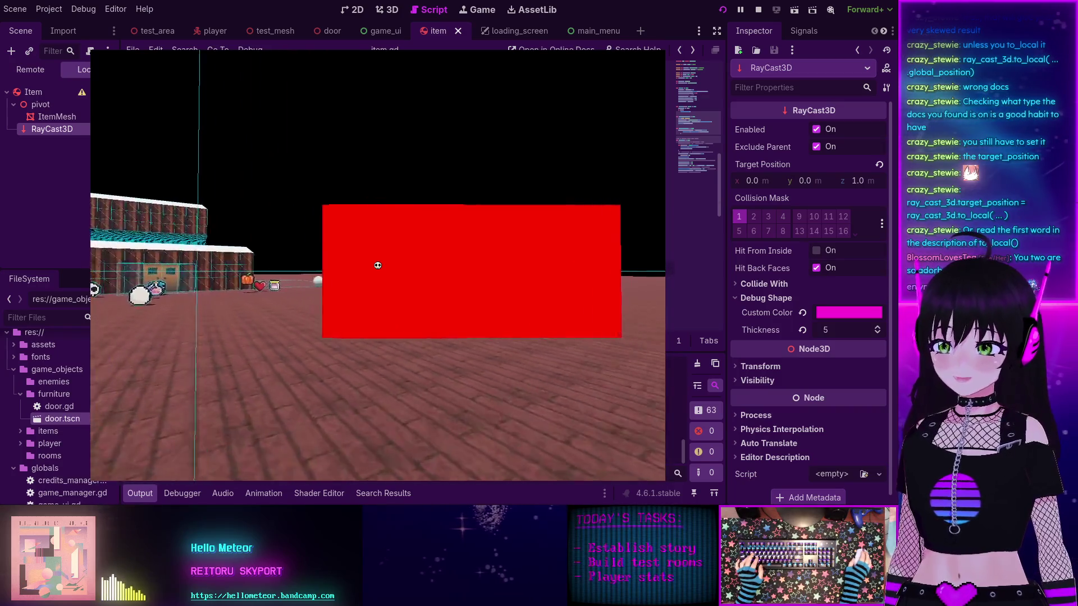
key(w)
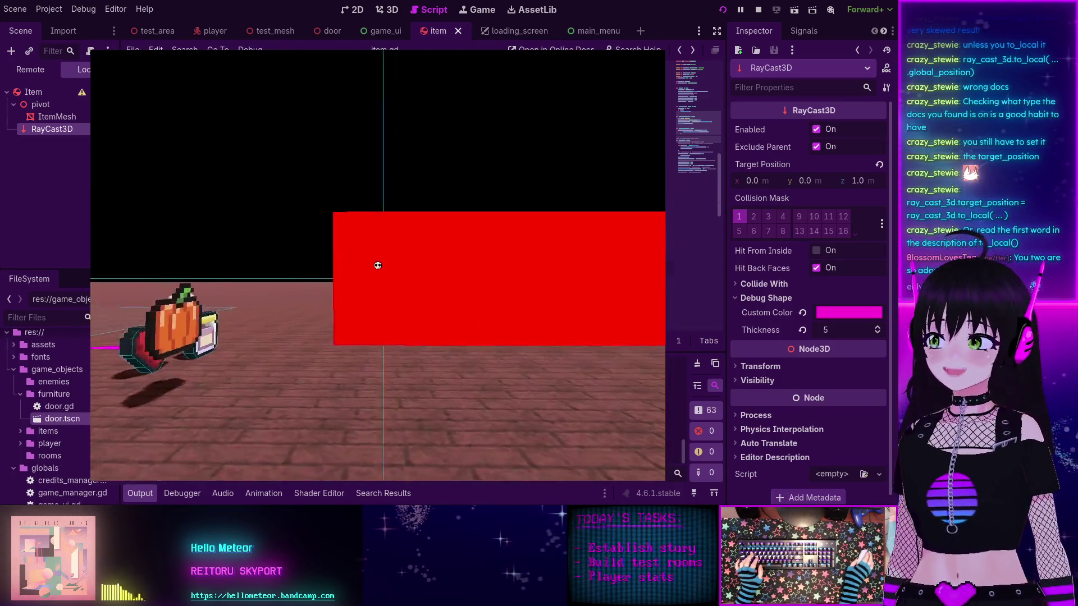
key(w)
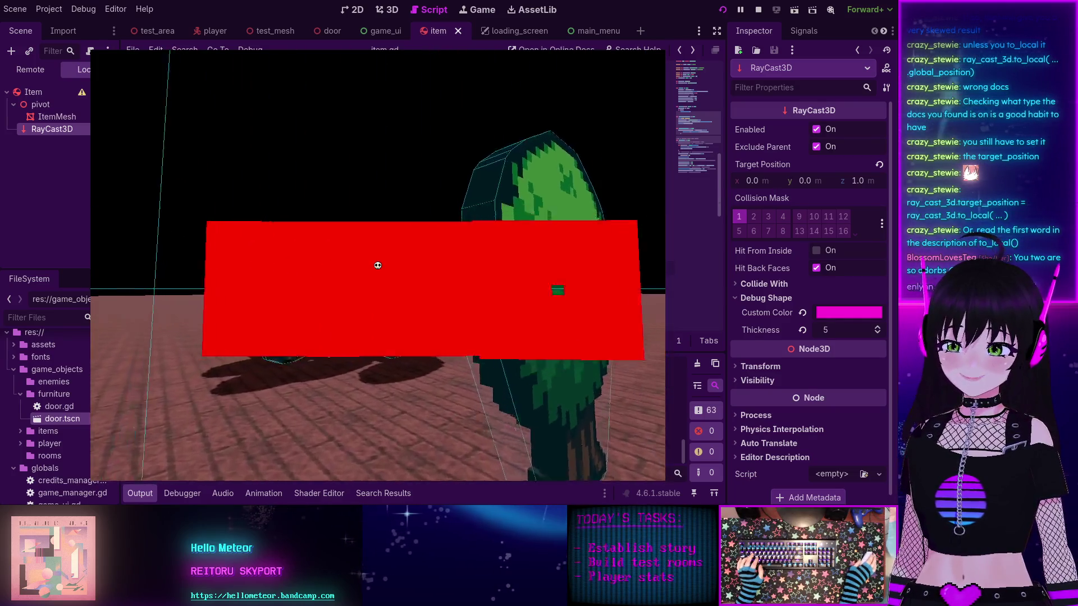
key(s)
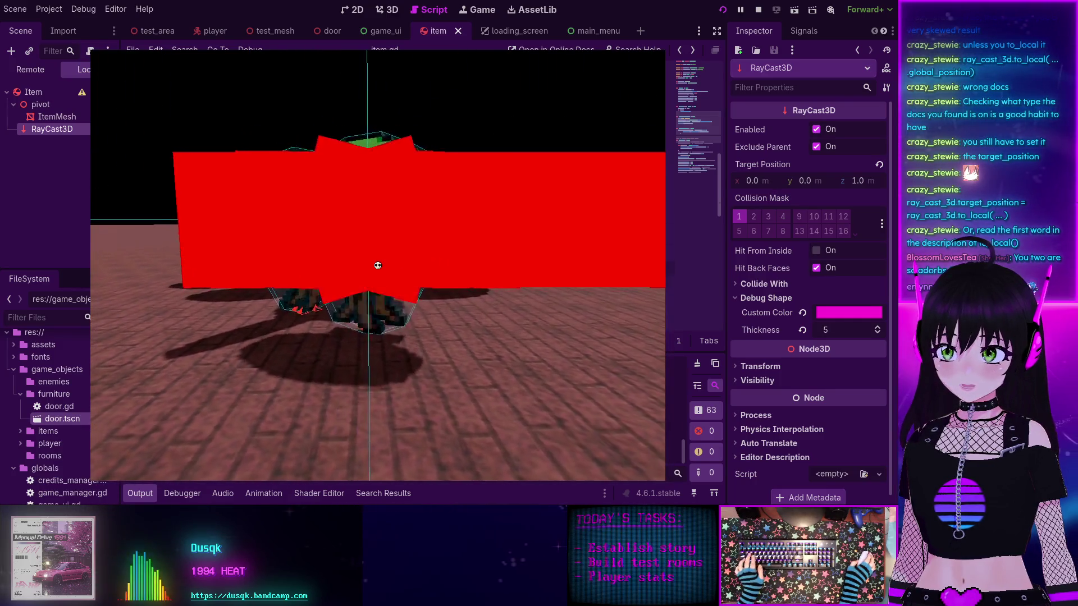
key(F8)
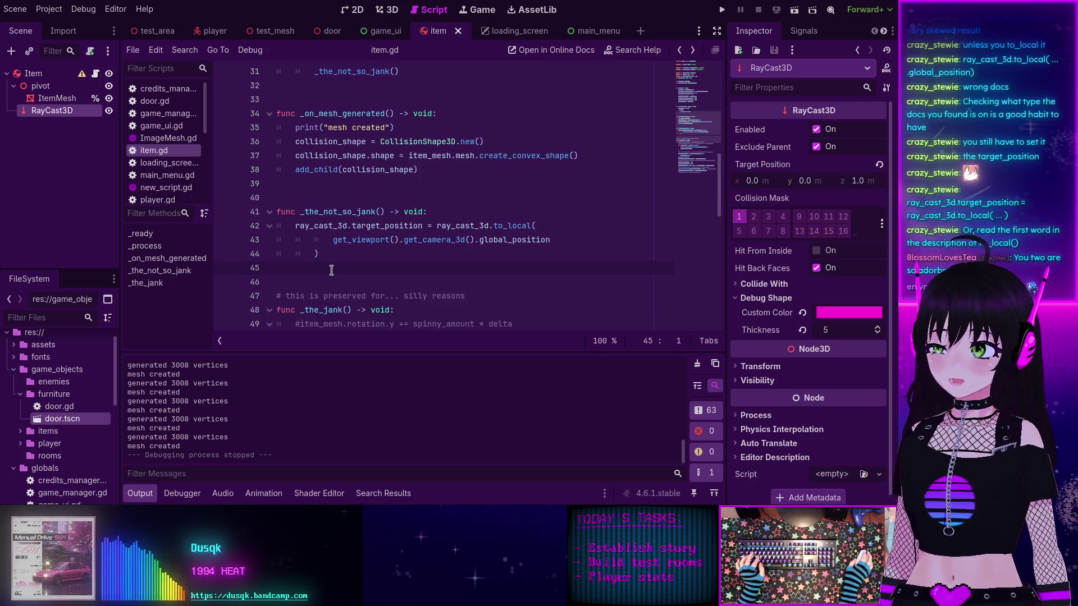
key(F5)
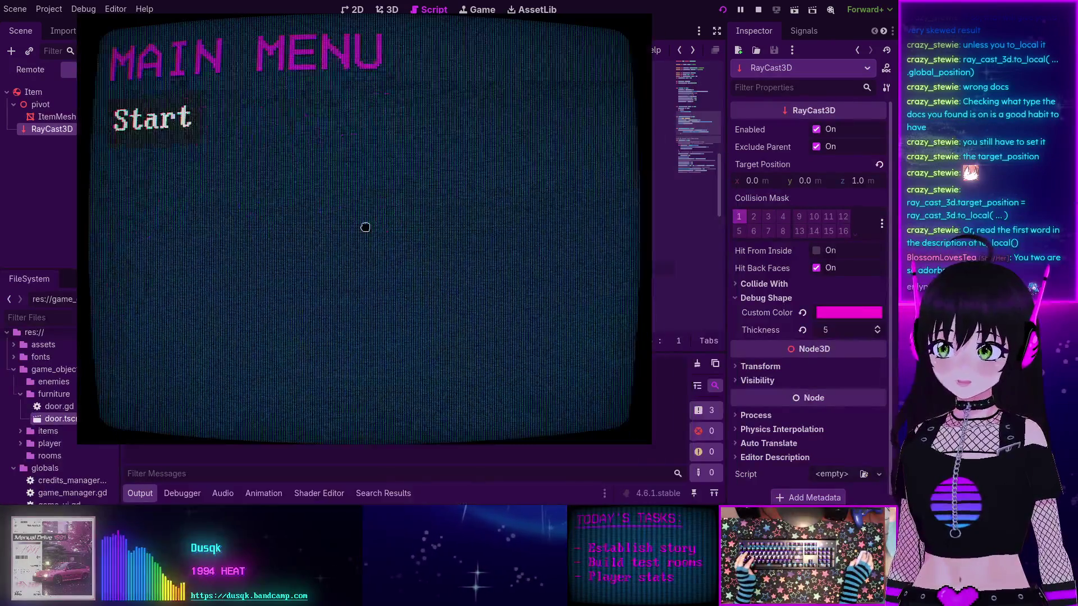
click(150, 120)
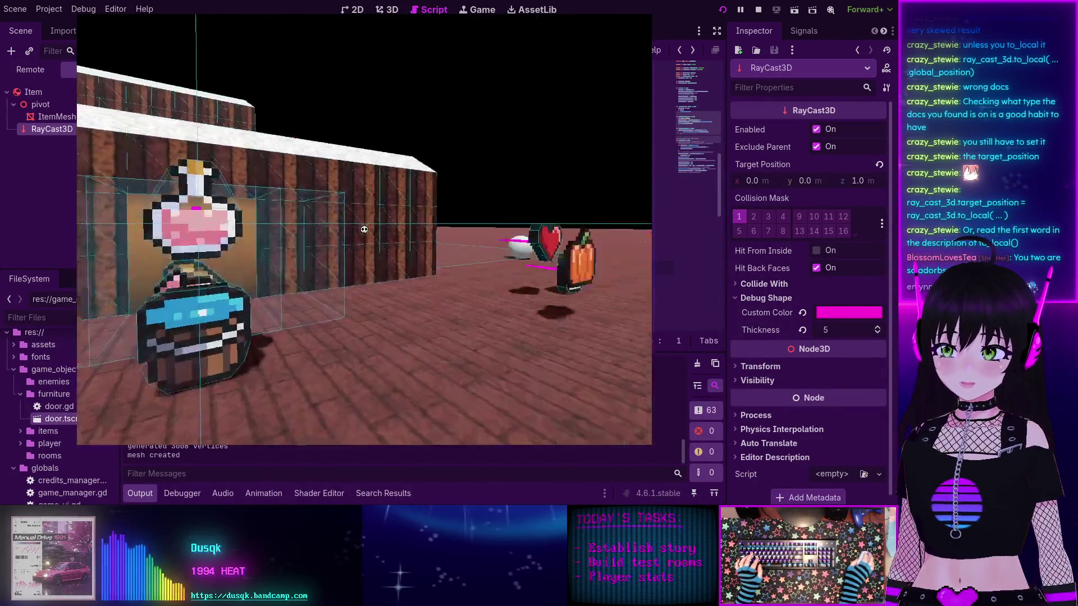
key(w)
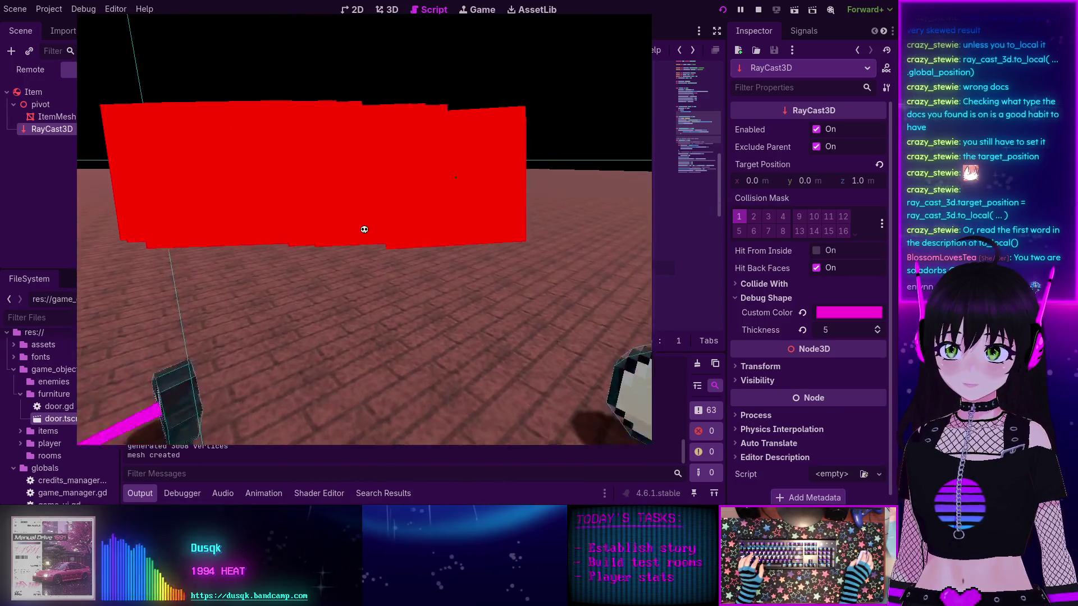
key(s)
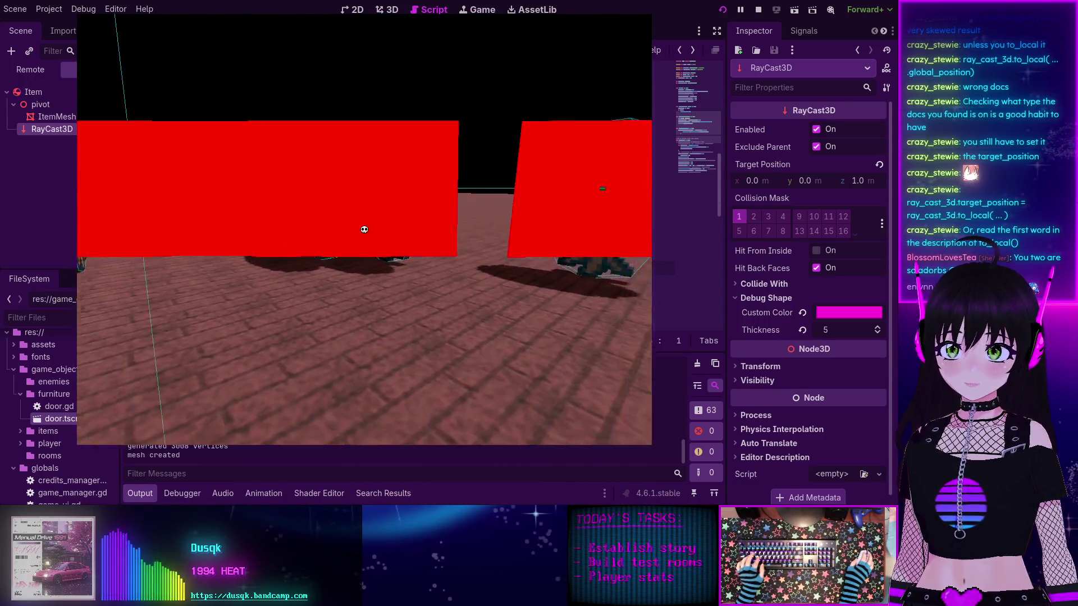
key(w)
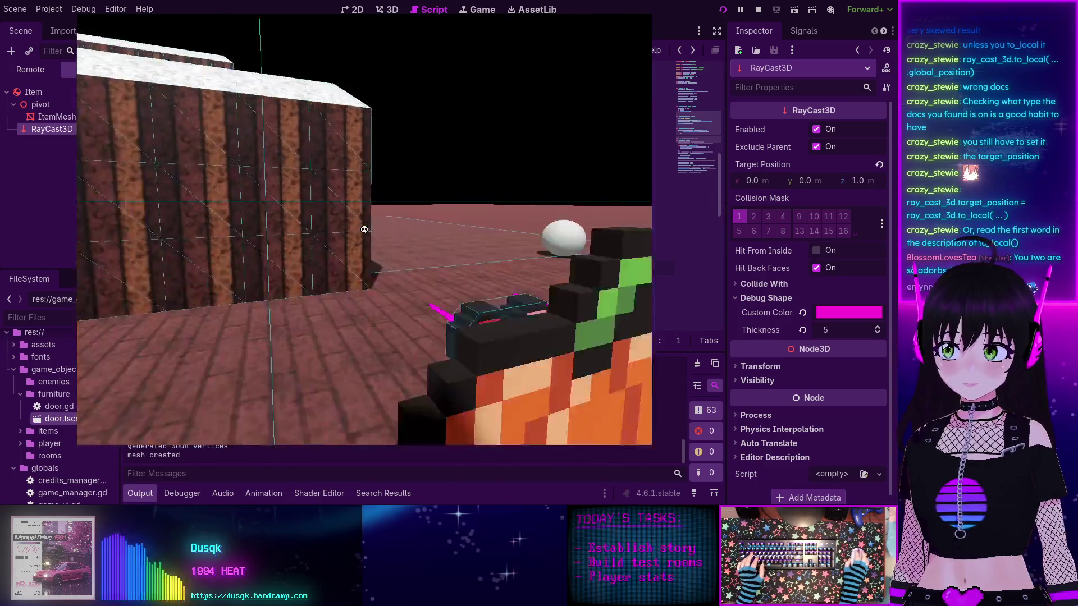
key(s)
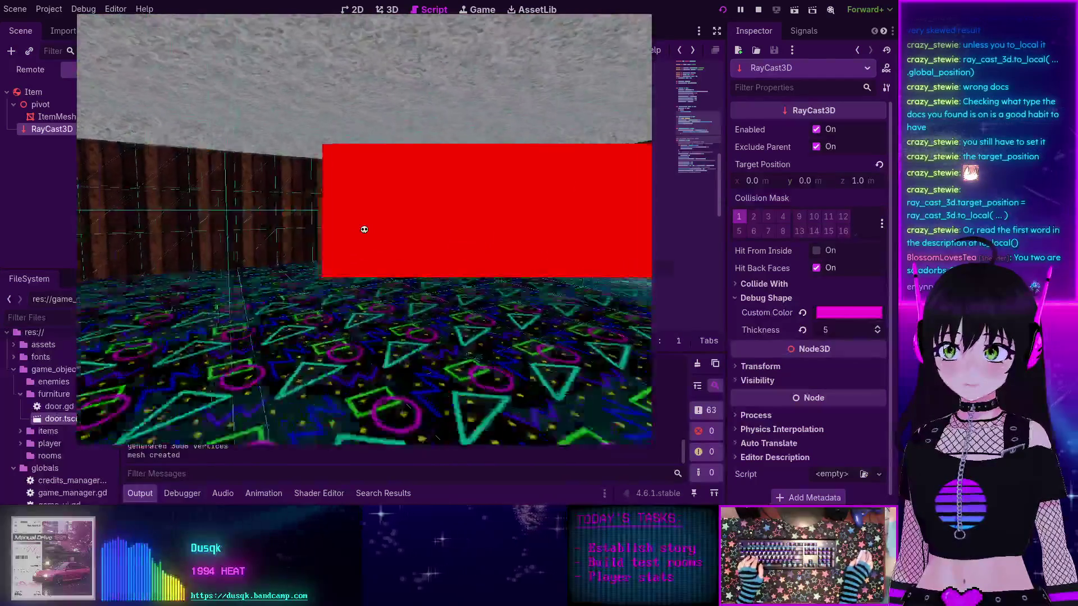
key(w)
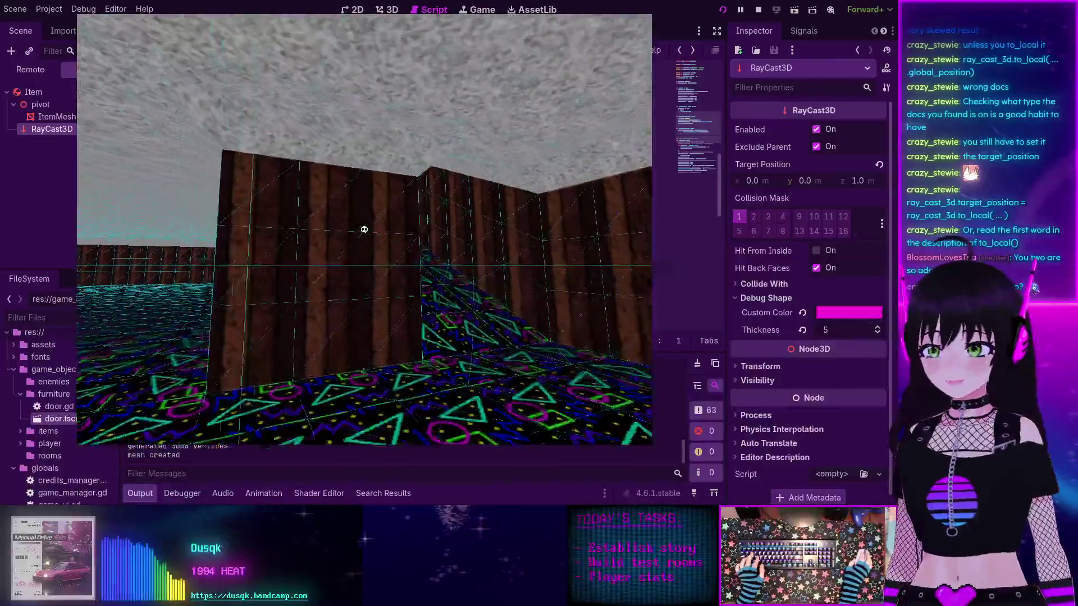
key(w)
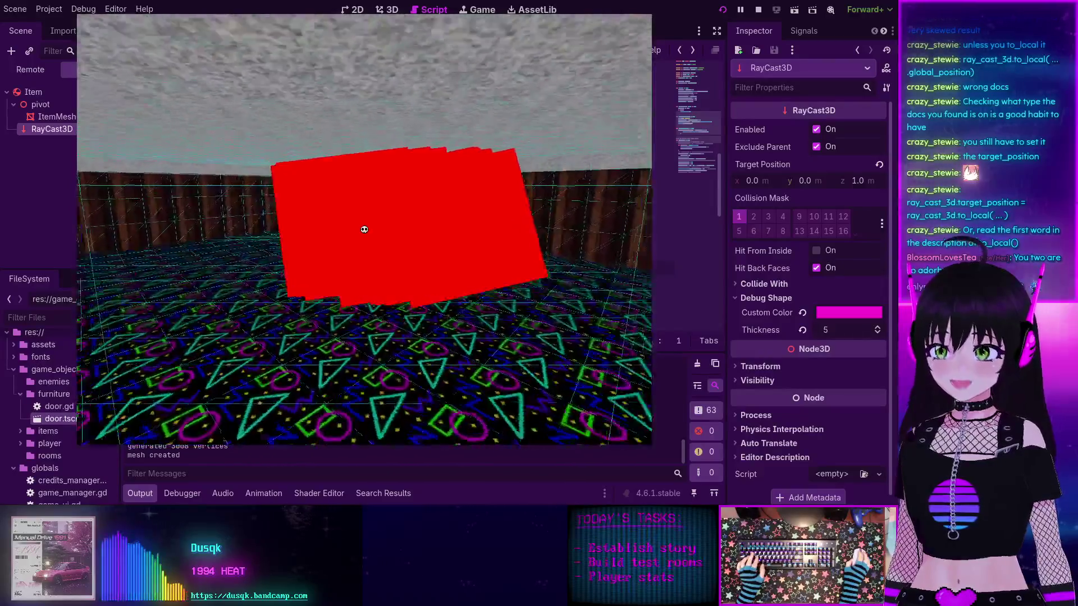
key(F8)
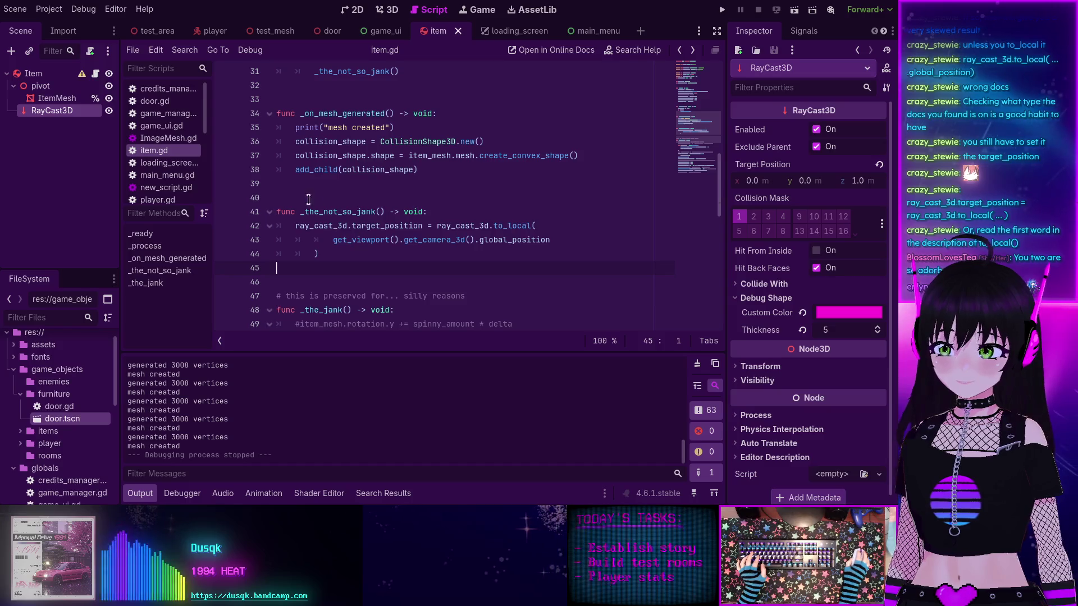
Step: Check the ray_cast_3d and target_position descriptions, move to the to_local line's end, and select Item
double_click(321, 226)
double_click(378, 224)
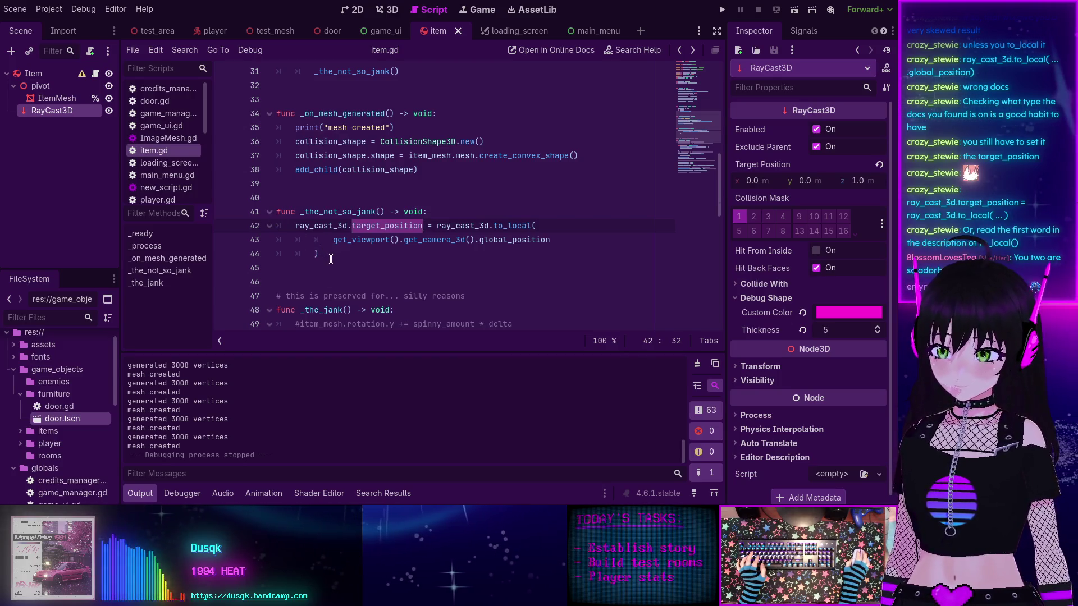
key(Down)
key(Down)
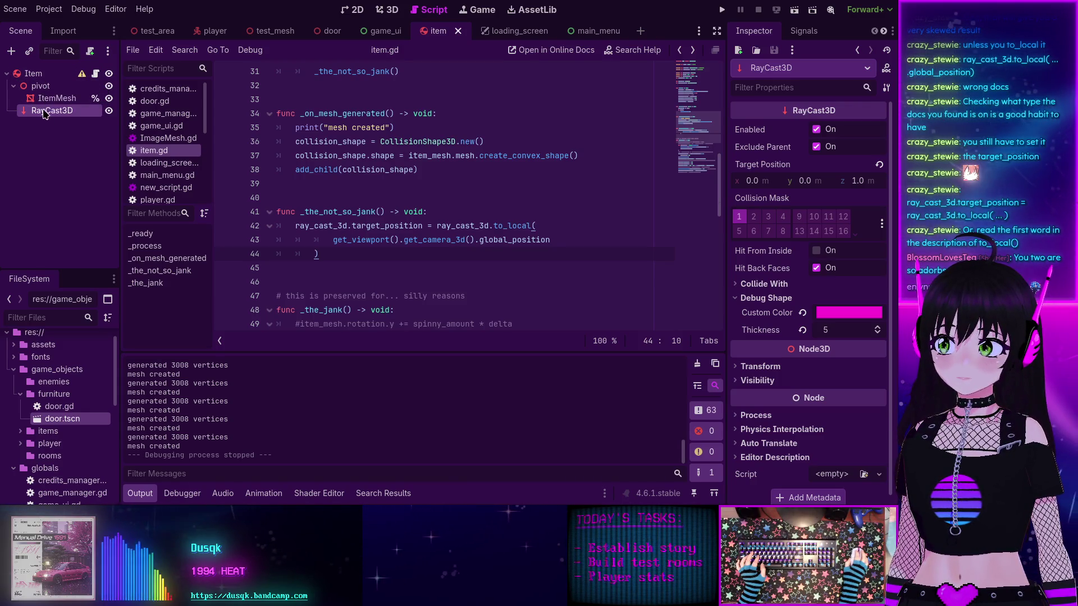
click(42, 73)
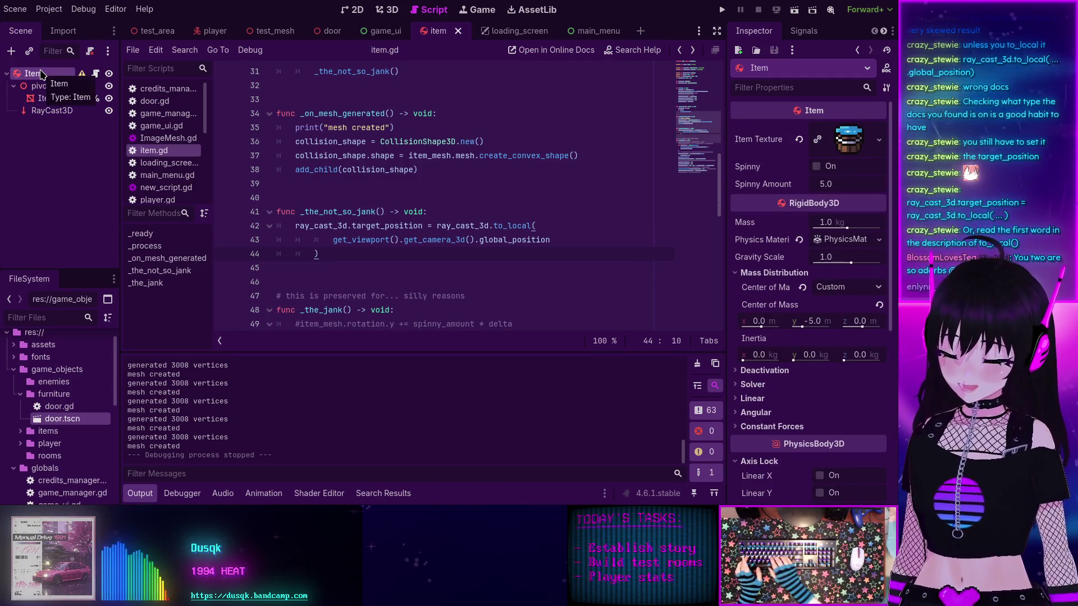
Step: Add a Node3D child named RotTest under Item and drag it into item.gd as an onready reference
key(ctrl+a)
text(nodd)
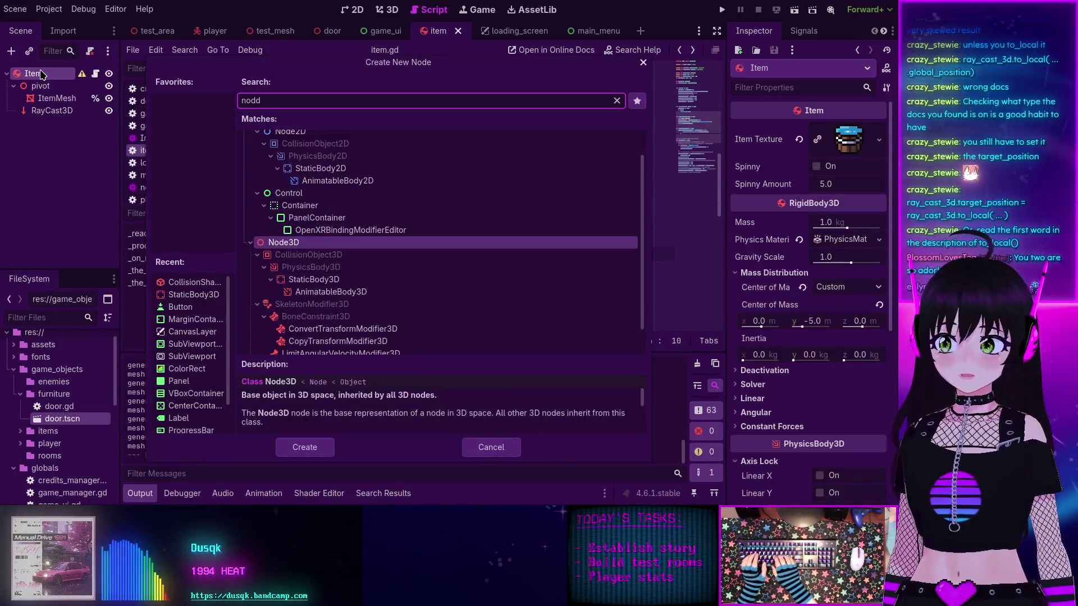
key(Return)
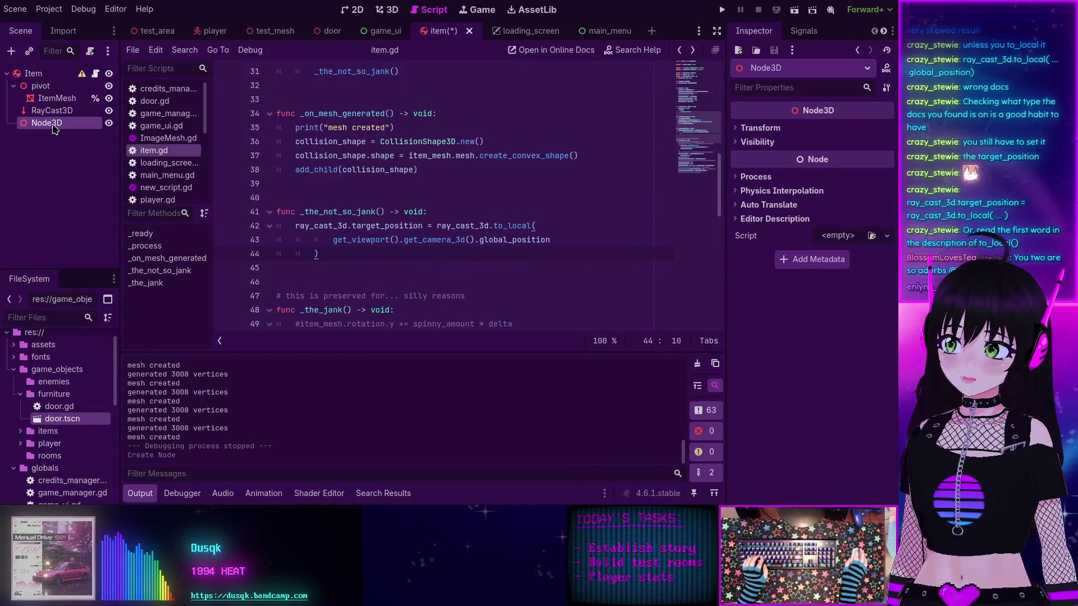
click(54, 125)
text(Test)
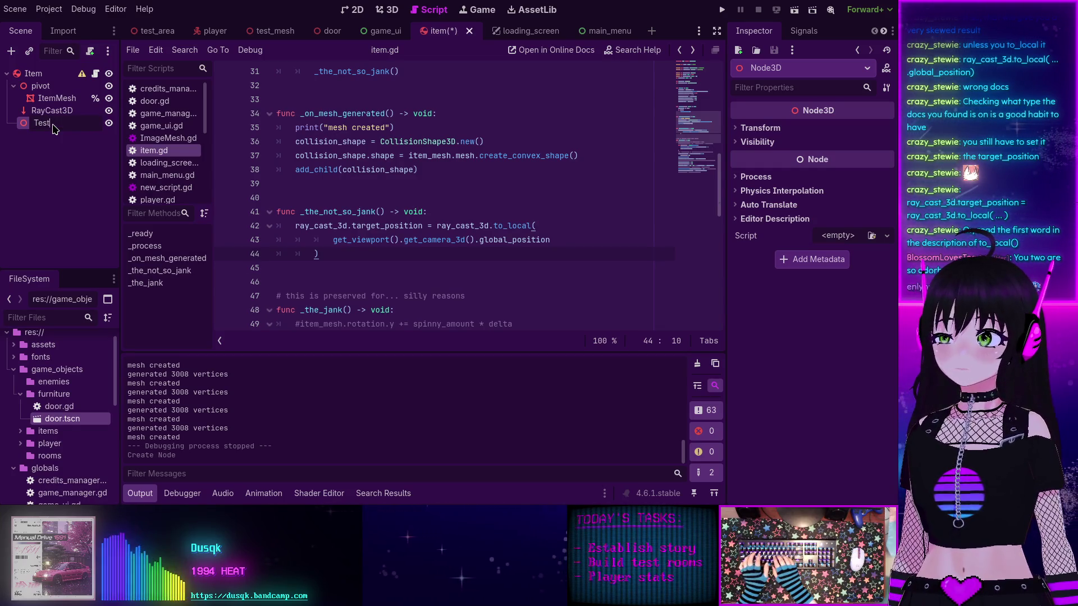
key(BackSpace)
key(BackSpace)
key(BackSpace)
text(Rot)
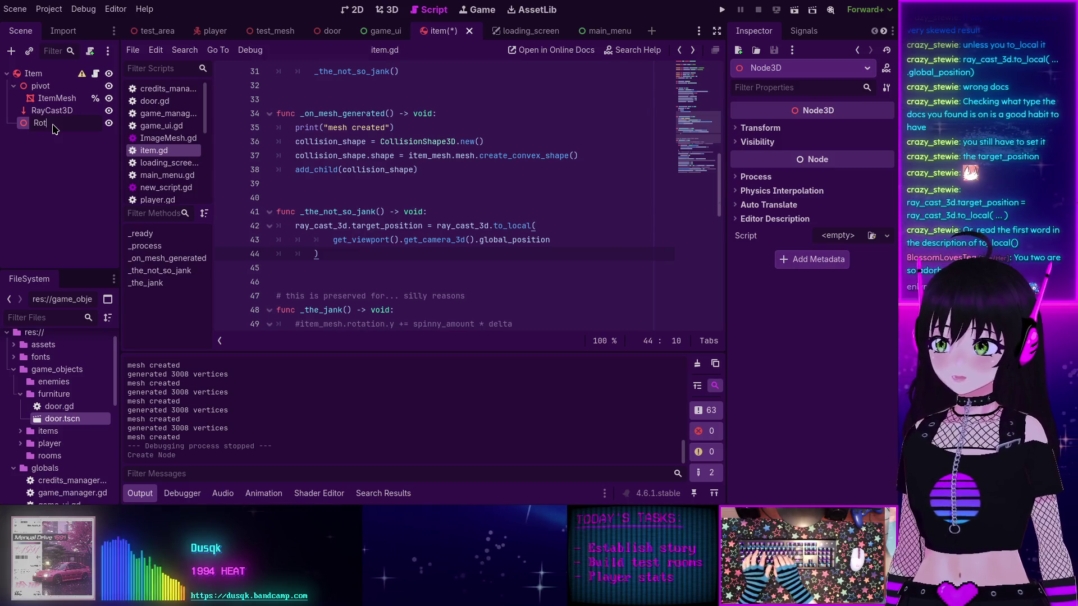
text(Test)
key(Return)
scroll(417, 232, up, 10)
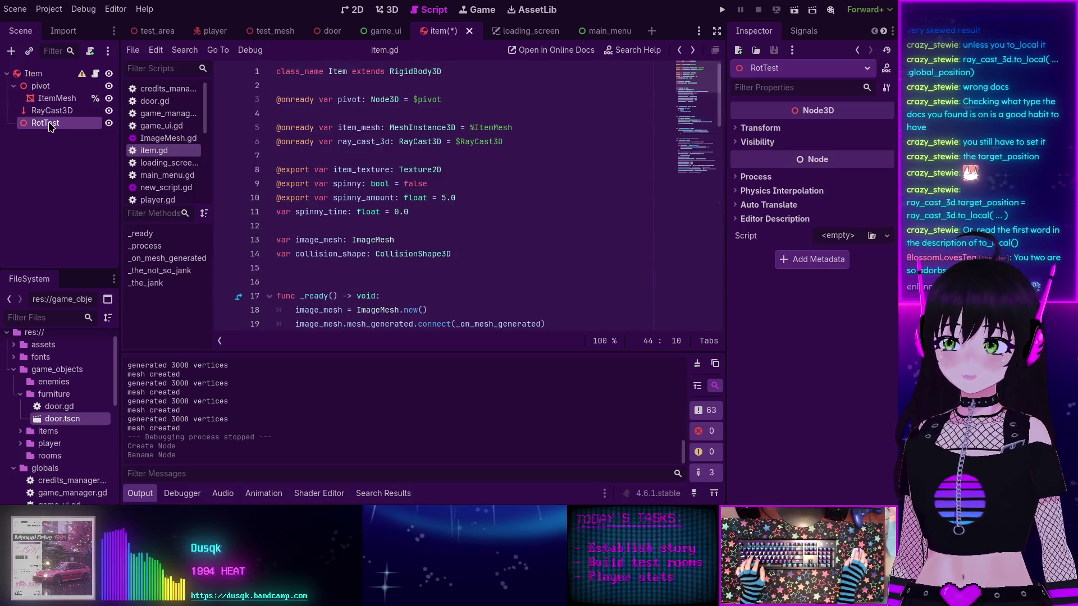
drag(352, 263, 328, 268)
double_click(343, 268)
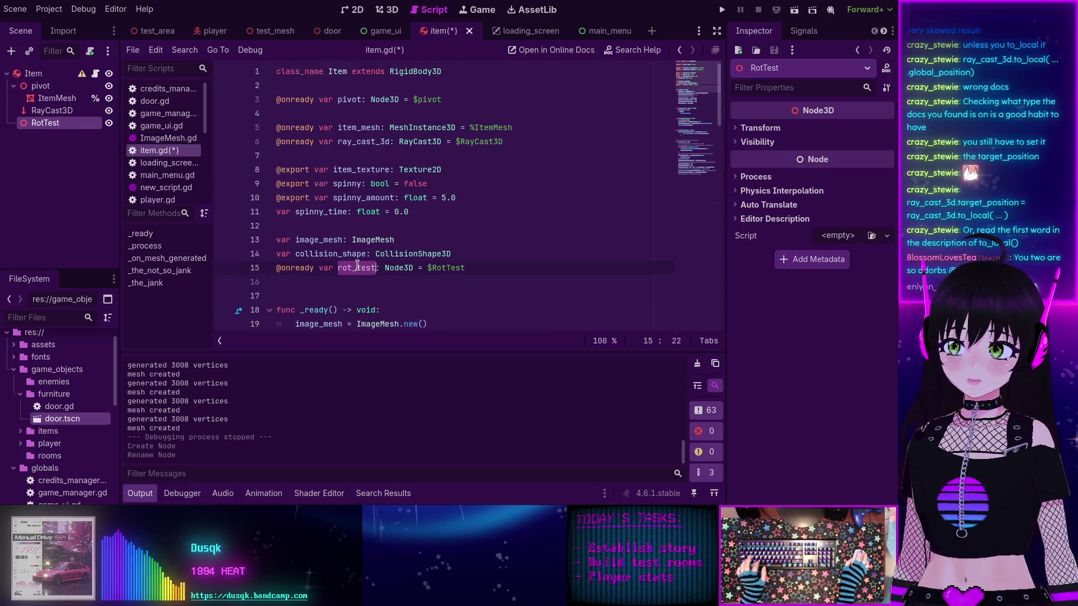
Step: Add rot_test.look_at() using the camera's global_position expression and save the script
scroll(359, 264, down, 12)
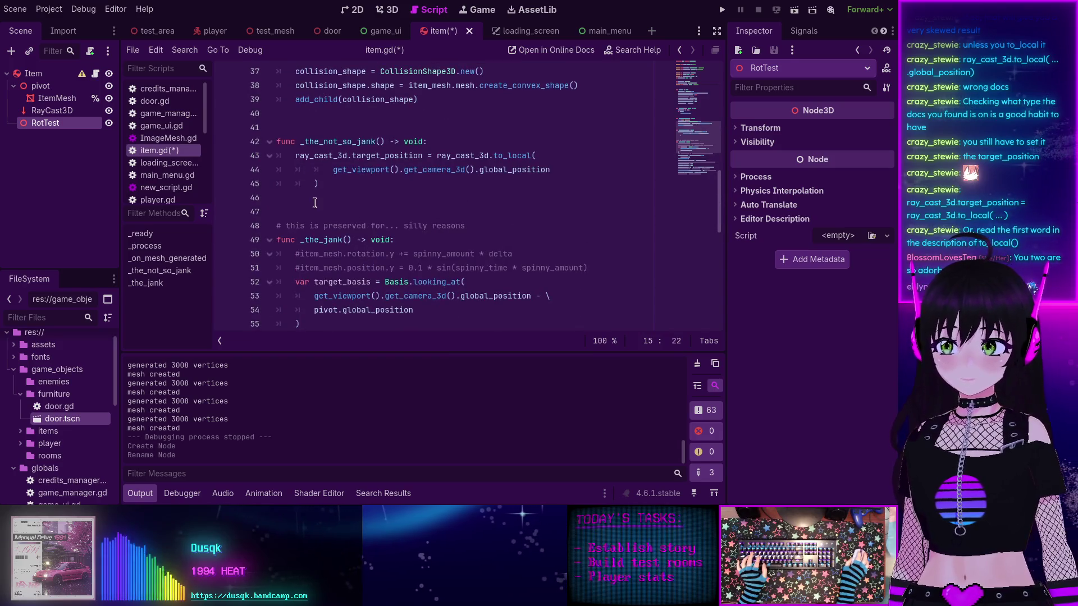
text(rot_test.)
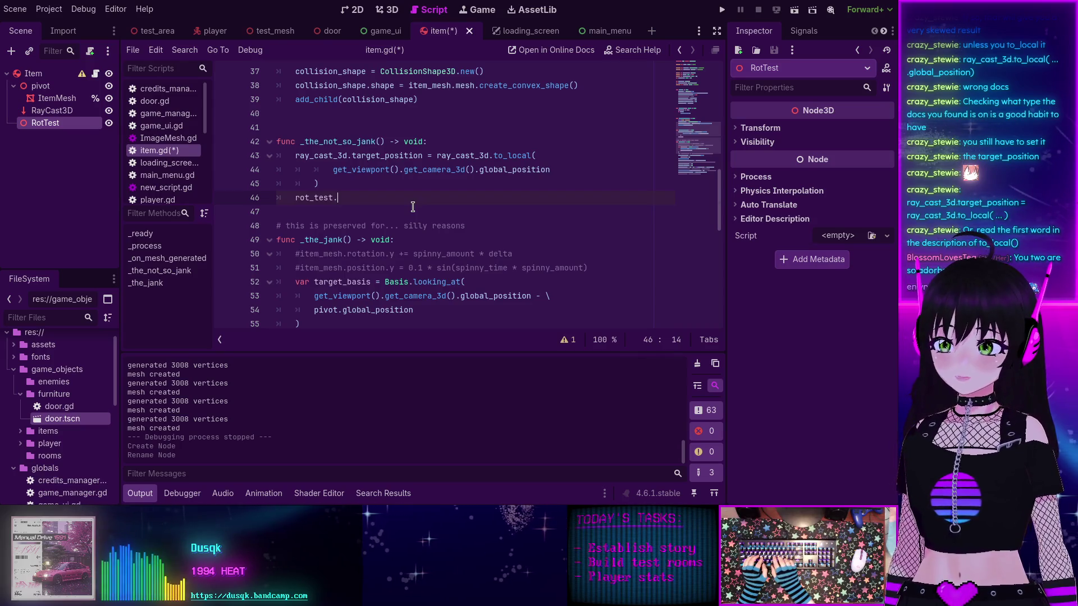
text(look)
key(Return)
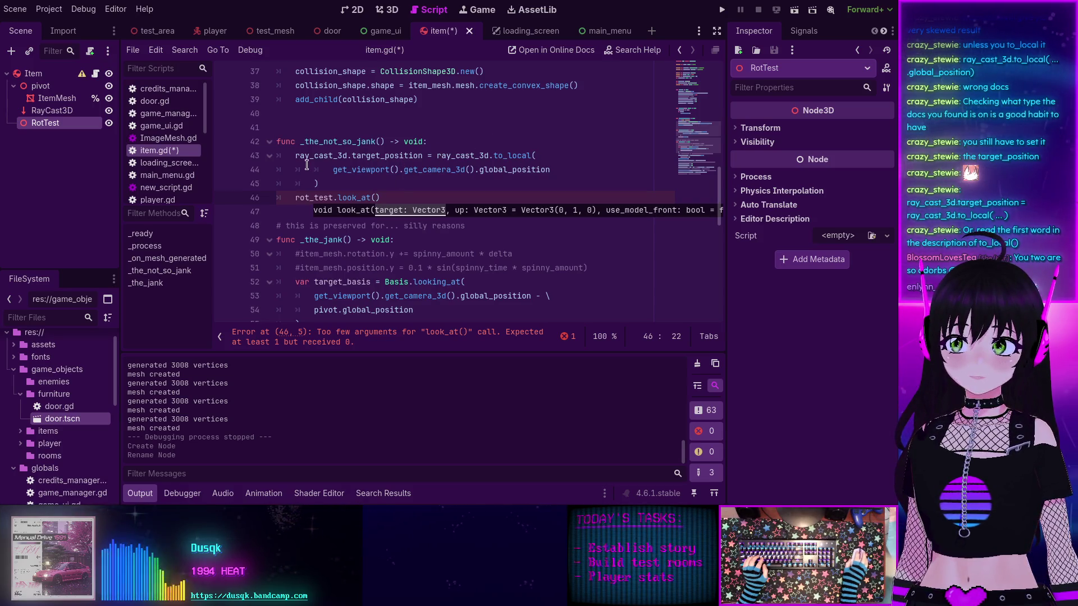
drag(335, 169, 550, 169)
key(ctrl+c)
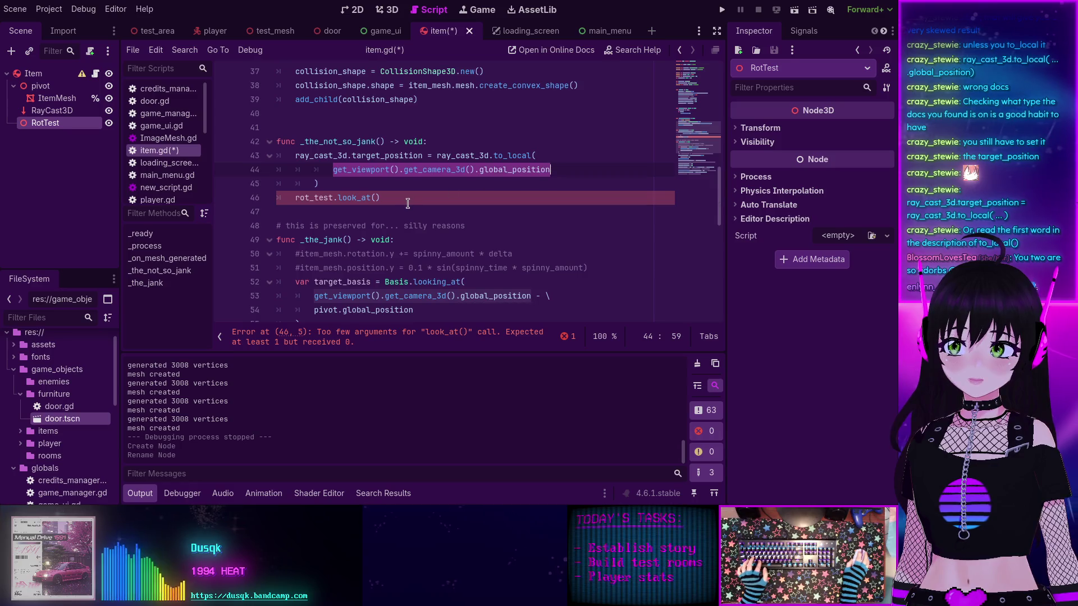
click(378, 198)
key(ctrl+v)
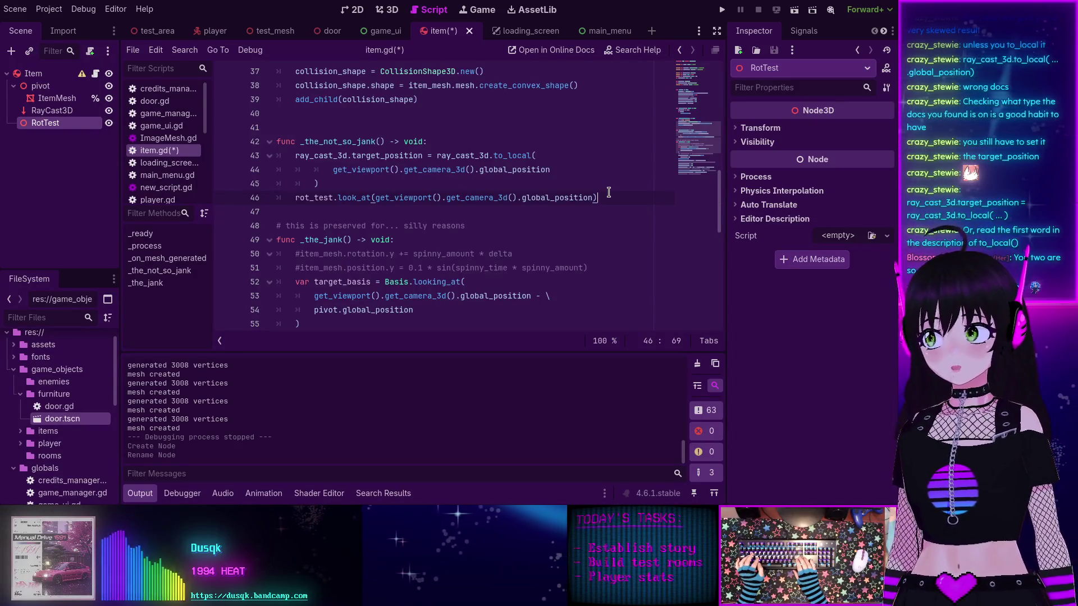
key(ctrl+s)
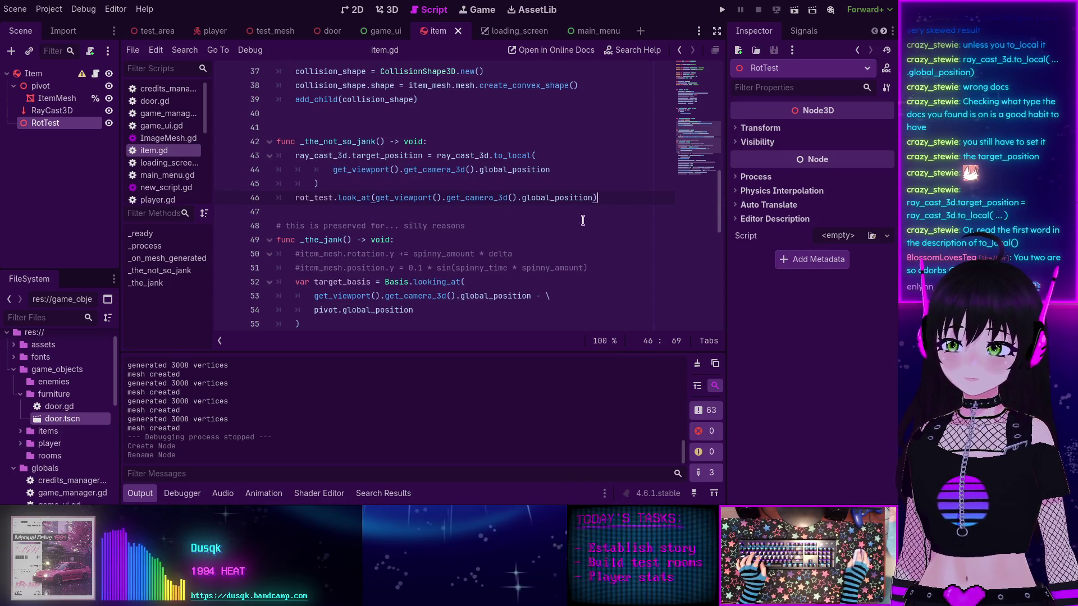
key(Return)
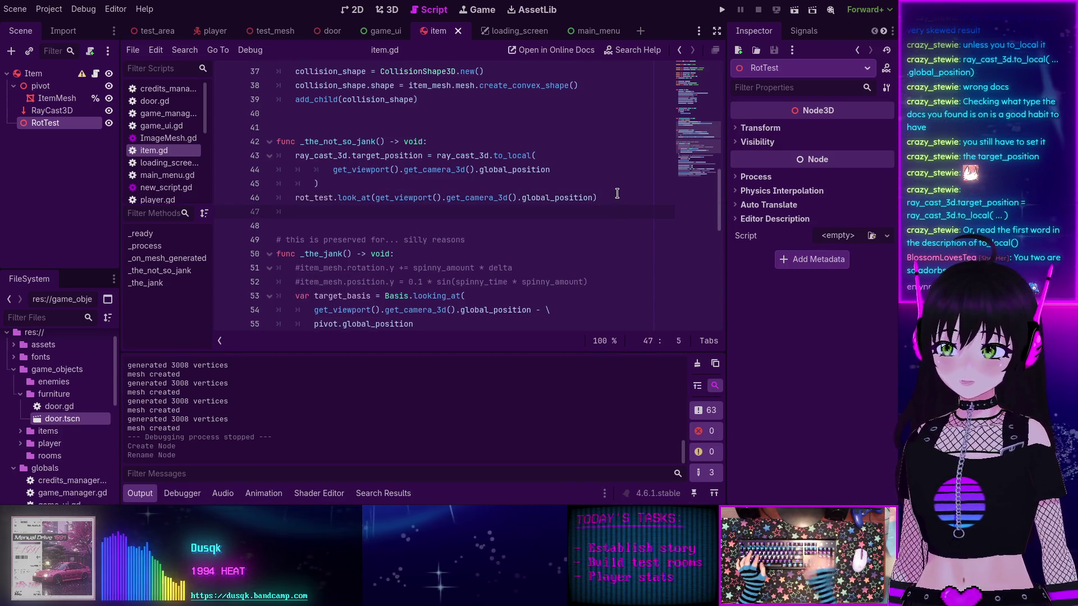
Step: Read the Node3D look_at documentation, save item.gd, and go back to the script
ctrl+click(368, 197)
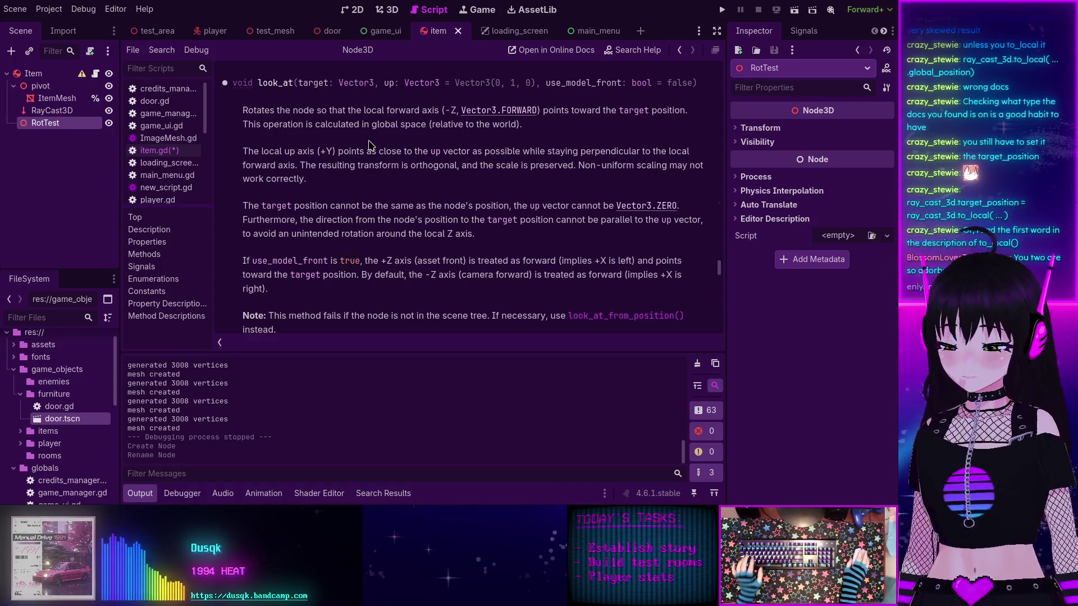
key(ctrl+s)
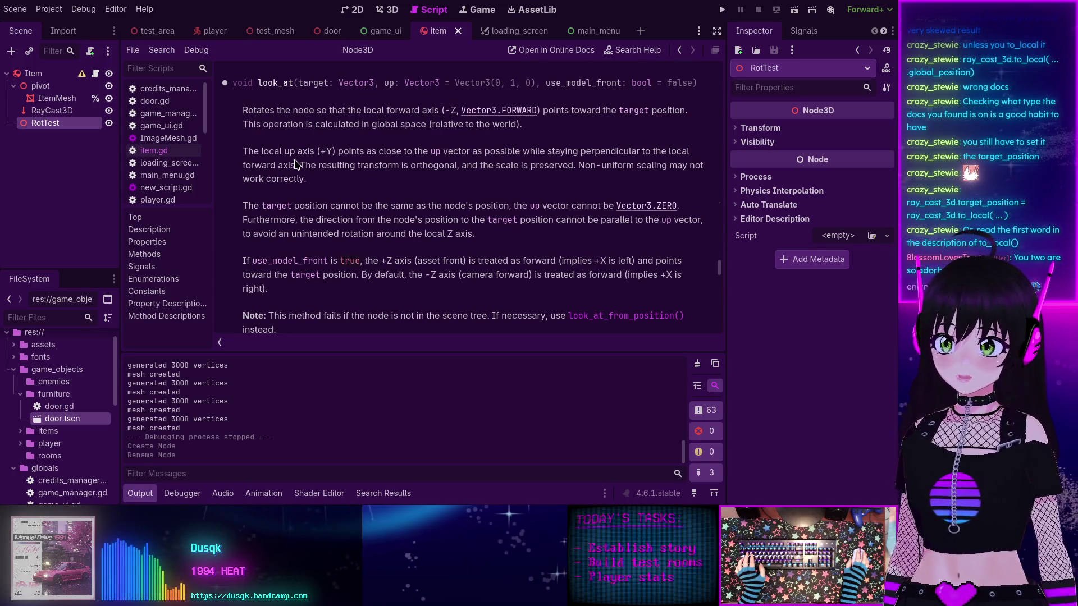
key(alt+Left)
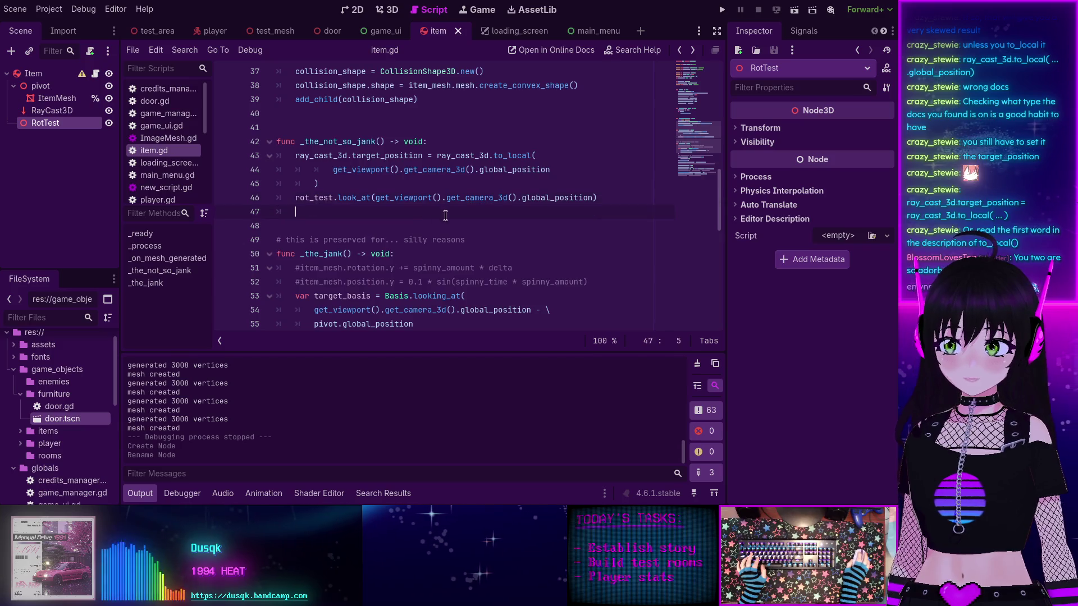
Step: Look up slerp's description and the Basis slerp help page, then return to item.gd
scroll(444, 214, down, 5)
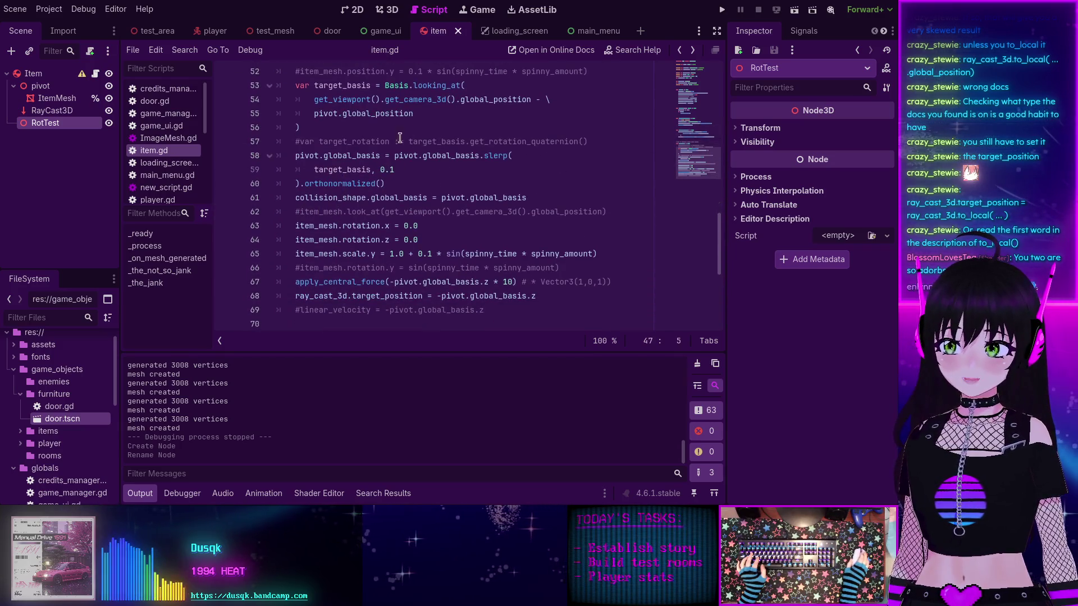
double_click(494, 157)
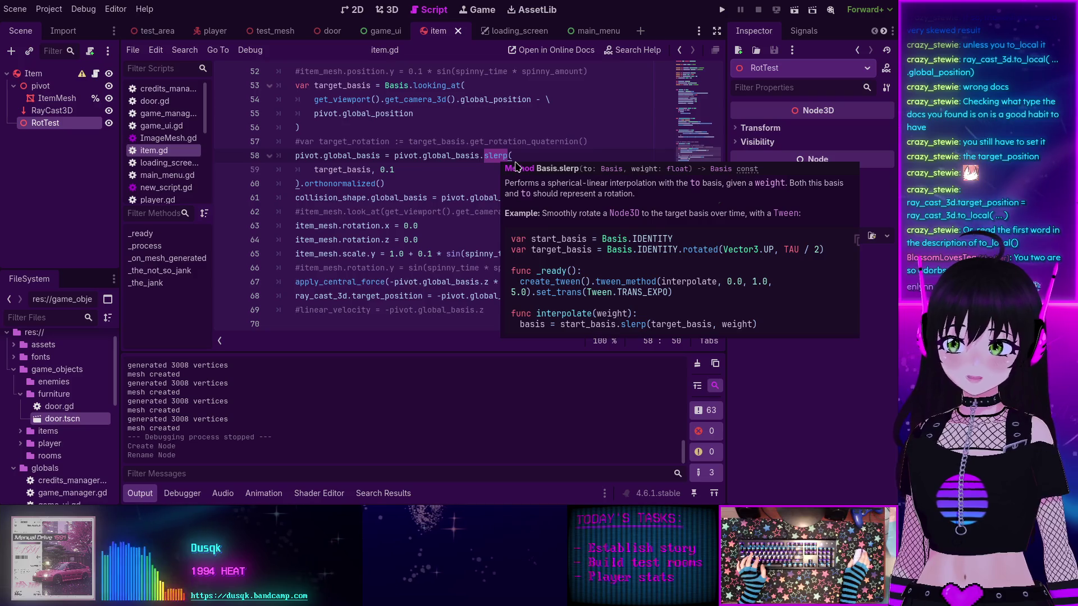
click(398, 183)
scroll(369, 187, up, 4)
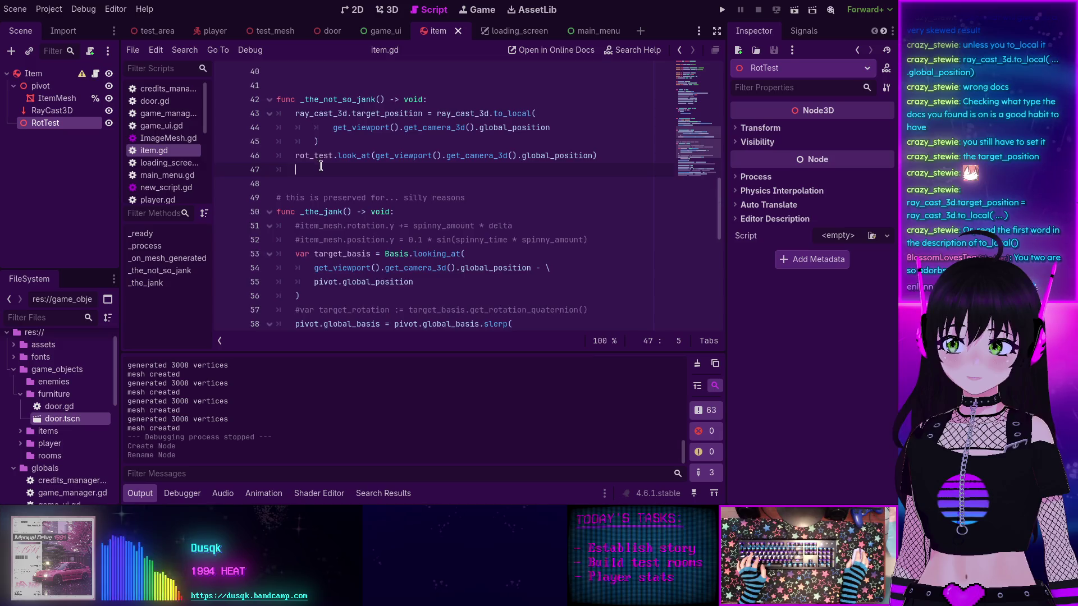
scroll(324, 168, down, 3)
ctrl+click(494, 198)
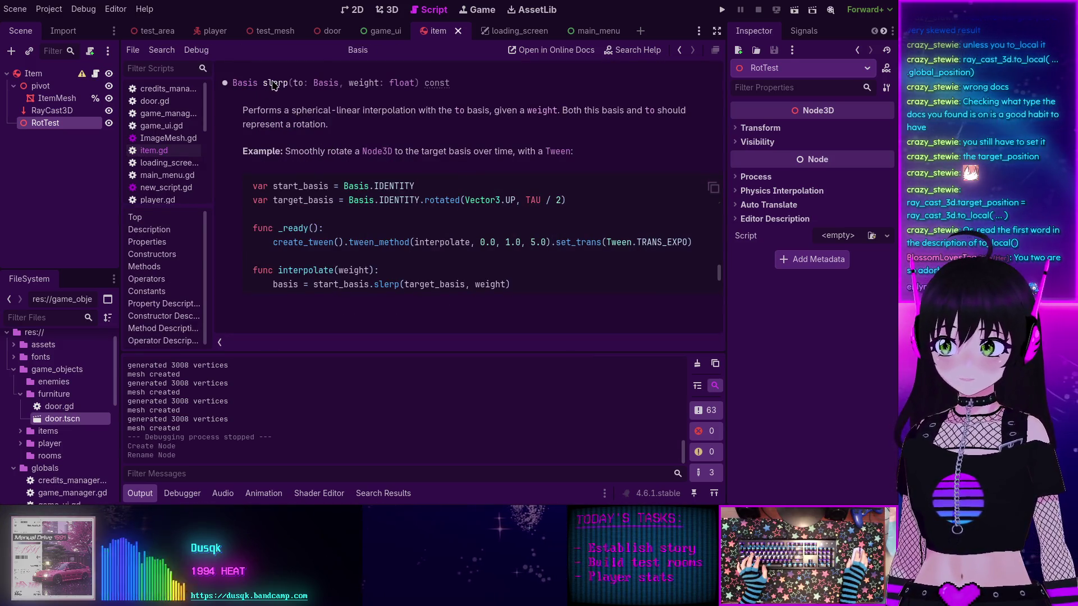
key(alt+Left)
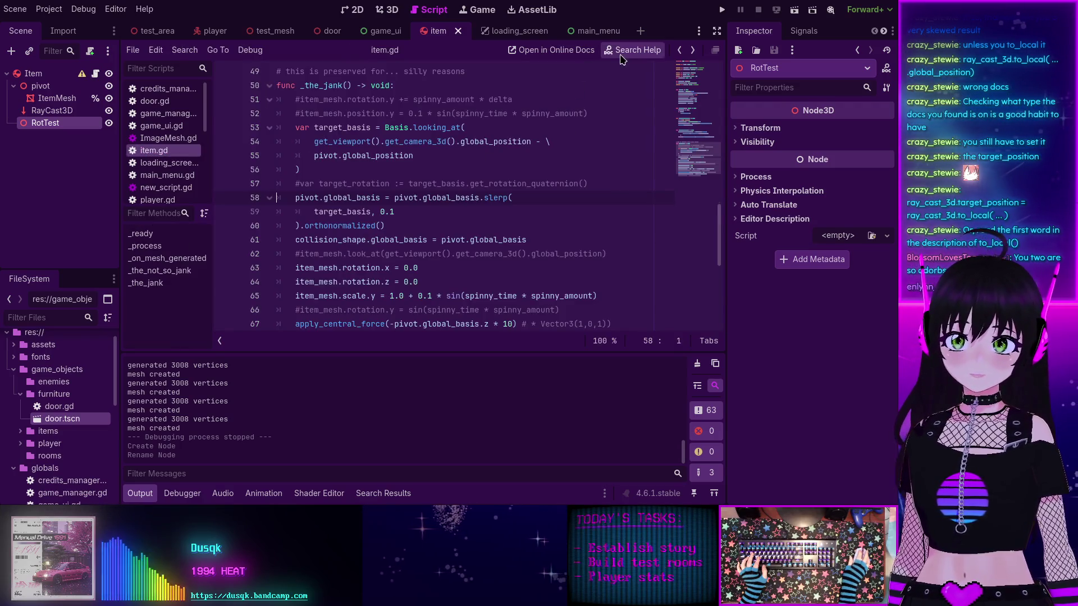
Step: Search the help for 'slerp' and open the Vector3 slerp method documentation
click(632, 50)
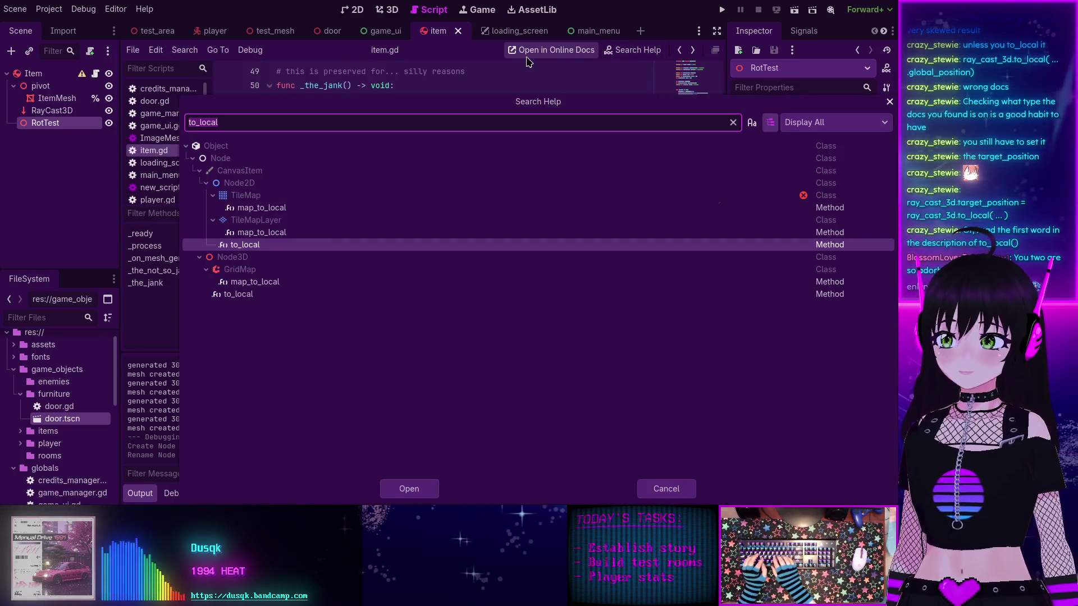
text(slerp)
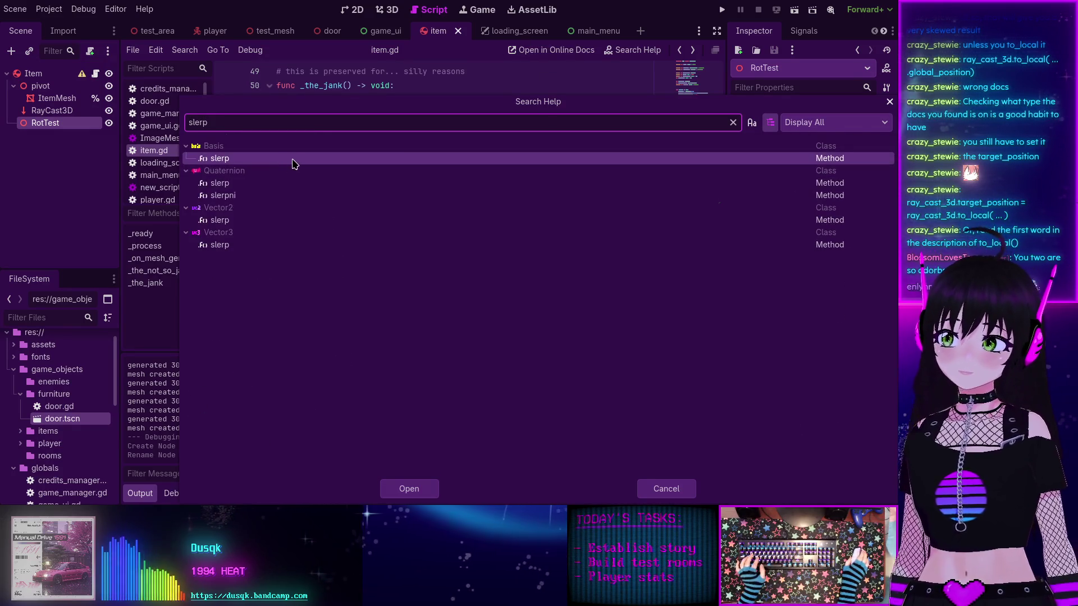
click(227, 248)
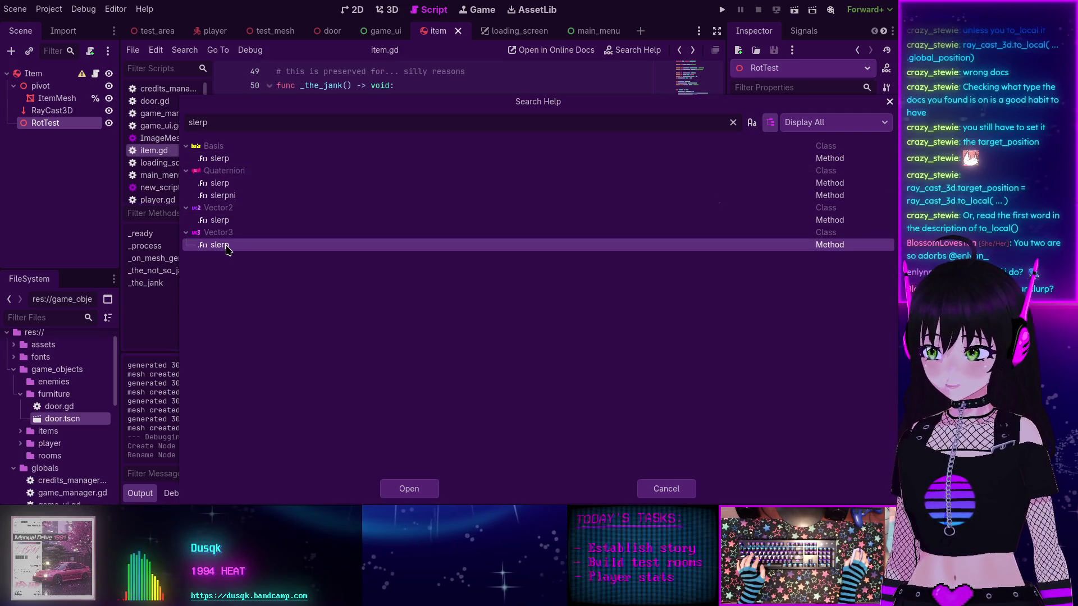
double_click(226, 248)
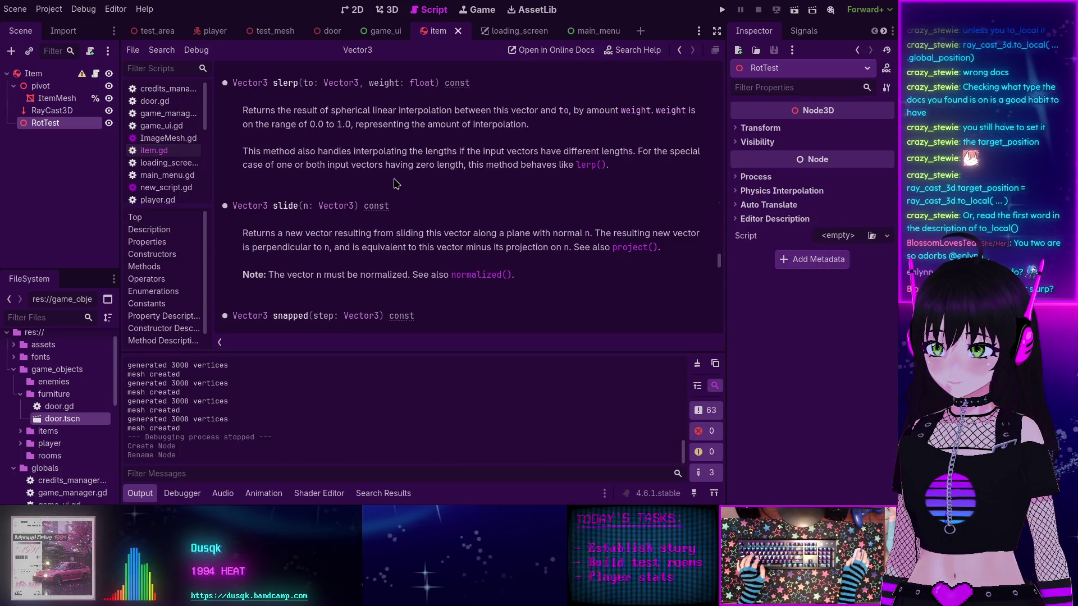
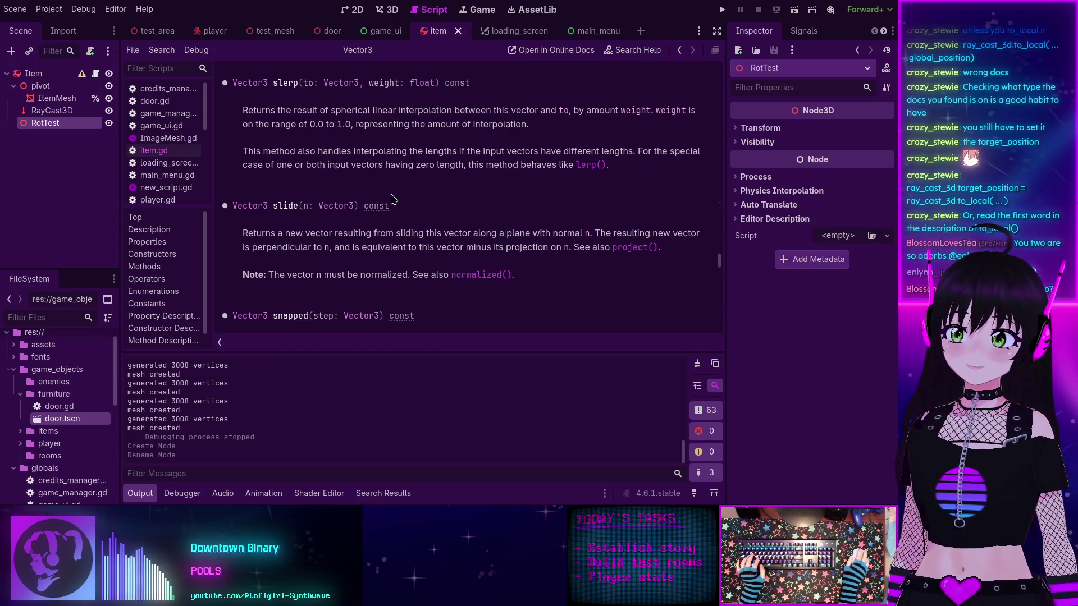
Step: Return from the Vector3 docs to _the_not_so_jank in item.gd and start line 47 with 'pivot.rotation ='
key(alt+Left)
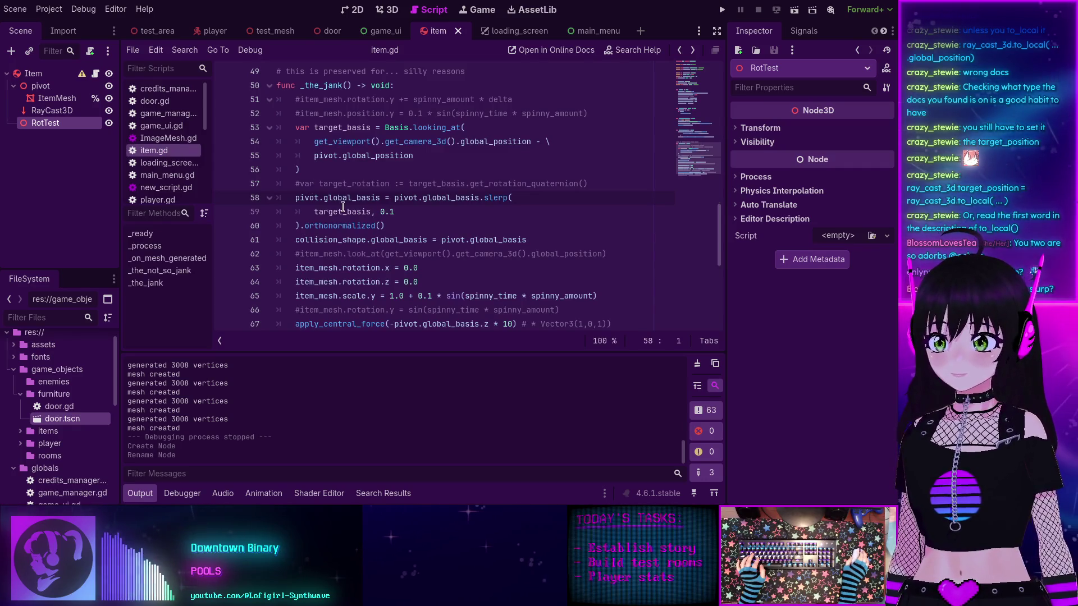
scroll(344, 205, up, 1)
mouse_move(344, 205)
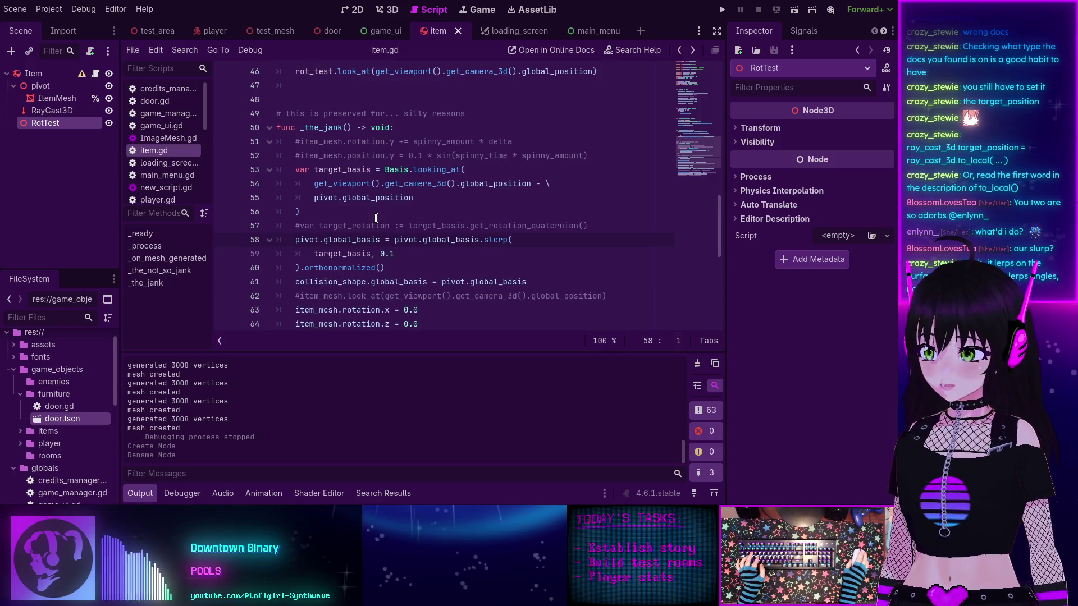
scroll(396, 243, up, 3)
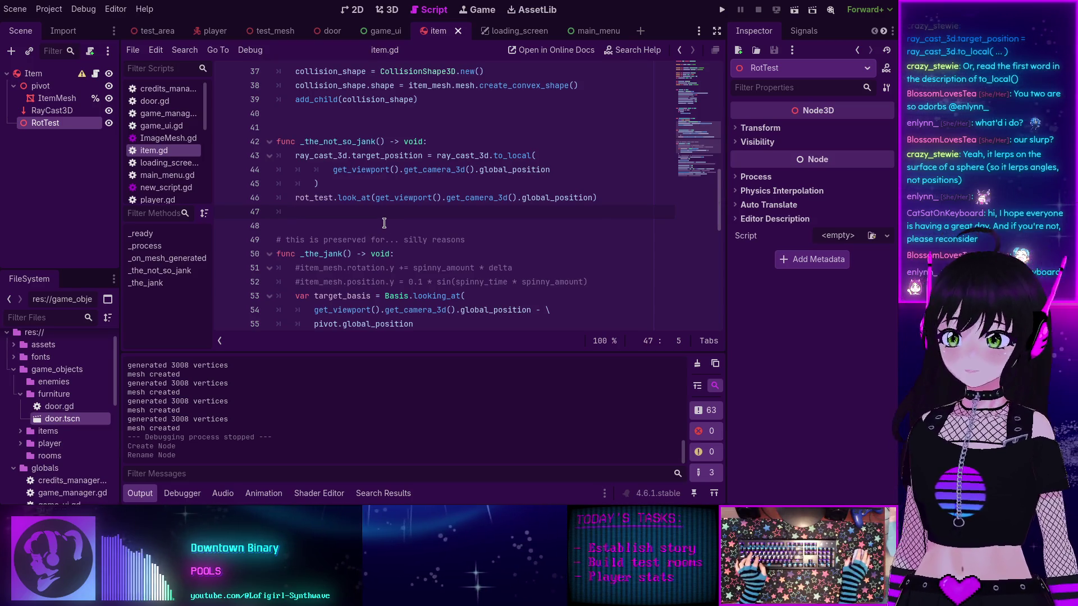
text(pivot)
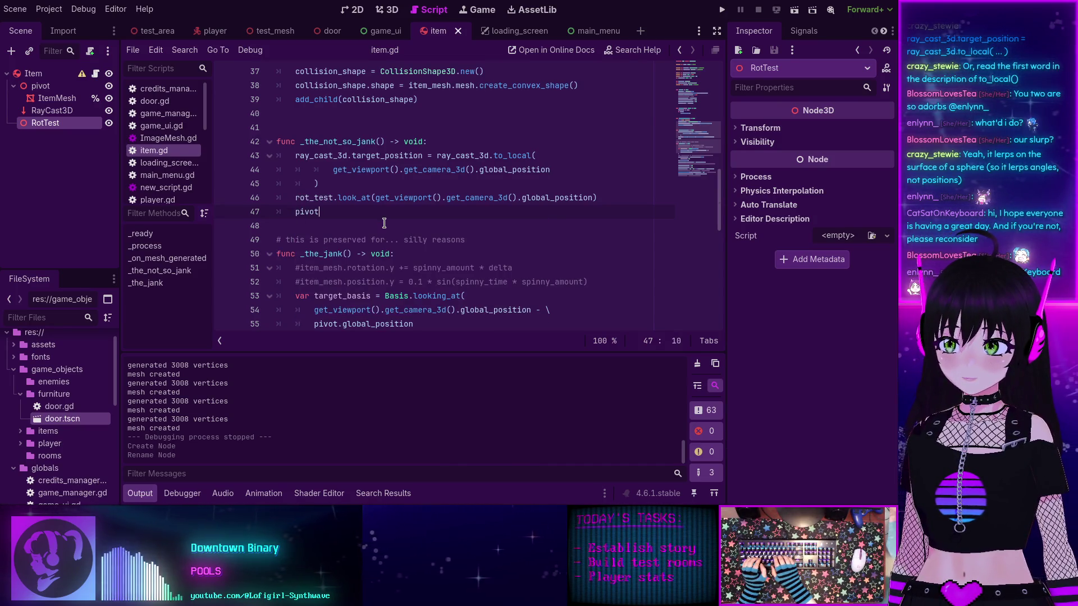
text(.)
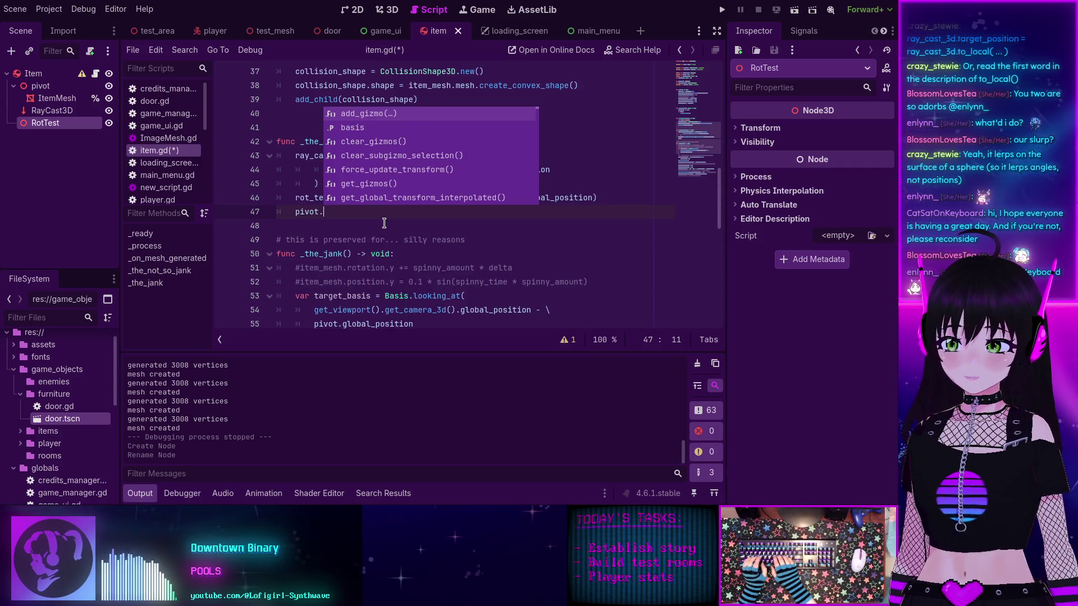
text(ro)
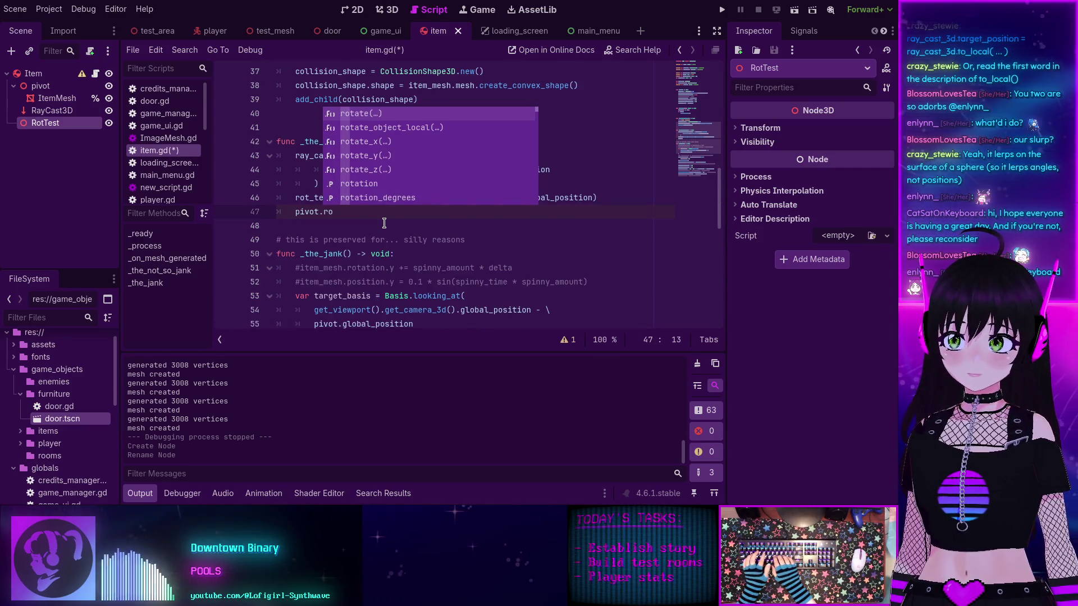
text(tation)
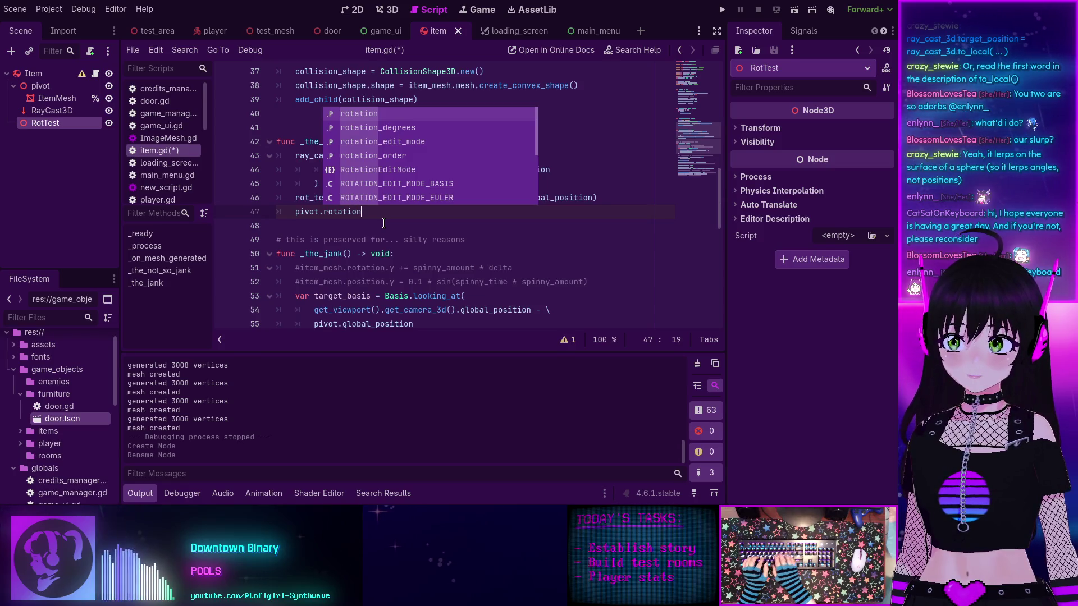
text( =)
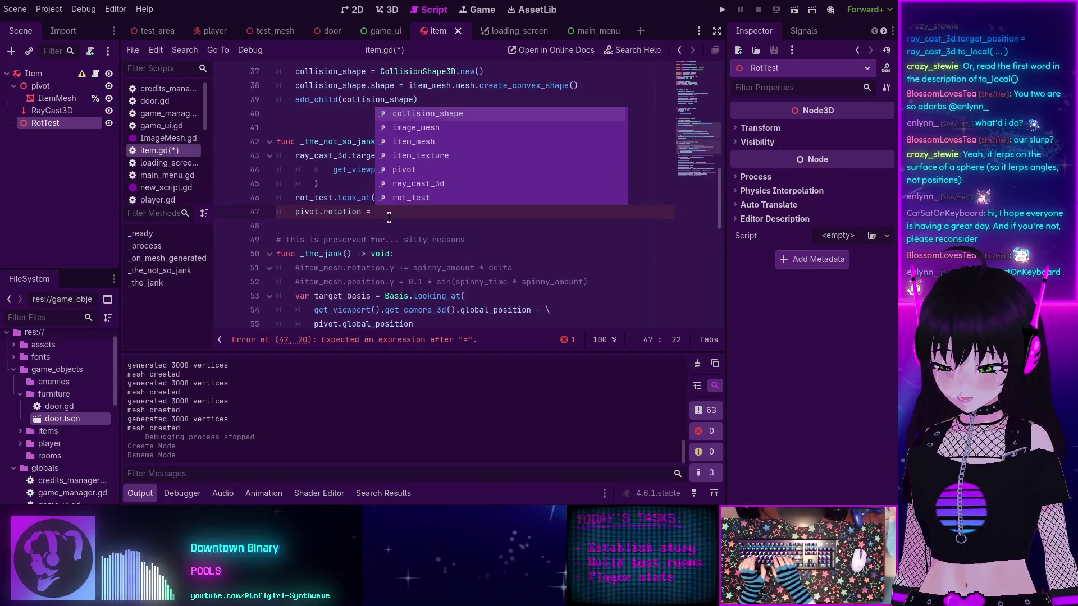
Step: Try Vector3.slerp after pivot.rotation = on line 47, then delete it, leaving the right side empty
text(Vector3.sler)
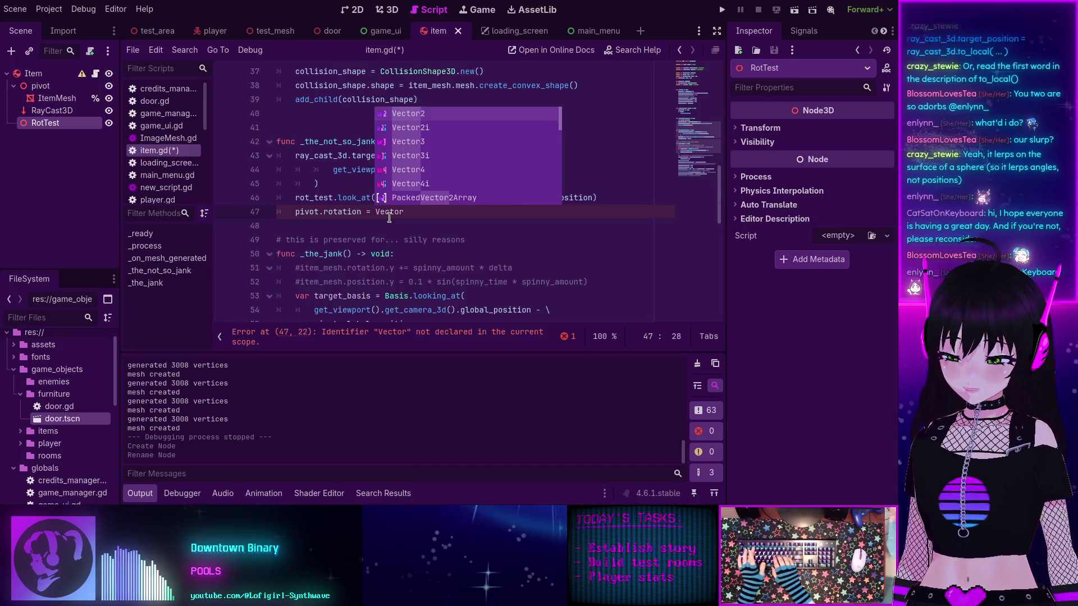
text(p)
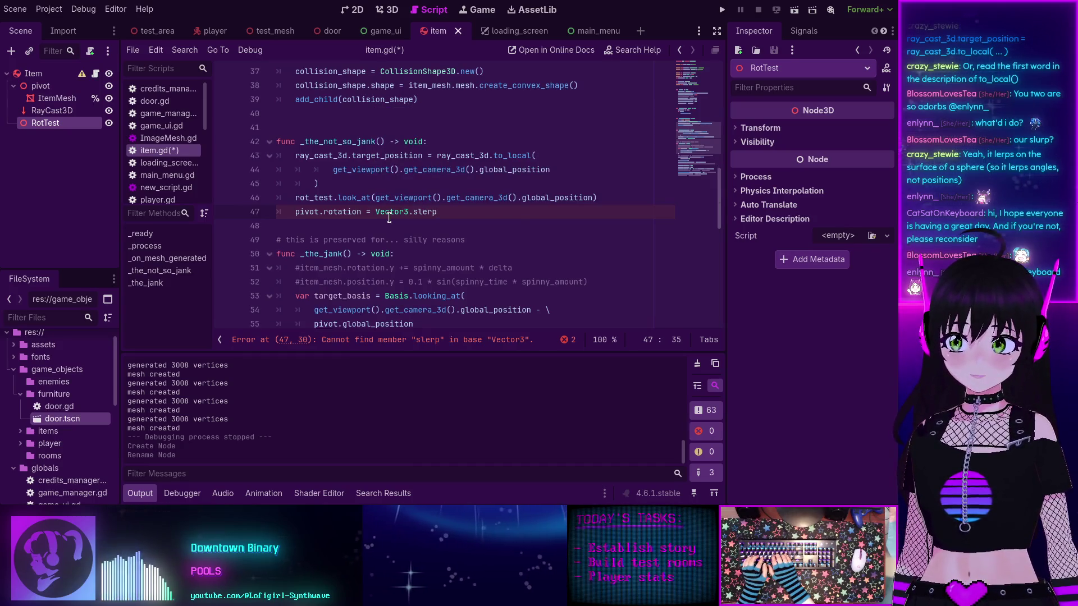
key(shift+Home)
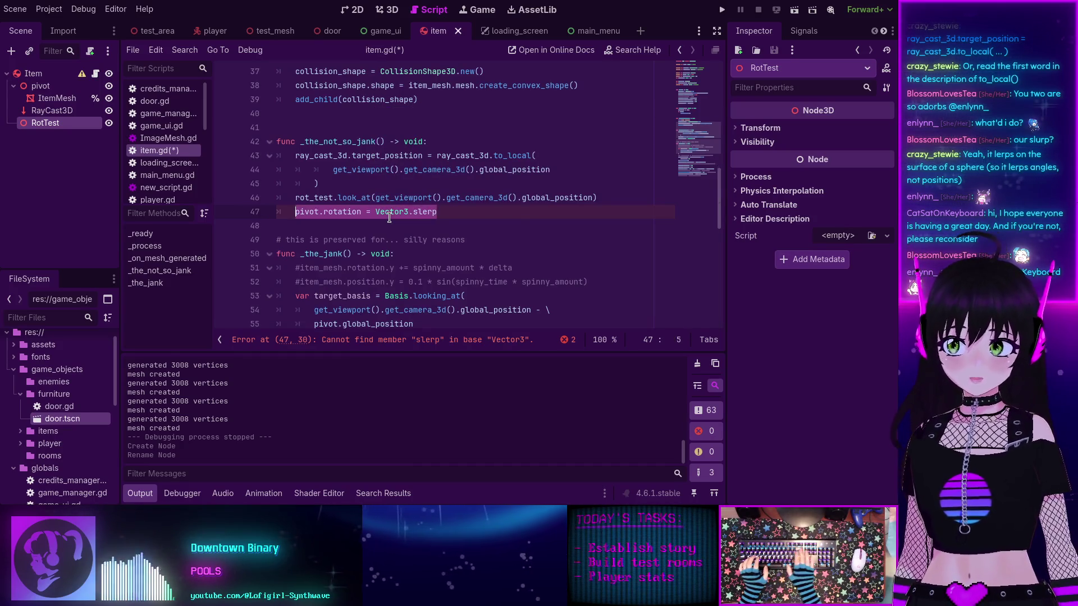
click(375, 212)
key(shift+End)
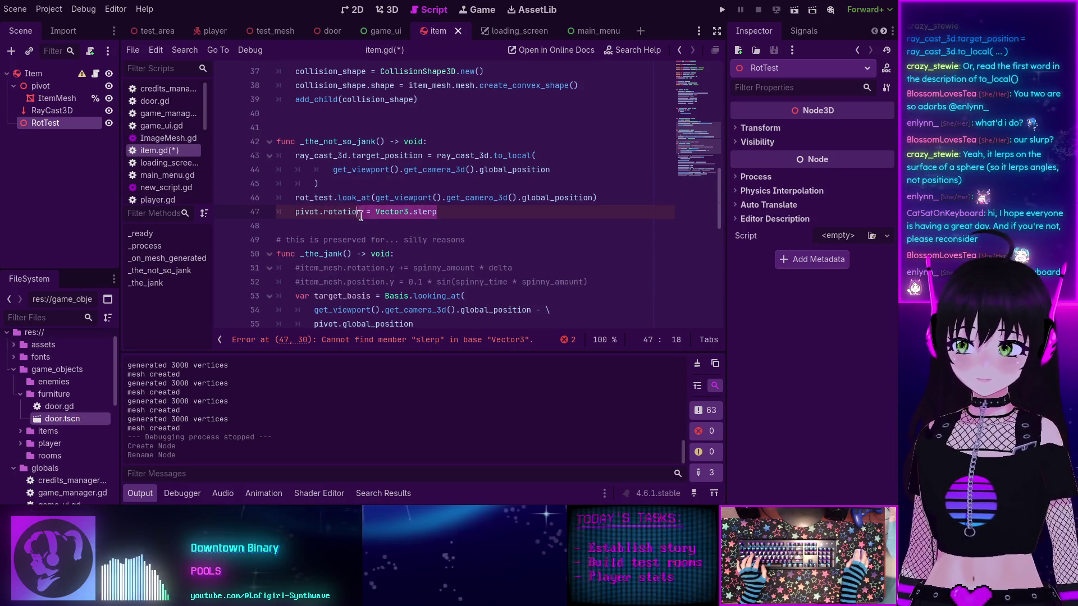
key(BackSpace)
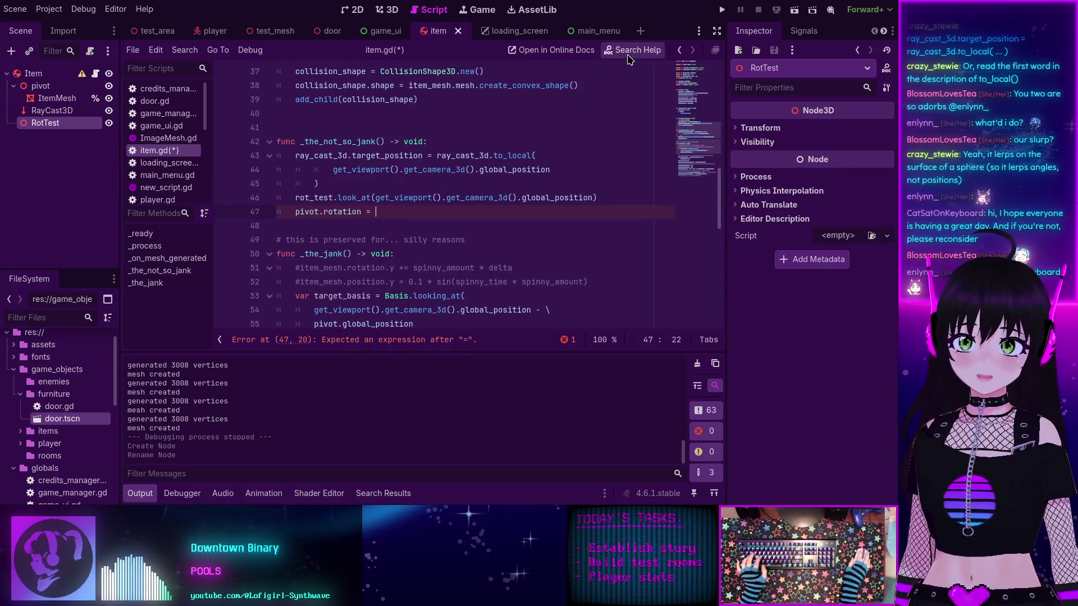
click(628, 50)
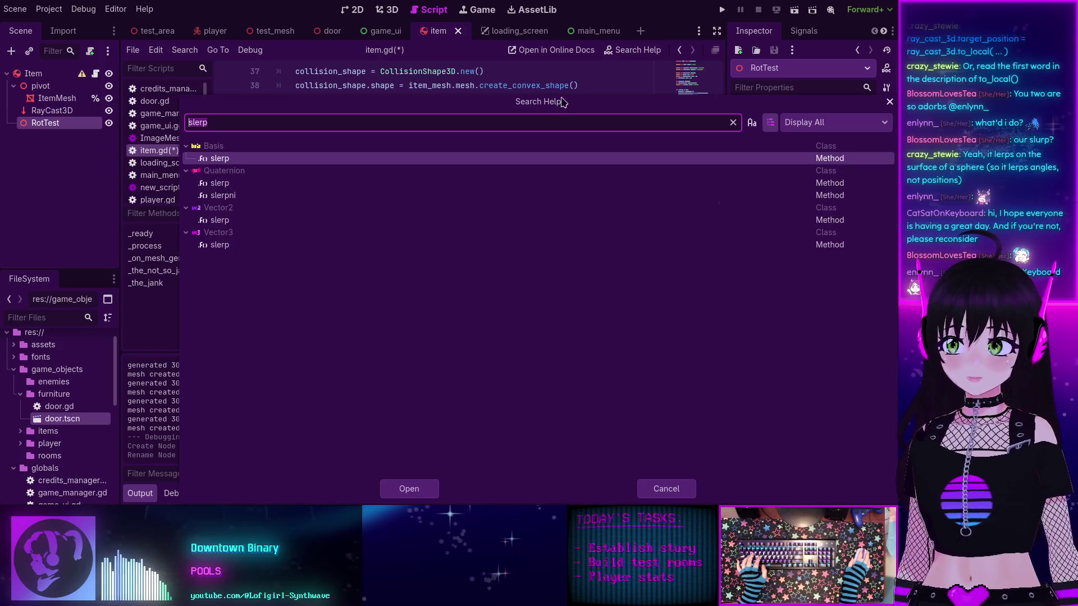
double_click(227, 246)
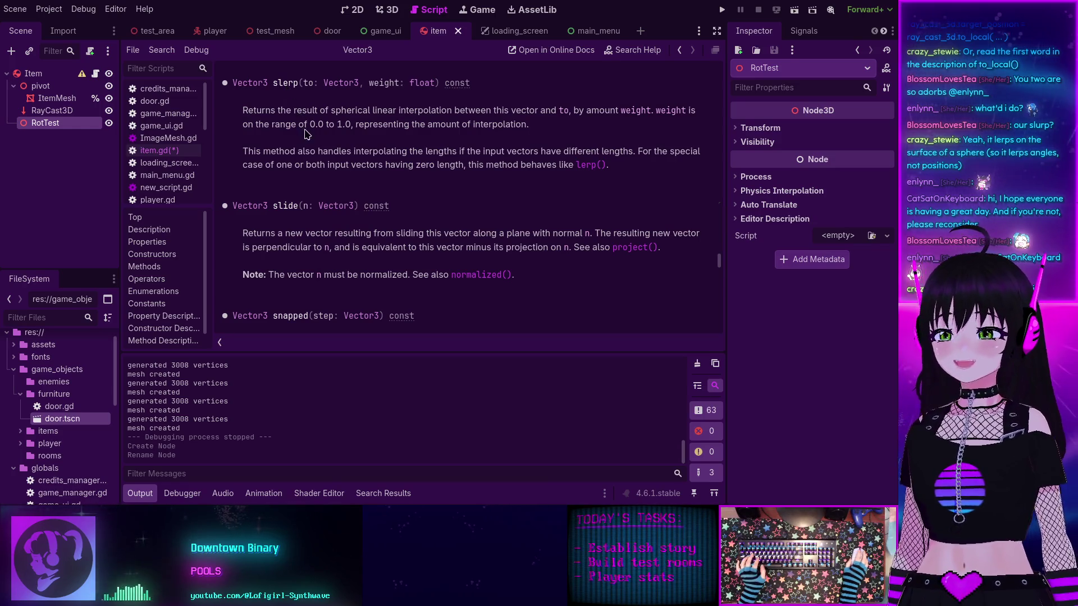
key(alt+Left)
scroll(430, 213, down, 2)
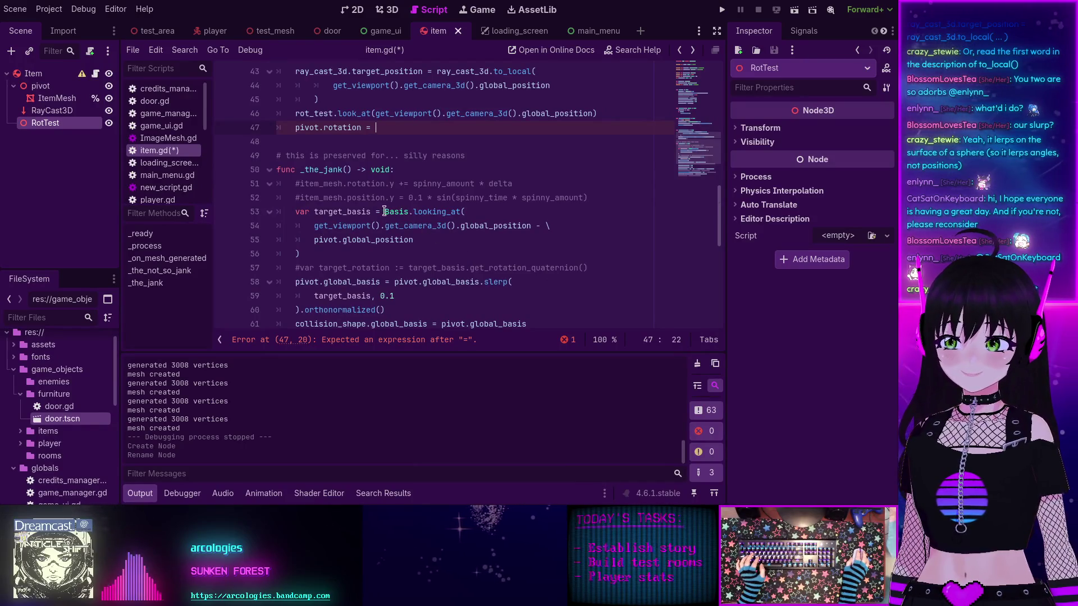
Step: Check the global_basis slerp code below, then put the caret back at the end of line 47
scroll(400, 232, down, 1)
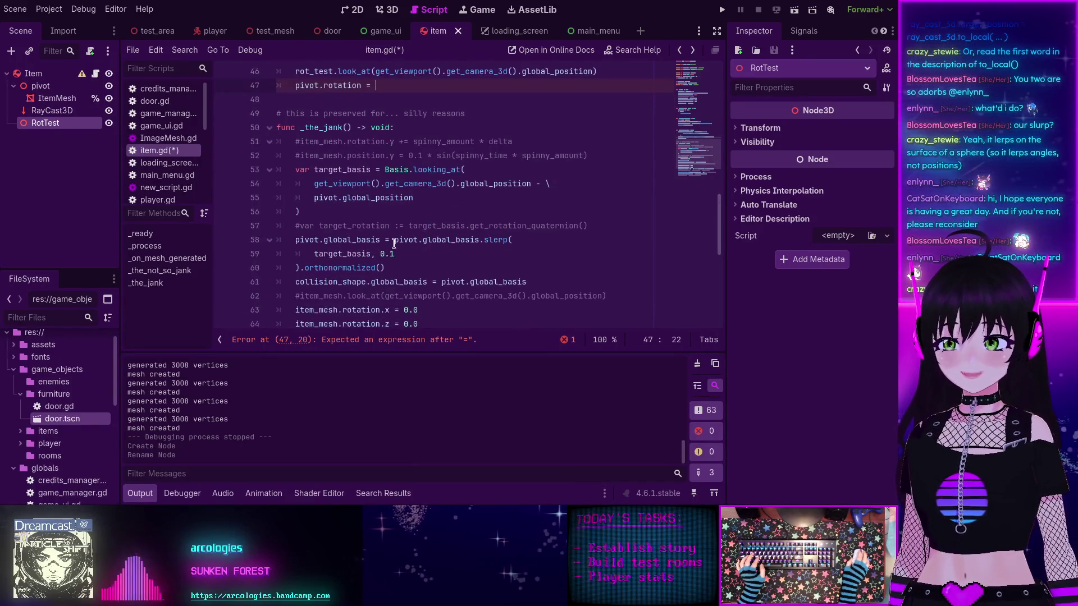
click(422, 240)
double_click(440, 240)
click(366, 227)
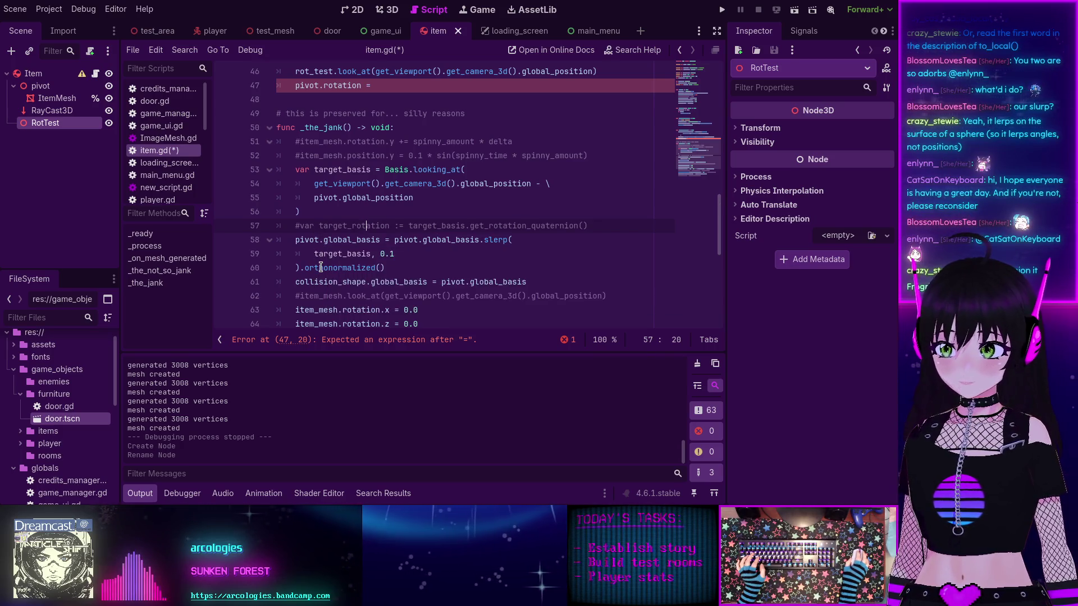
scroll(393, 169, up, 2)
click(394, 169)
Step: Try slerp() and then rot_test.rotation.slerp() as the right-hand side of line 47
text(slerp)
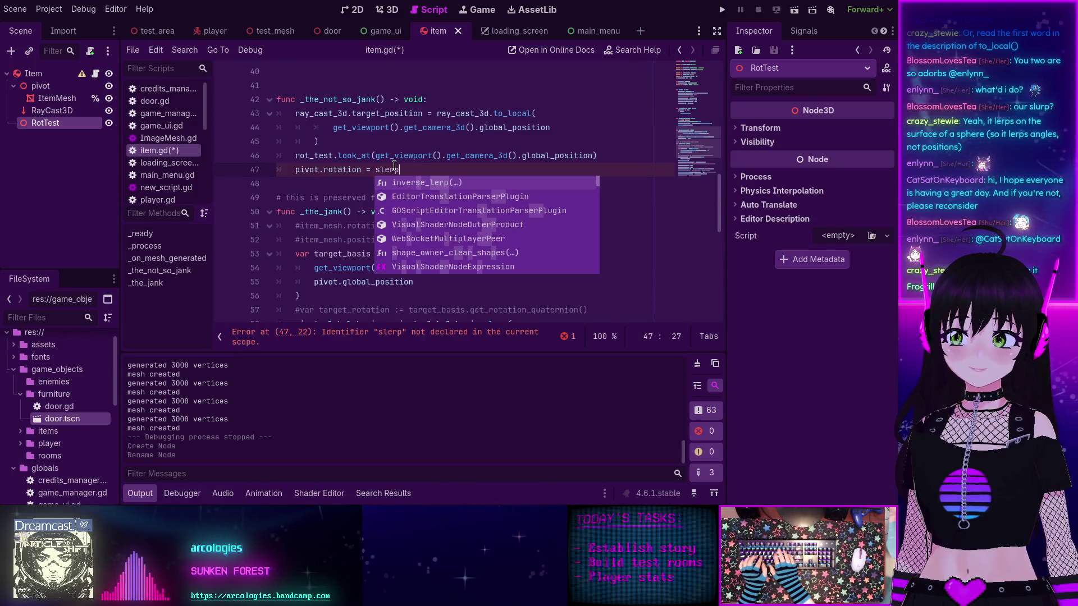
text(()
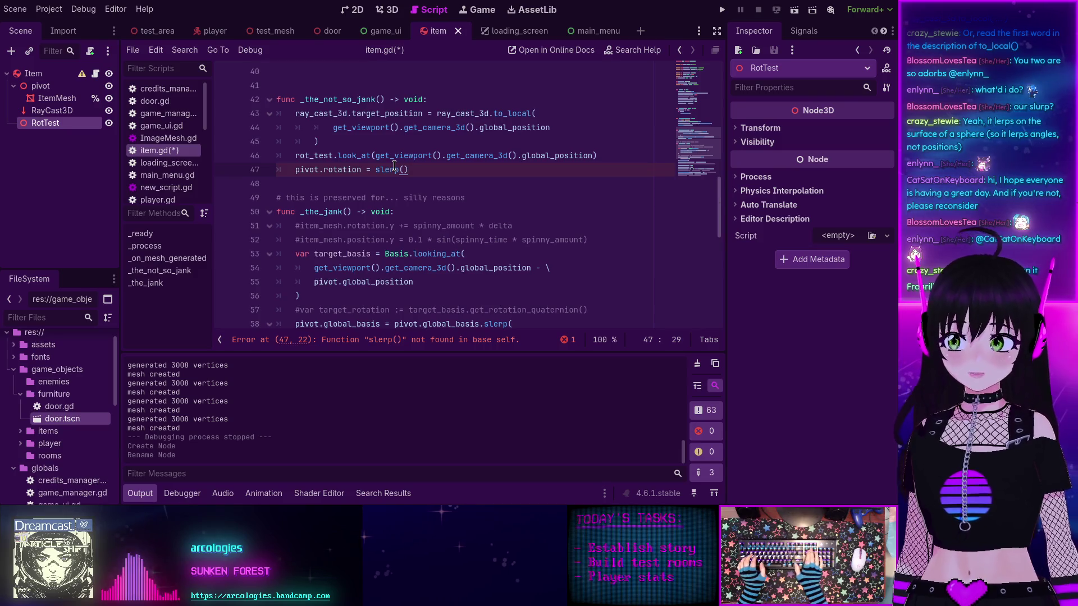
key(shift+Home)
key(End)
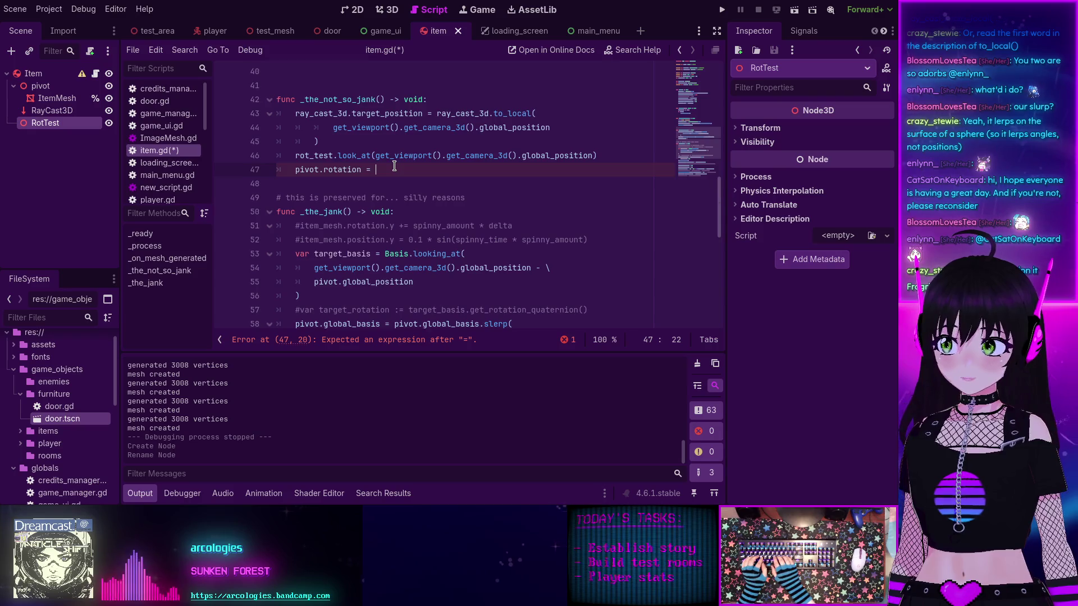
text(_test.)
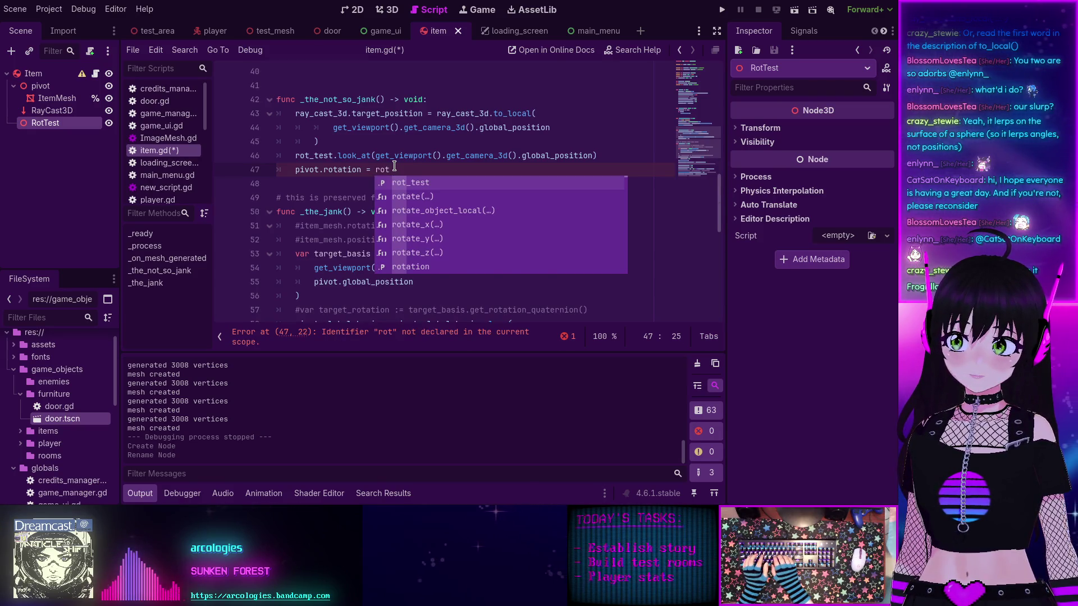
key(BackSpace)
key(BackSpace)
text(rotation)
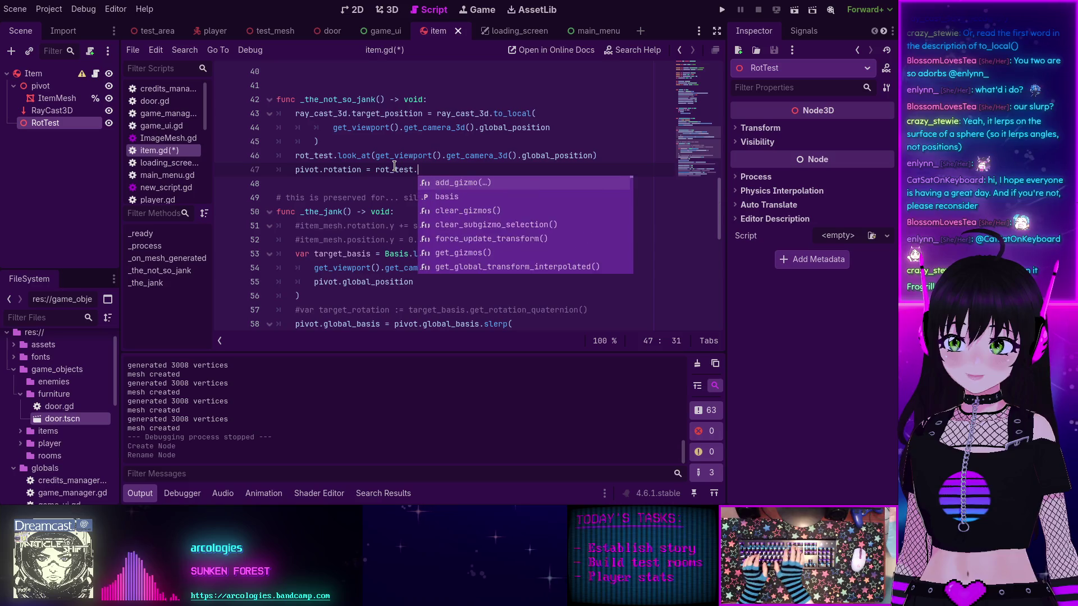
text(.slep)
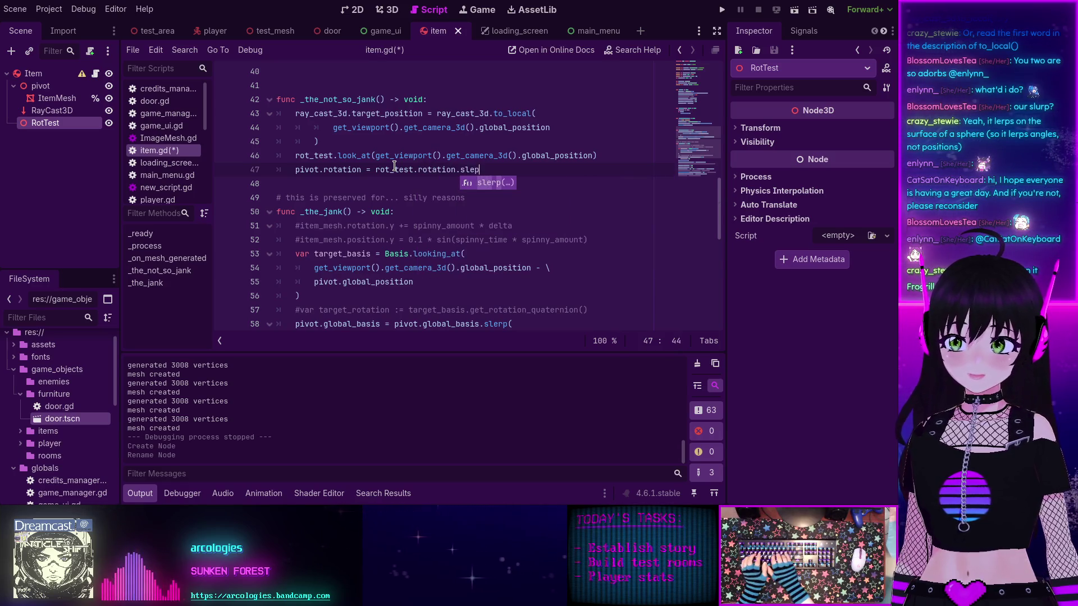
key(Return)
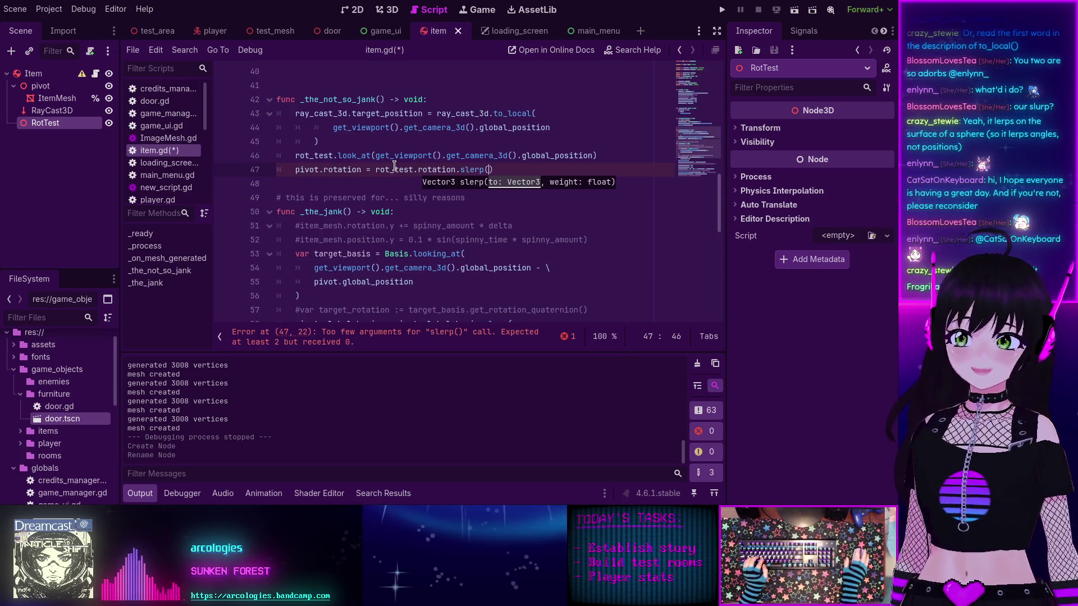
Step: Replace the right-hand side so line 47 reads pivot.rotation.slerp()
drag(499, 166, 366, 170)
text(n.)
key(Escape)
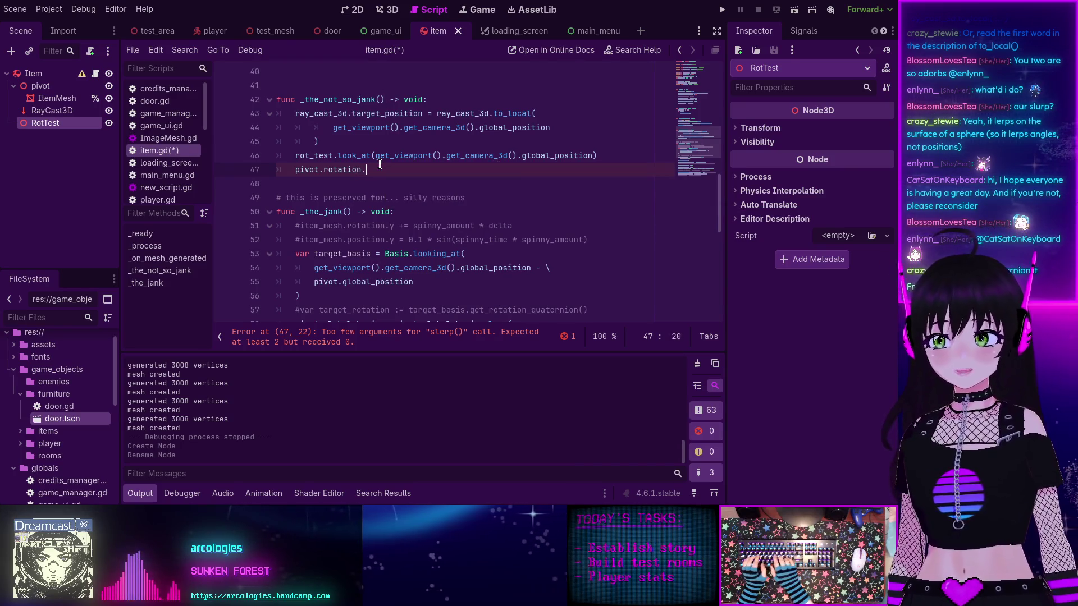
text(sl)
key(Return)
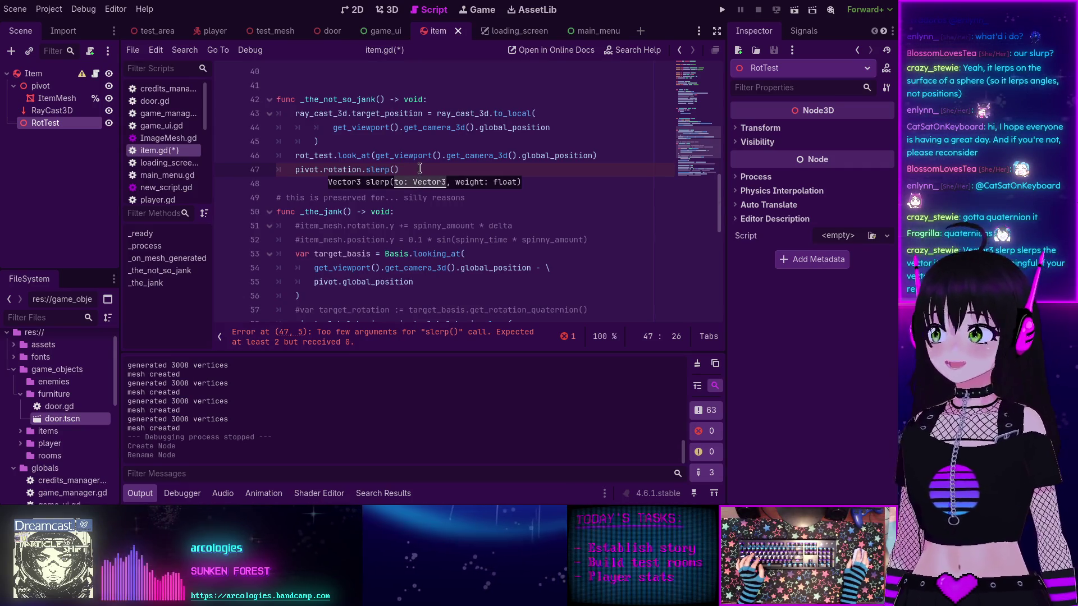
Step: Delete the slerp() call from line 47 so it reads just pivot.rotation
click(402, 170)
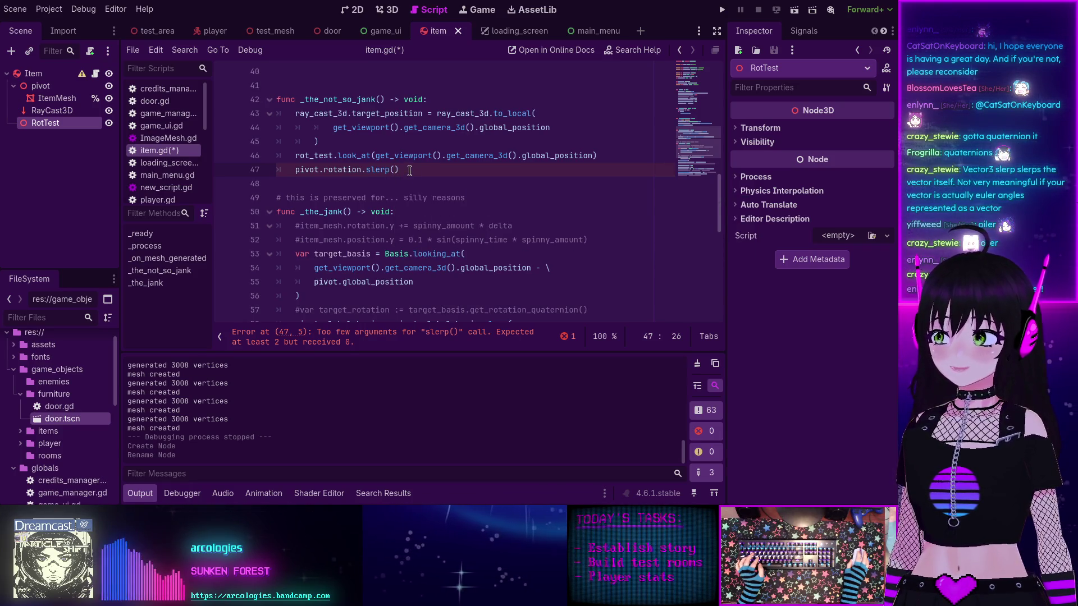
drag(407, 170, 295, 170)
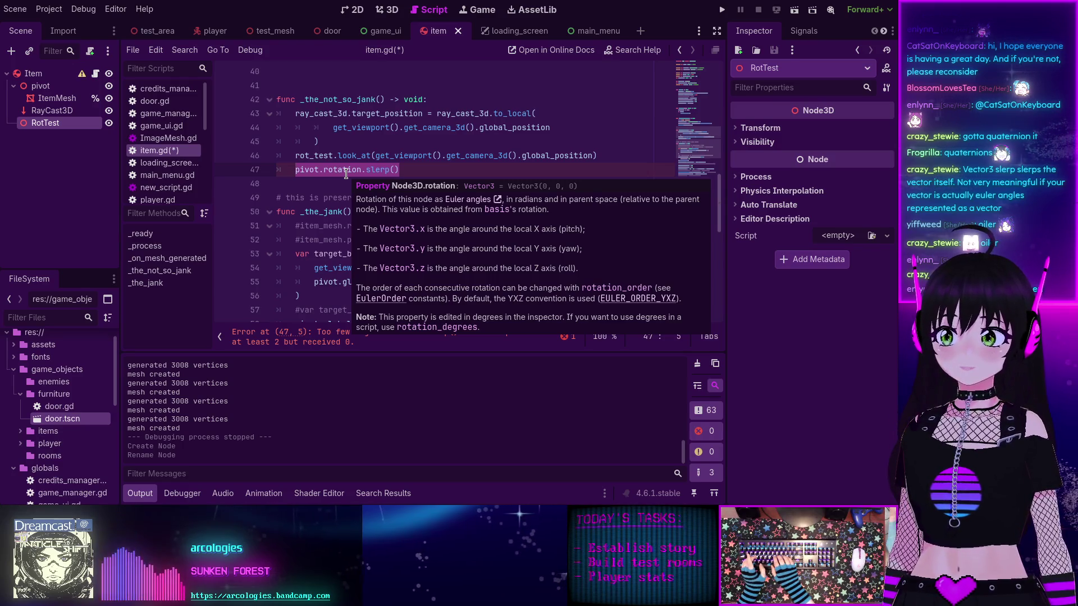
key(End)
key(BackSpace)
key(BackSpace)
key(BackSpace)
key(BackSpace)
key(BackSpace)
key(BackSpace)
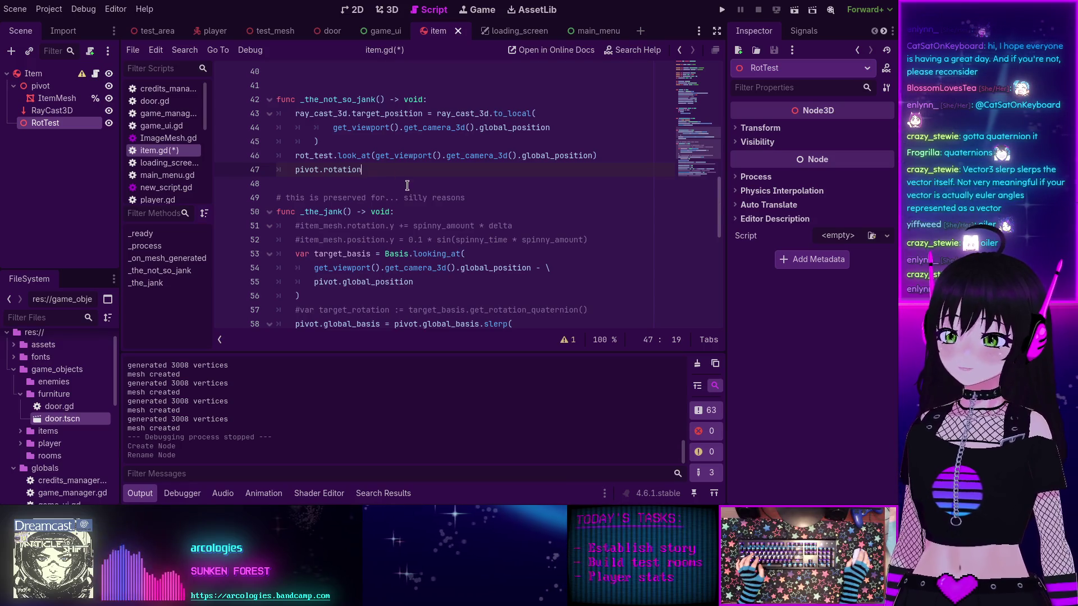
scroll(405, 180, down, 3)
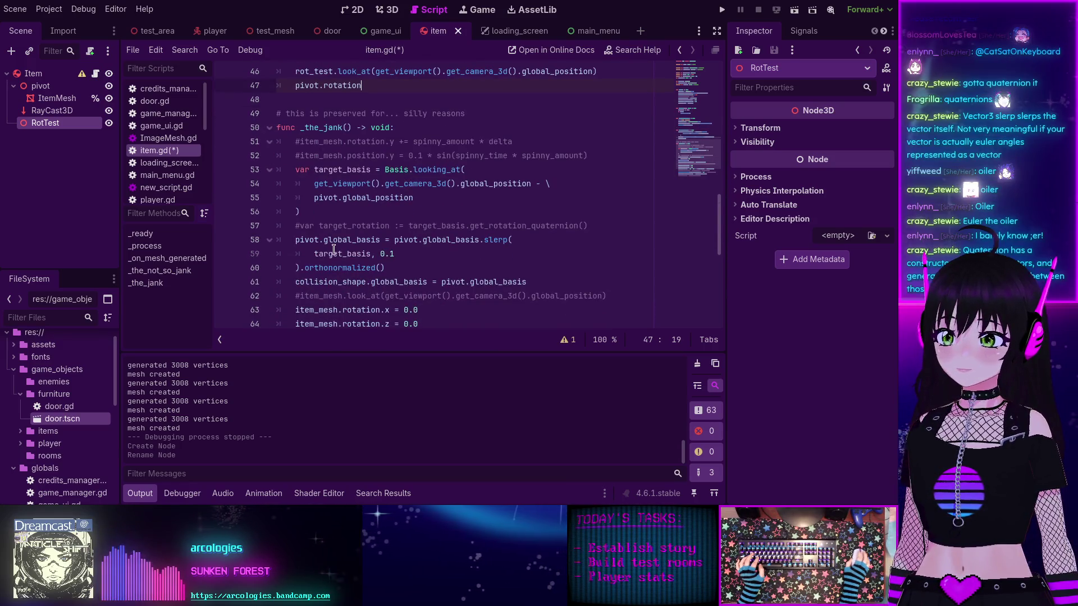
mouse_move(320, 270)
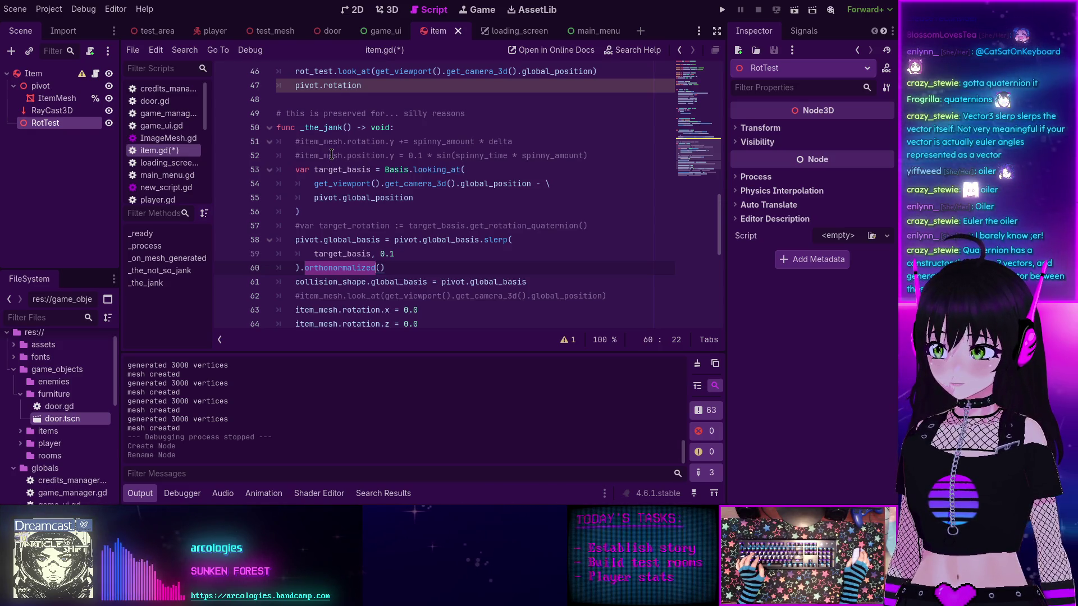
ctrl+click(342, 268)
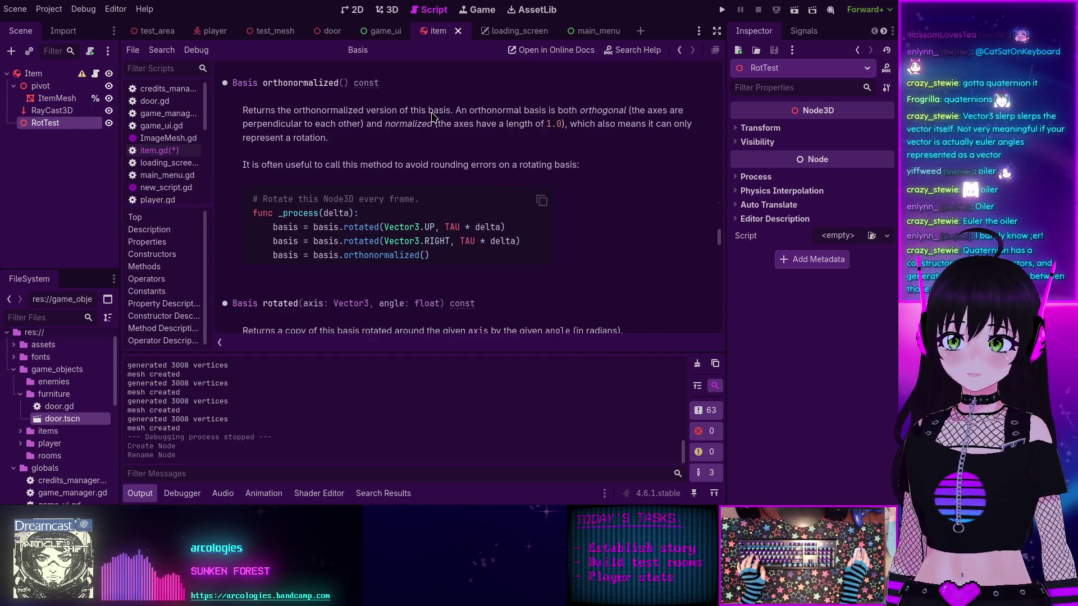
key(alt+Left)
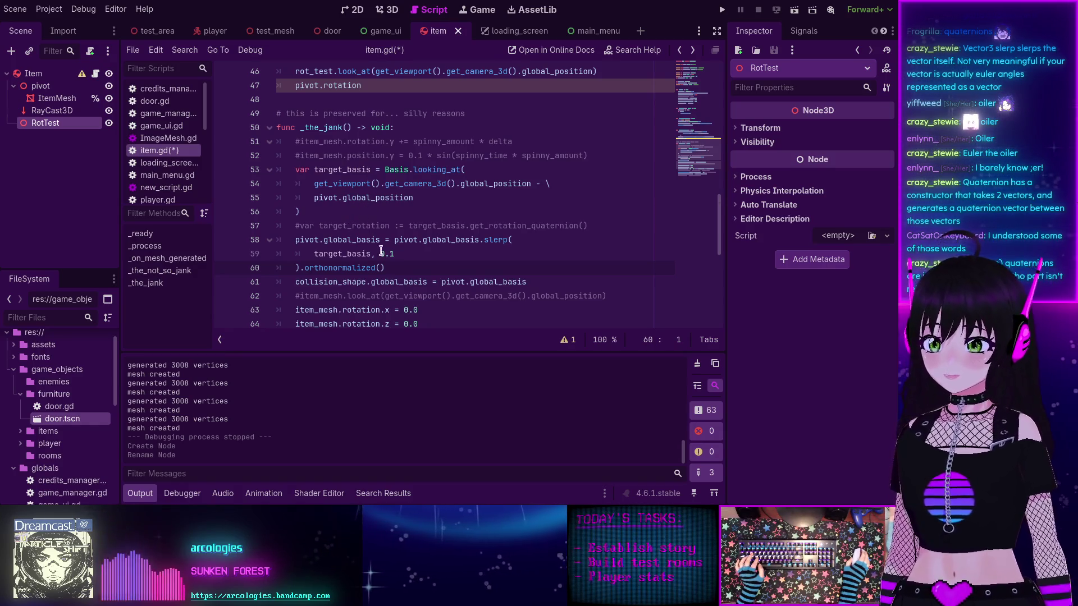
scroll(367, 210, up, 2)
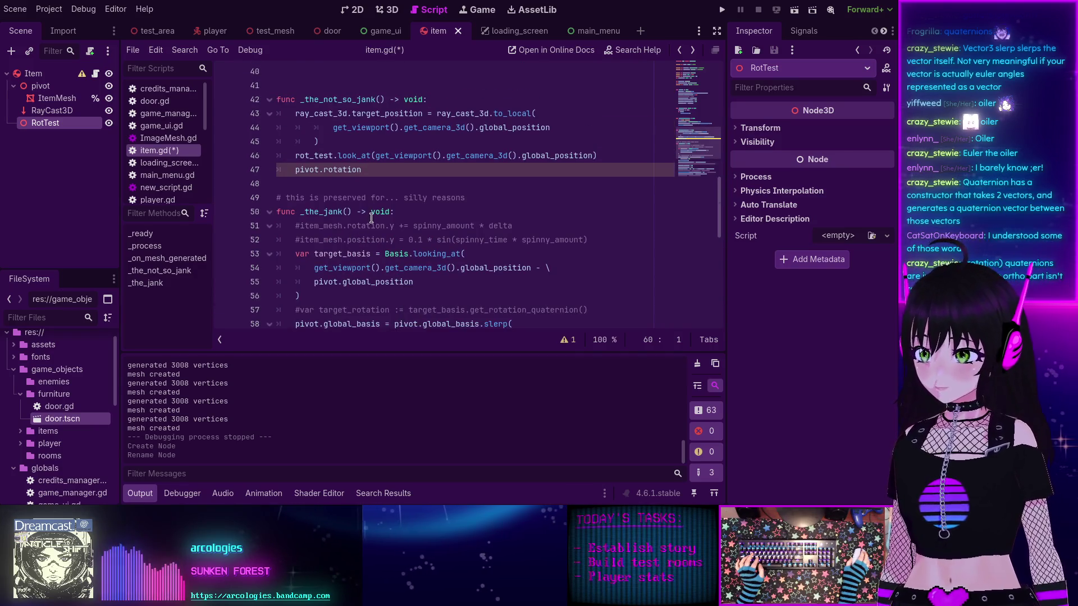
click(363, 169)
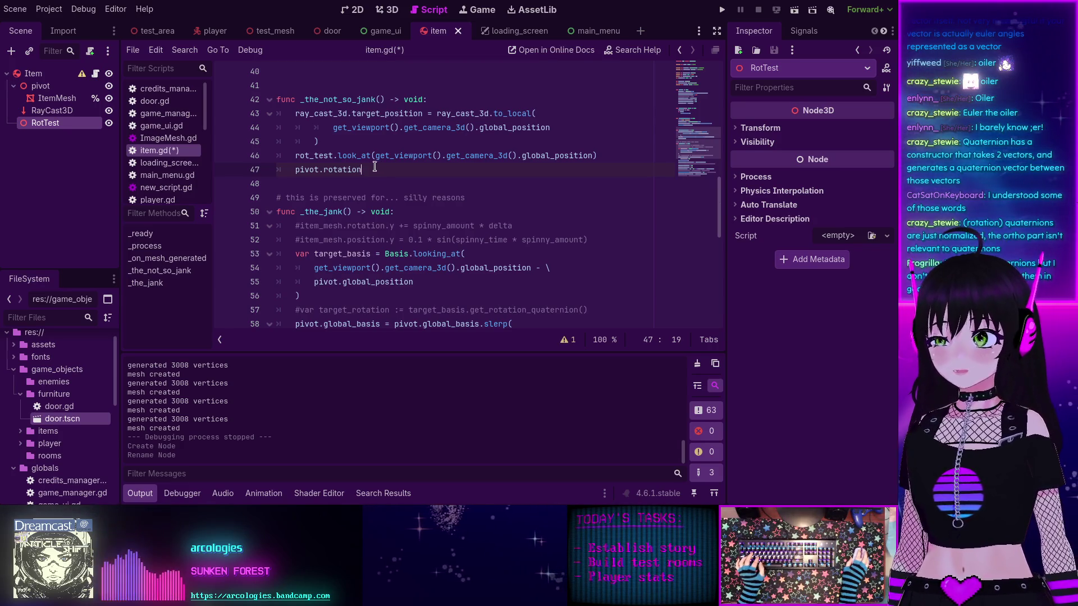
click(339, 170)
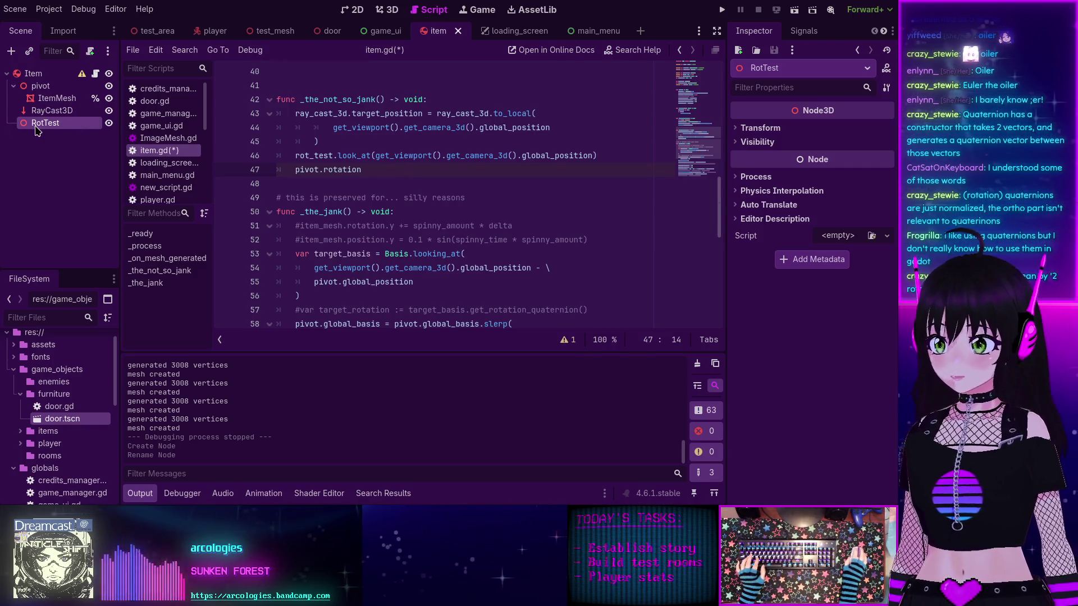
mouse_move(343, 167)
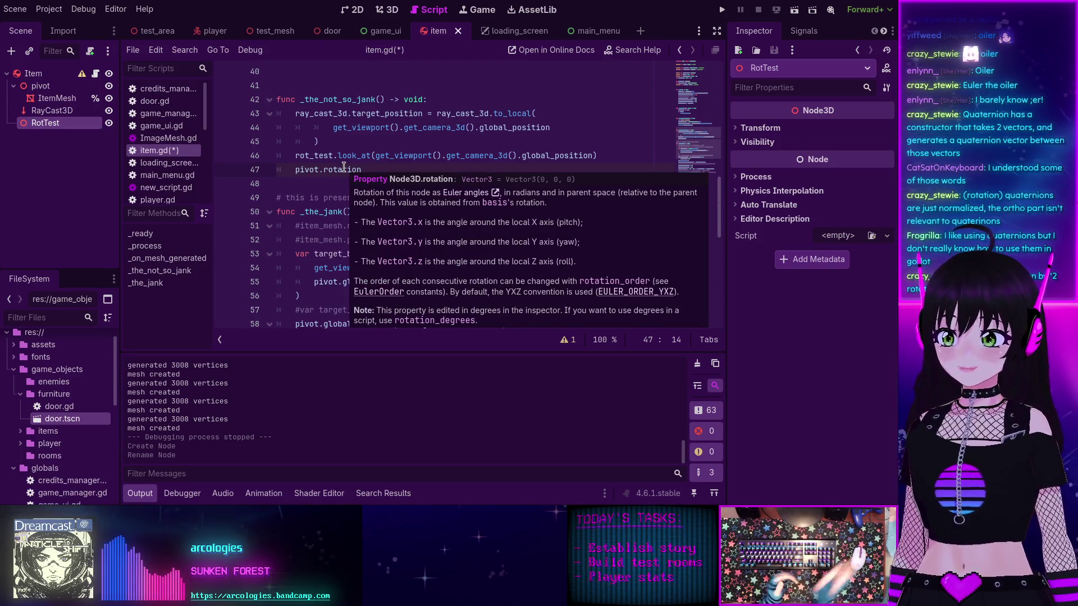
click(371, 155)
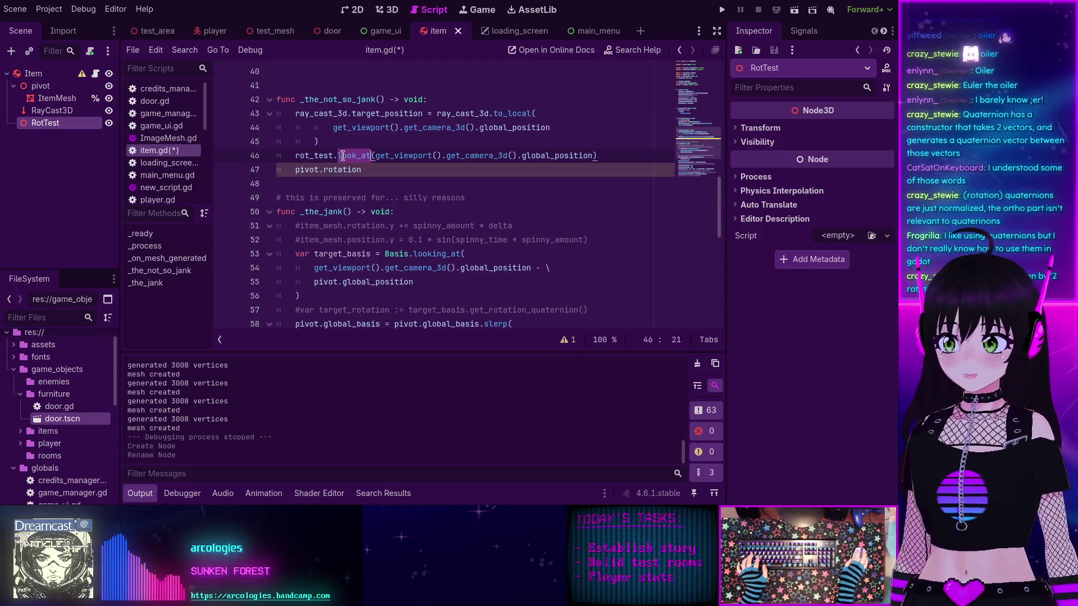
click(315, 156)
click(357, 156)
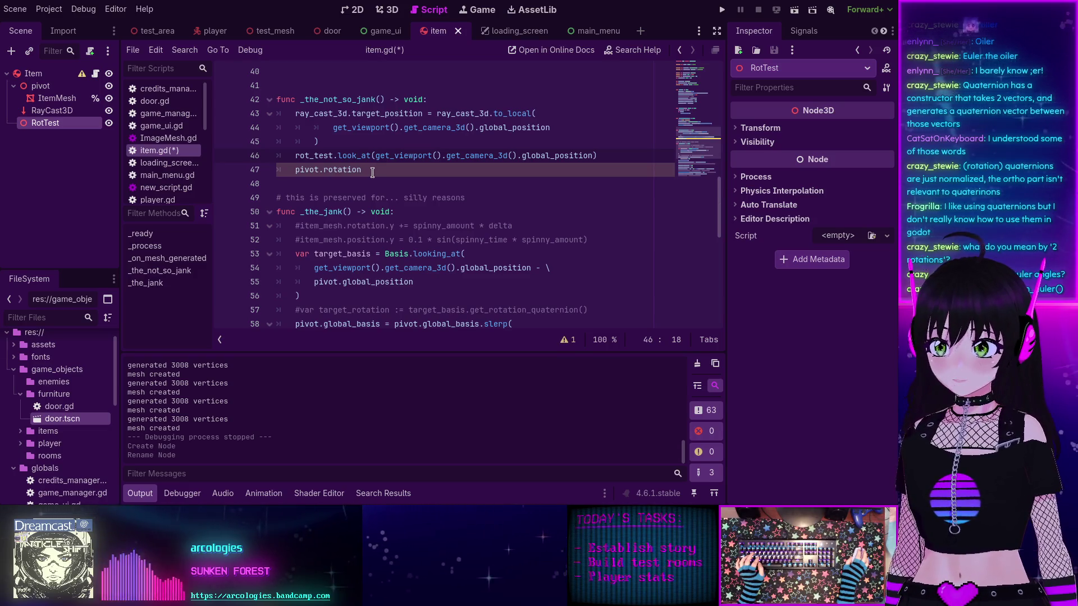
click(372, 171)
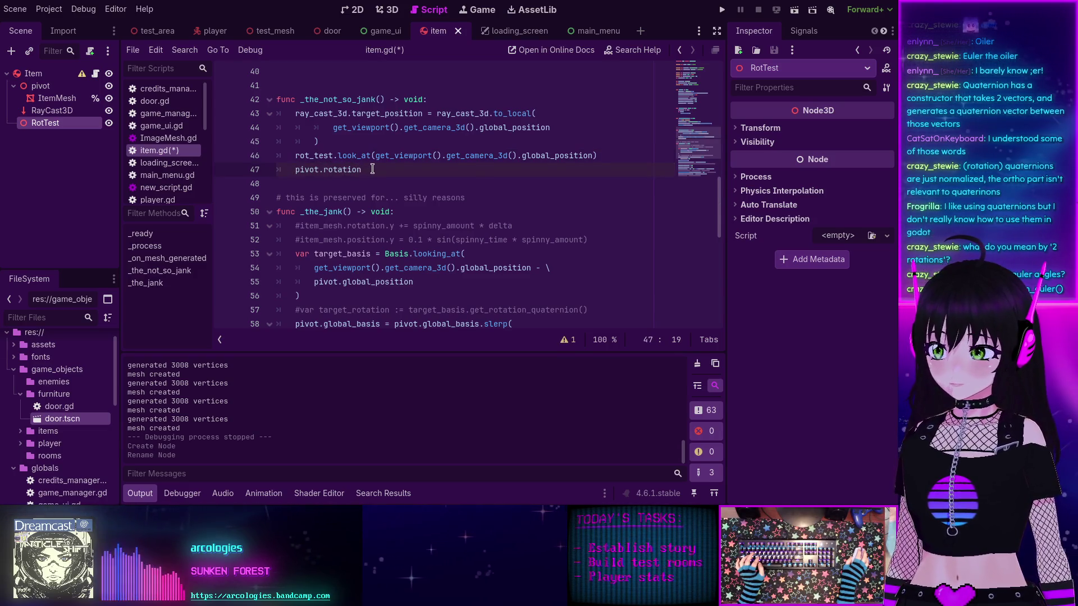
Step: Undo a mistaken edit and insert Quaternion in front of pivot.rotation on line 47
drag(373, 169, 293, 170)
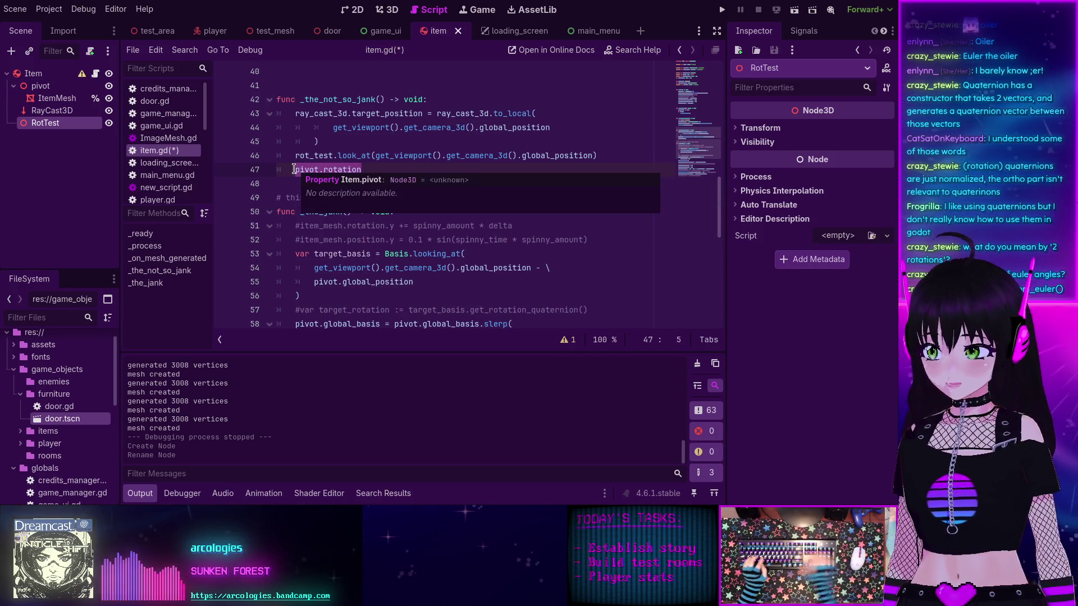
text(Quat)
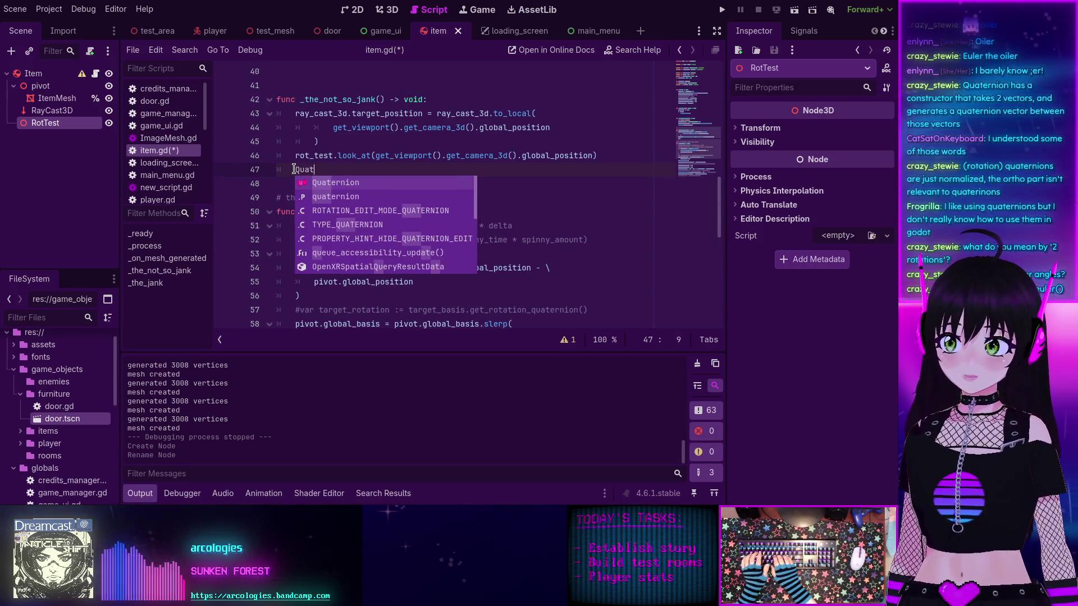
text(ernion.from_euler()
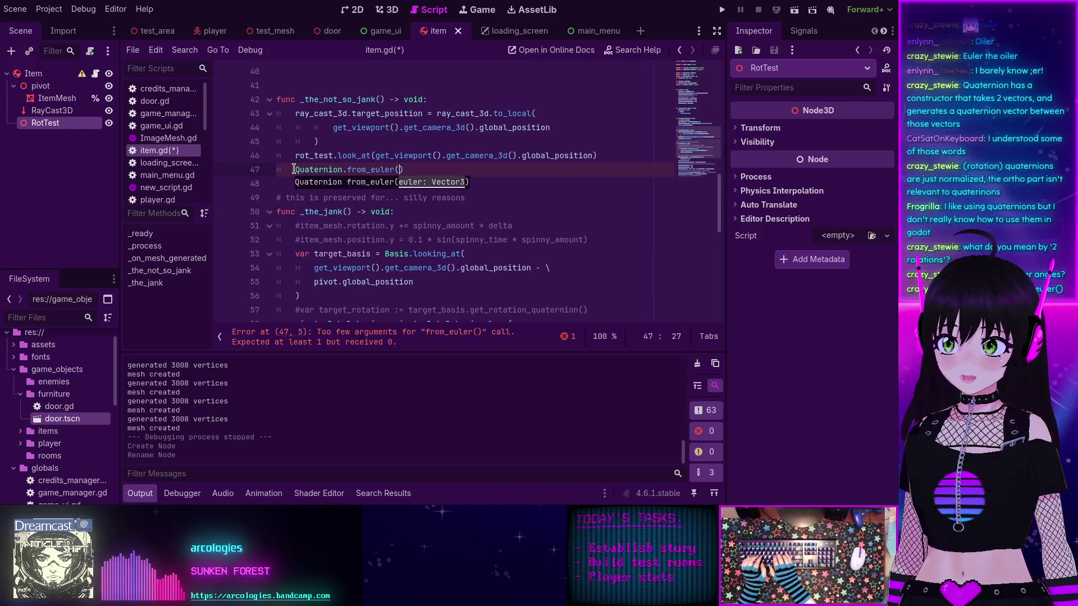
key(ctrl+z)
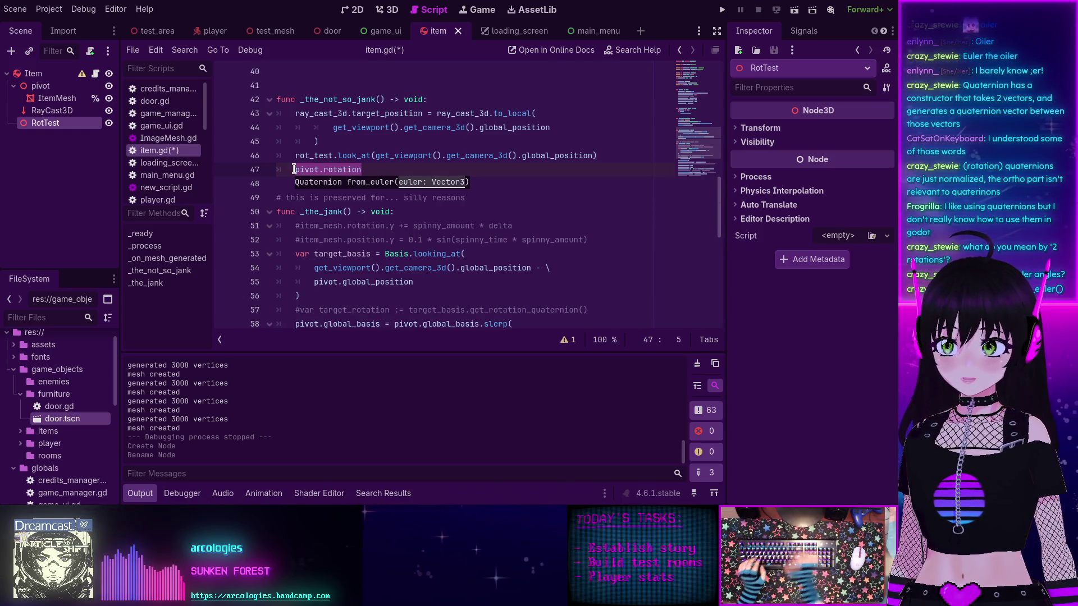
key(ctrl+space)
key(Tab)
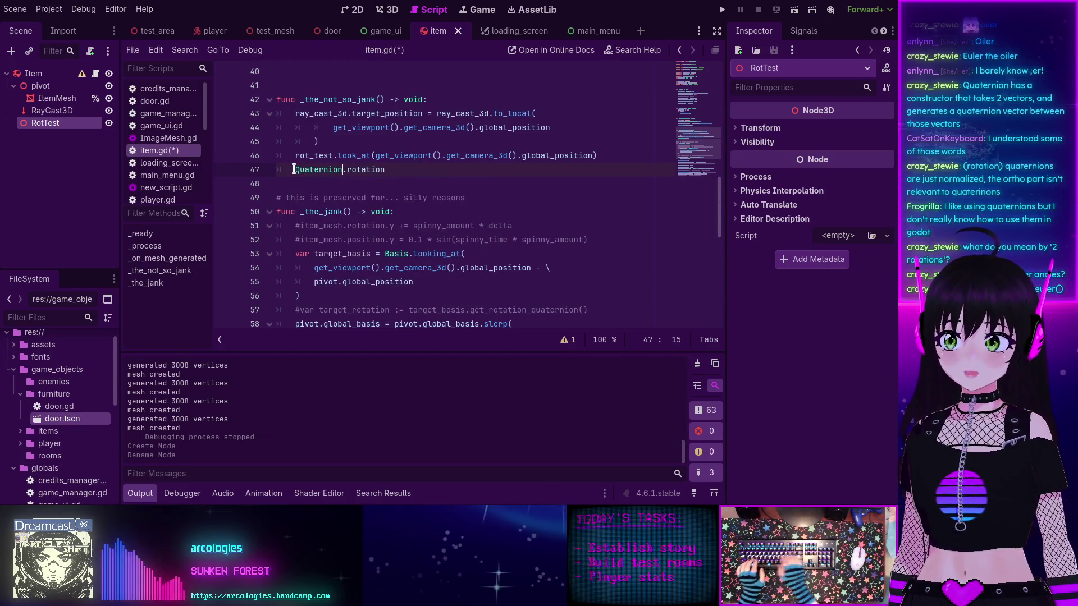
key(Left)
key(ctrl+space)
key(Tab)
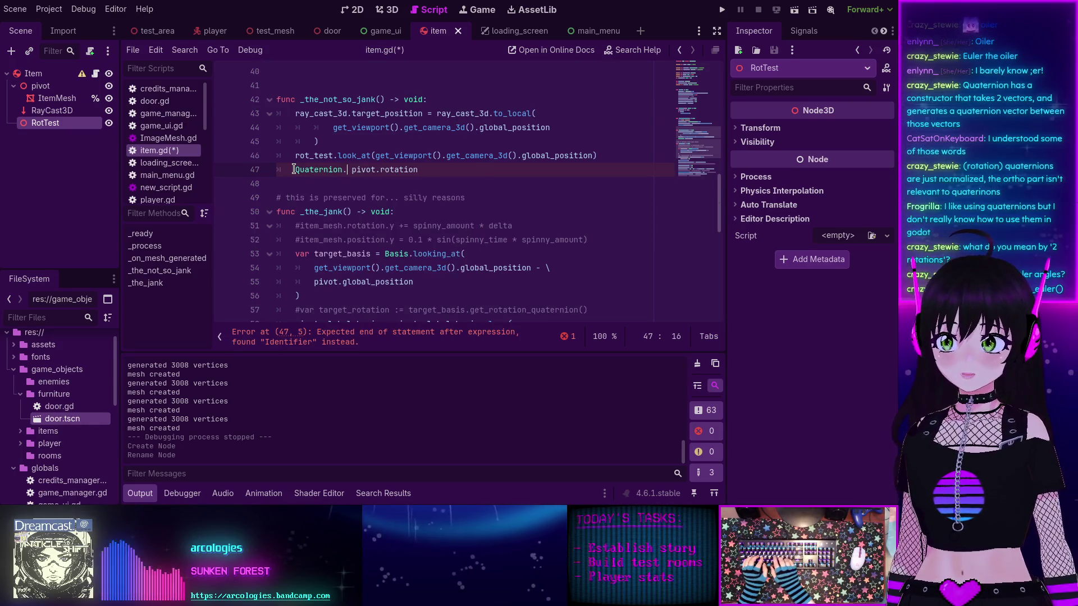
Step: Make it Quaternion.from_euler(pivot.rotation).slerp( with the arguments on a new indented line
text(fr)
key(Tab)
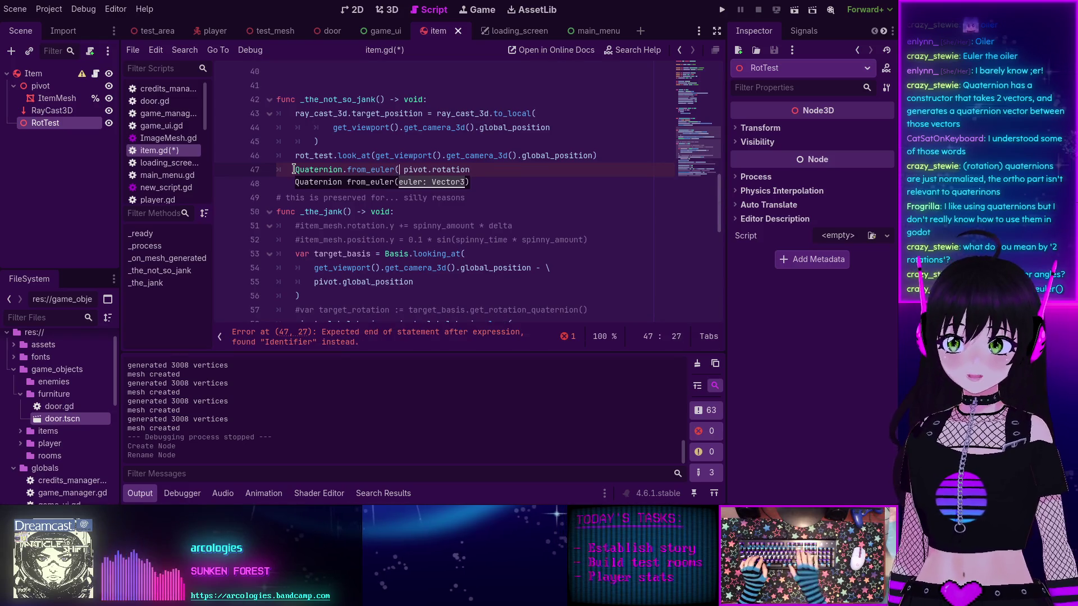
key(Delete)
key(Delete)
key(End)
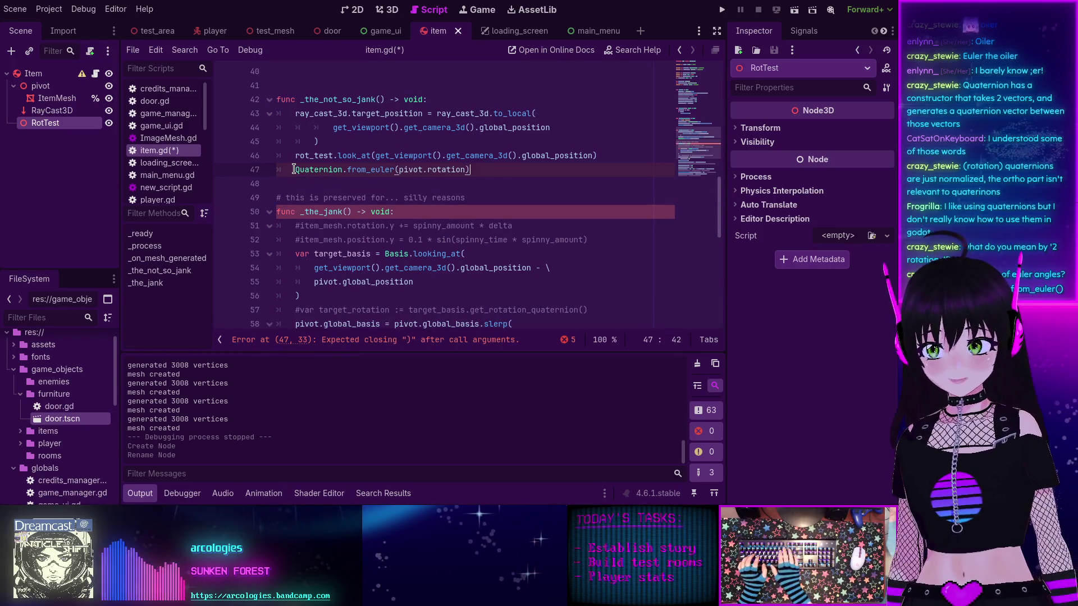
text())
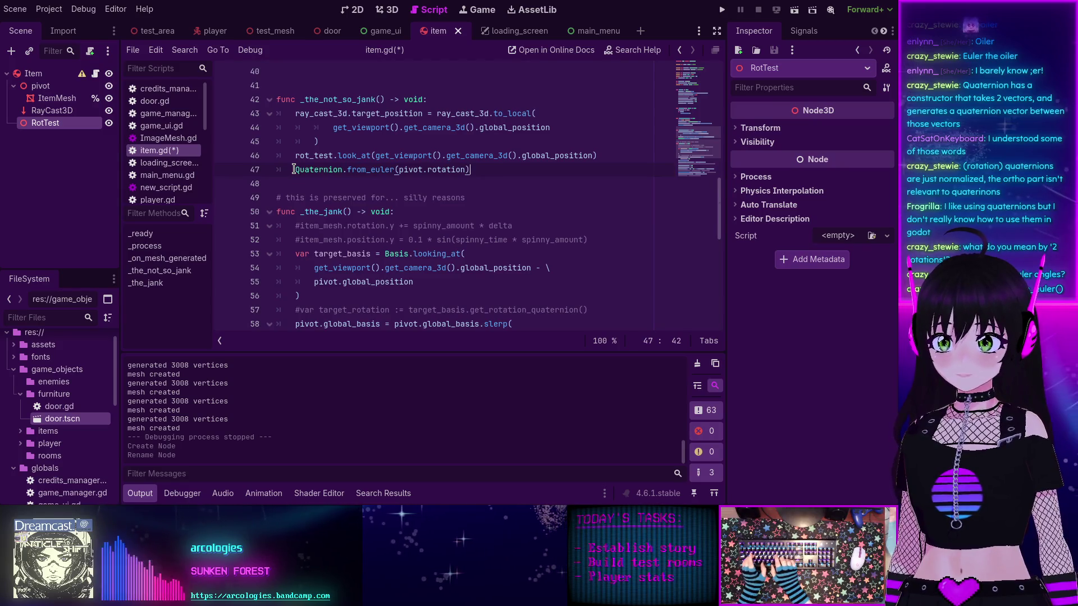
text(.)
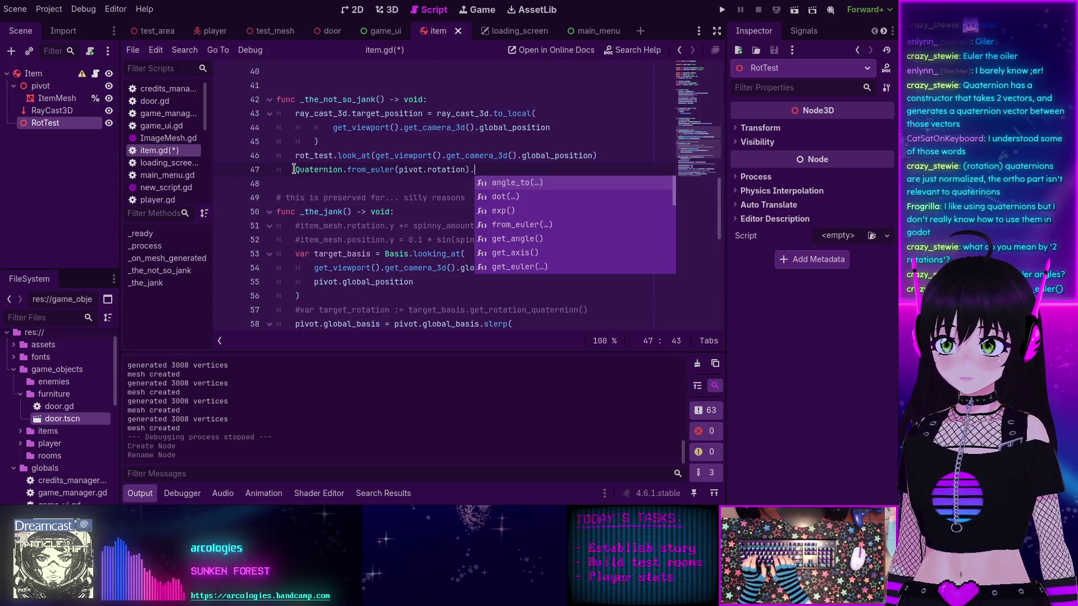
text(slerp(Qu))
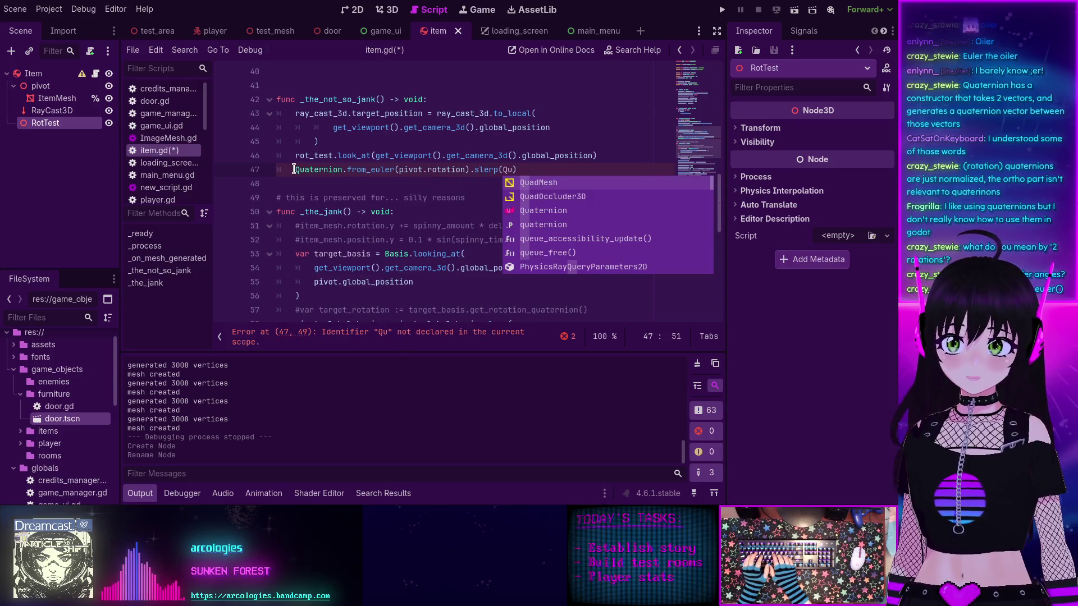
key(BackSpace)
key(BackSpace)
key(Return)
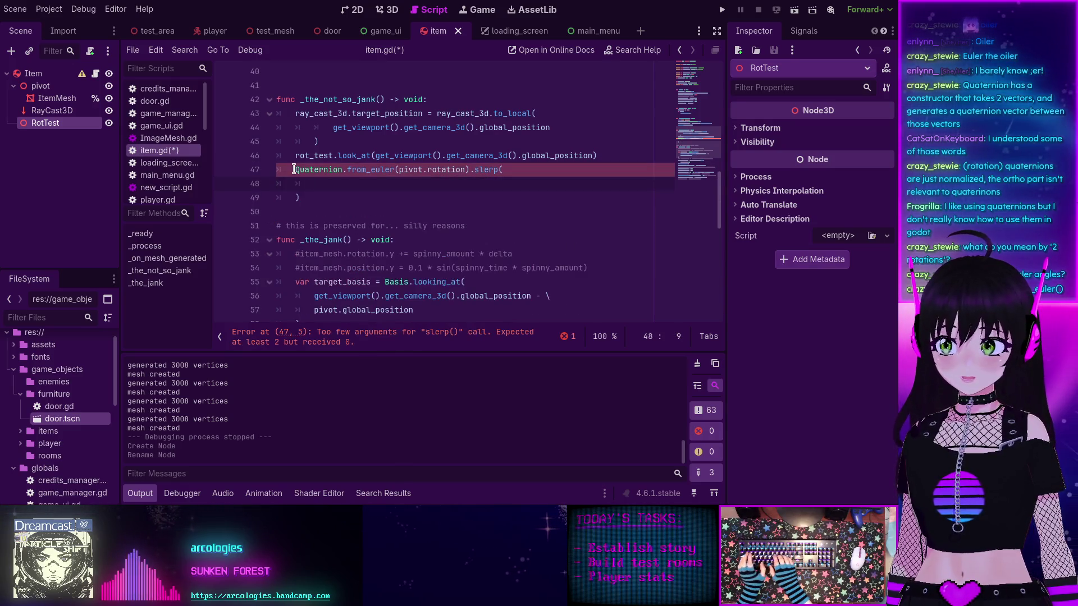
Step: Enter Quaternion.from_euler(rot_test.rotation) as the first slerp argument on line 48
text(Quater)
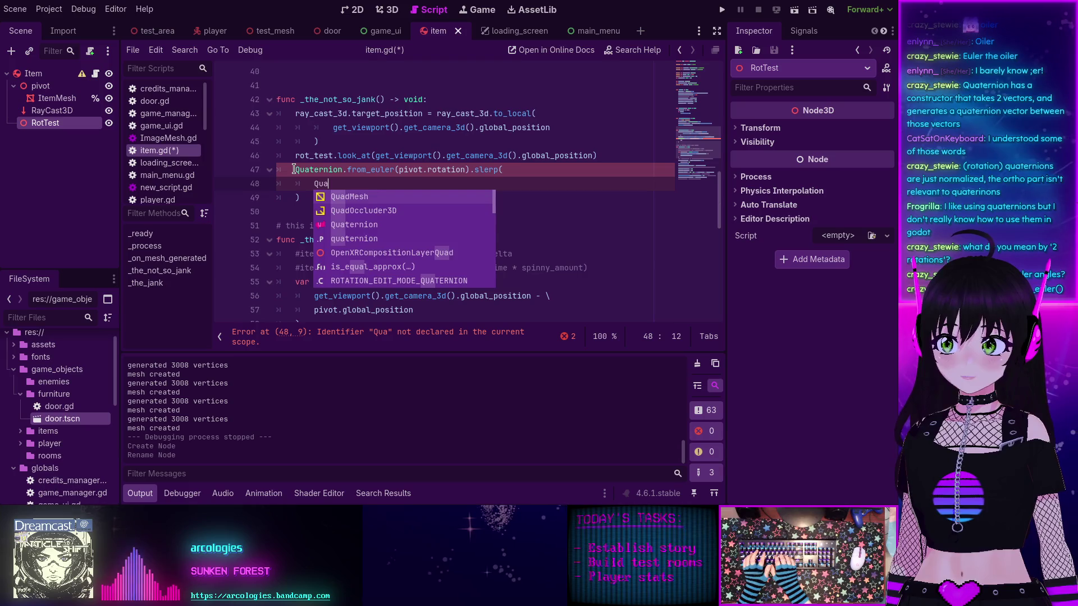
key(Return)
text(.from_eu)
key(Return)
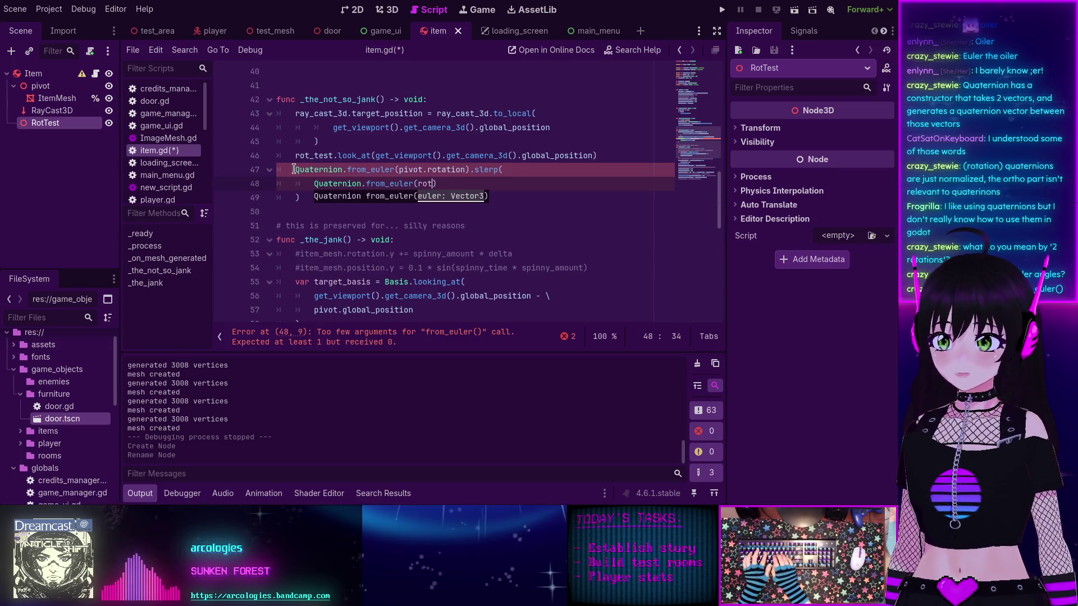
text(rot_test.rotate()
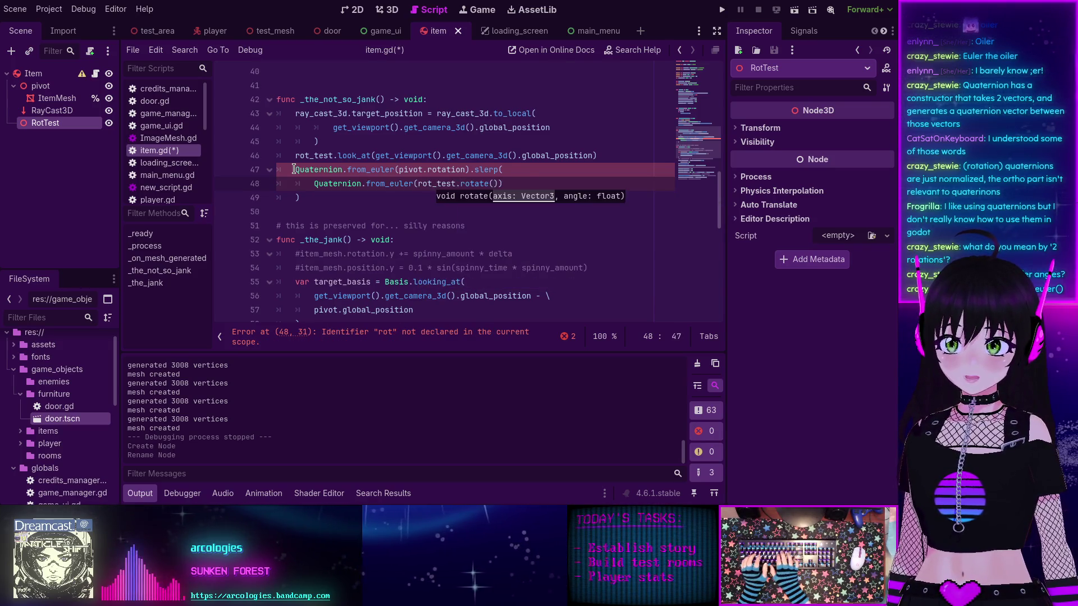
key(BackSpace)
text(ion)
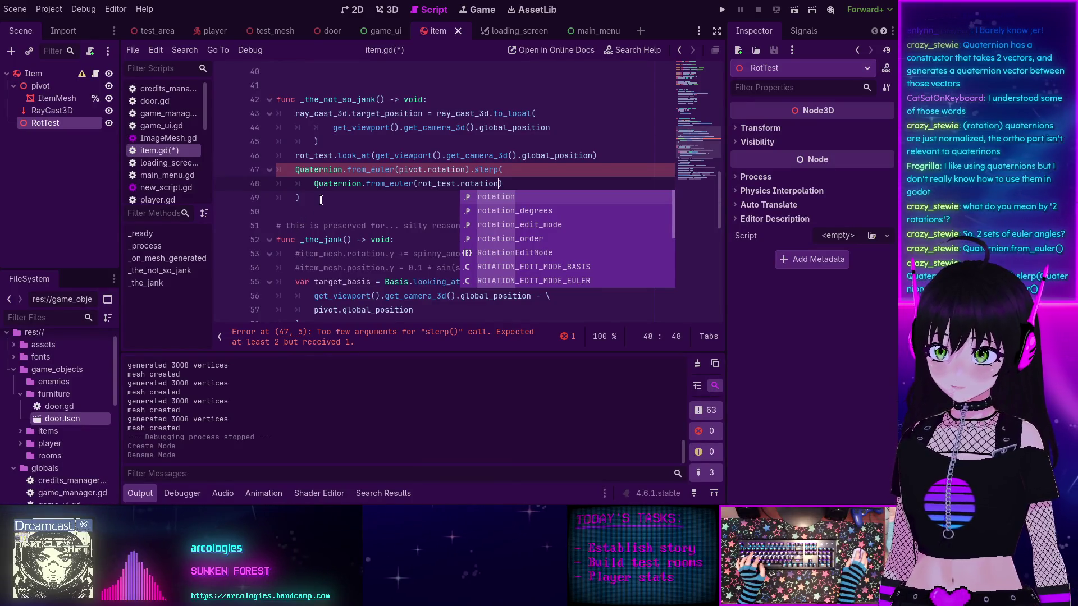
Step: Add the 0.1 weight and append .get_euler() after slerp's closing parenthesis
click(320, 201)
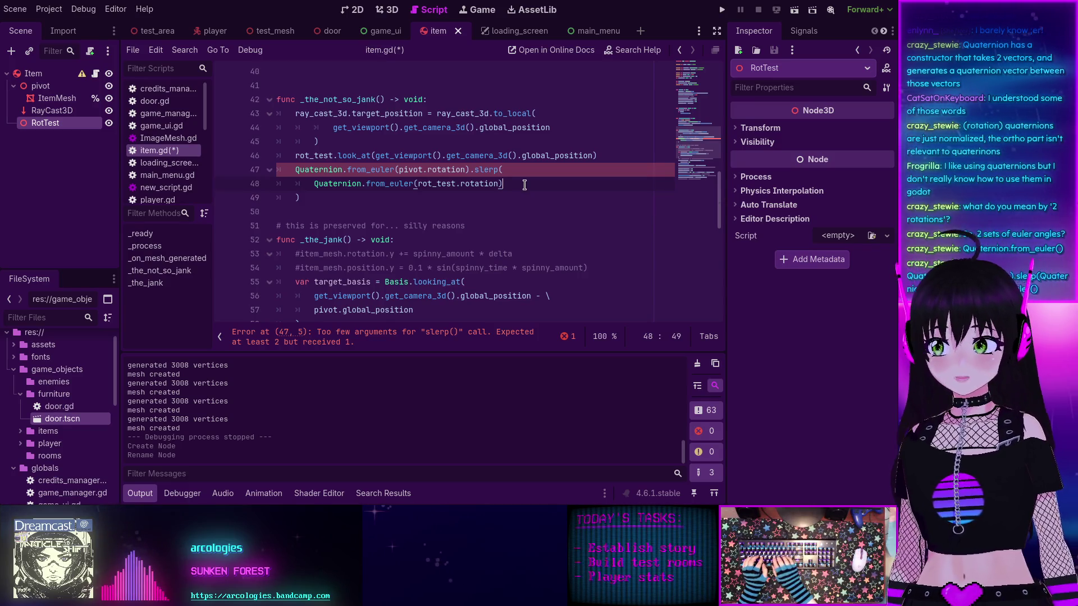
text(, 0.1)
key(Down)
text(.get_euler())
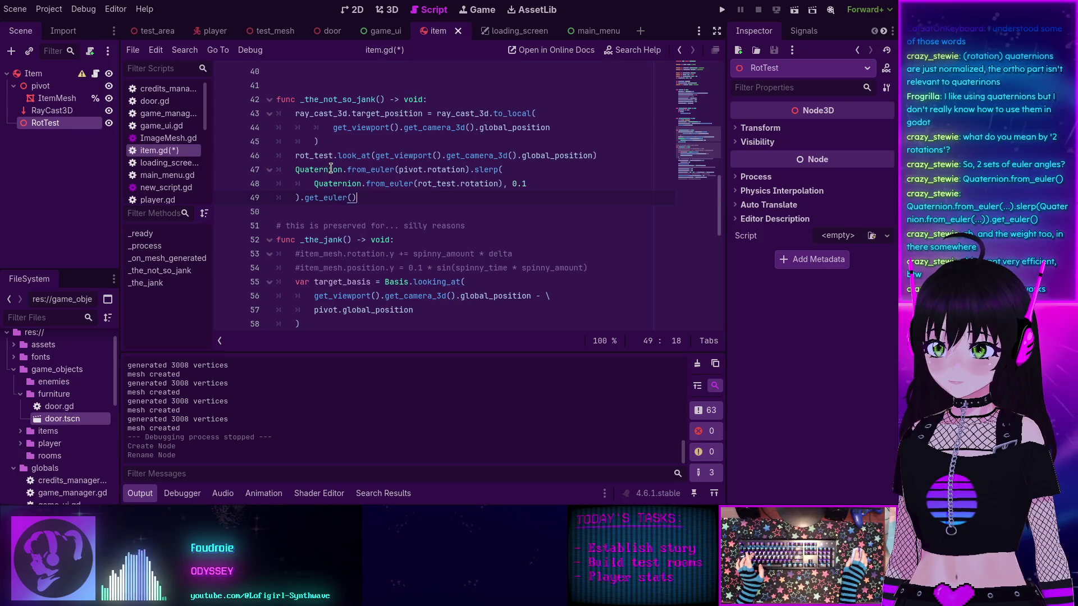
key(Up)
key(Up)
key(Home)
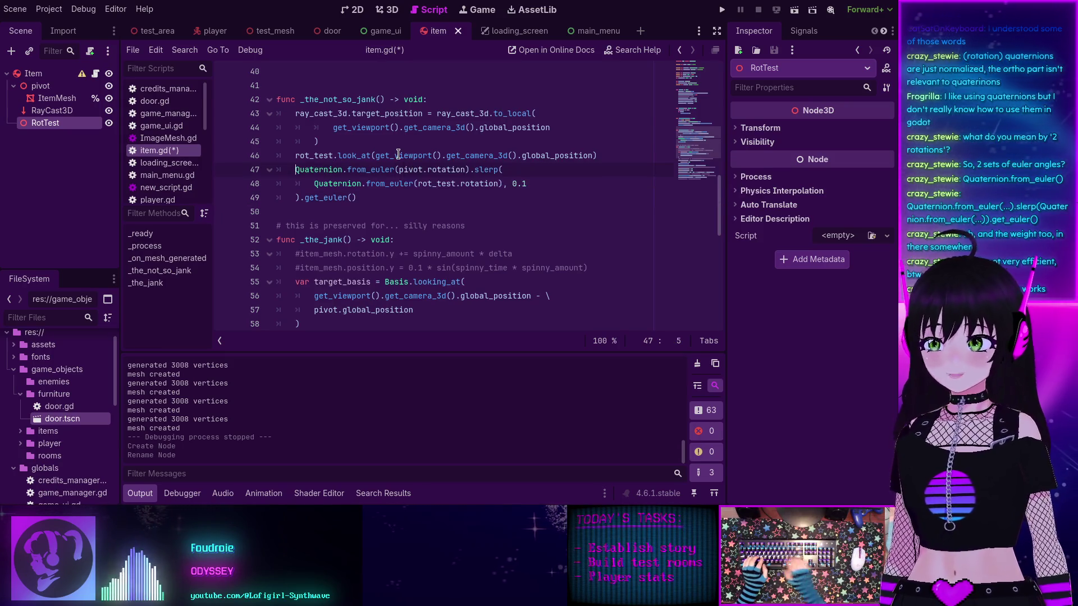
Step: Assign the slerp result by prefixing line 47 with 'pivot.rotation ='
drag(402, 169, 465, 169)
click(297, 169)
text(pivot.rotation =)
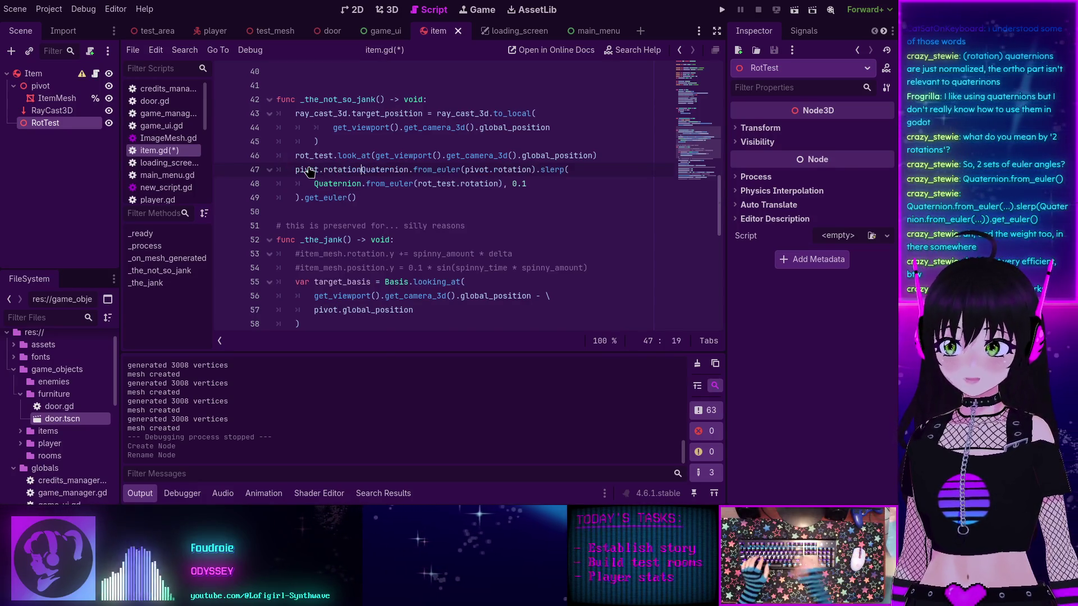
Step: Inspect the pivot, slerp and rot_test references, then save item.gd
click(360, 203)
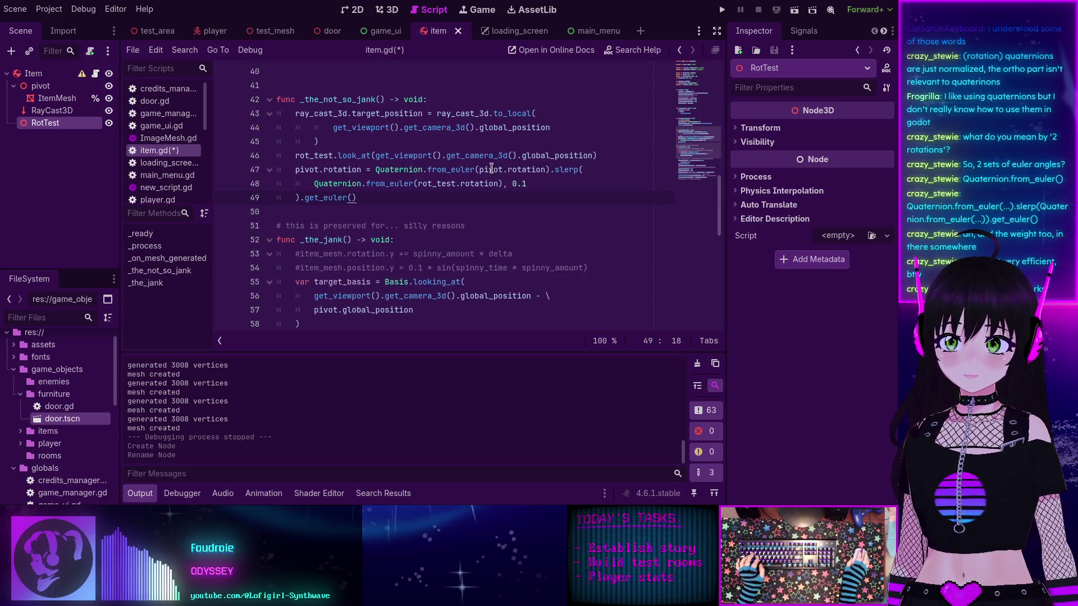
double_click(492, 169)
double_click(566, 169)
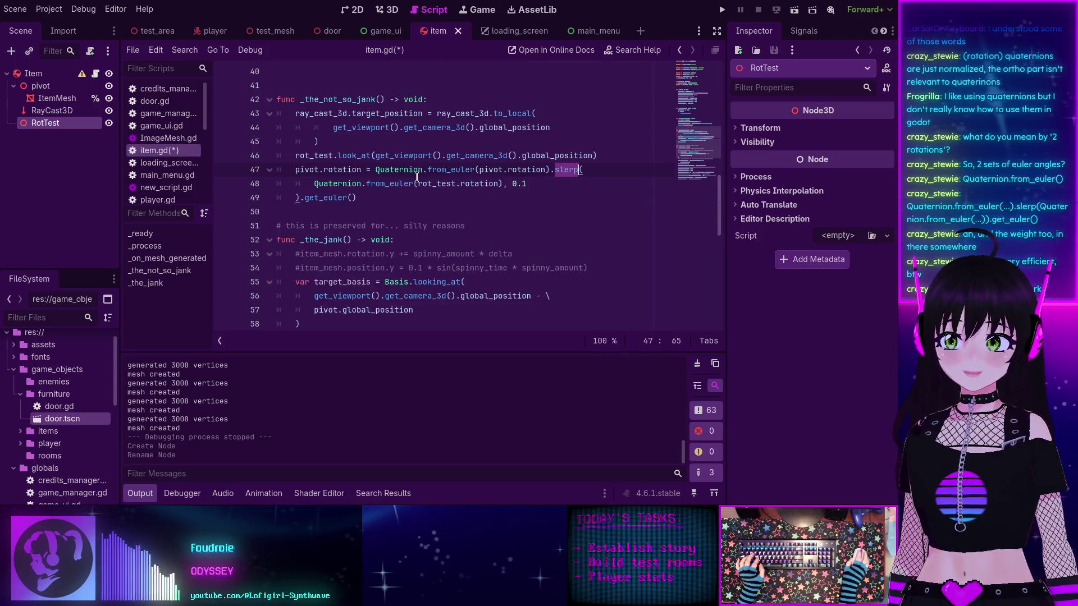
double_click(437, 184)
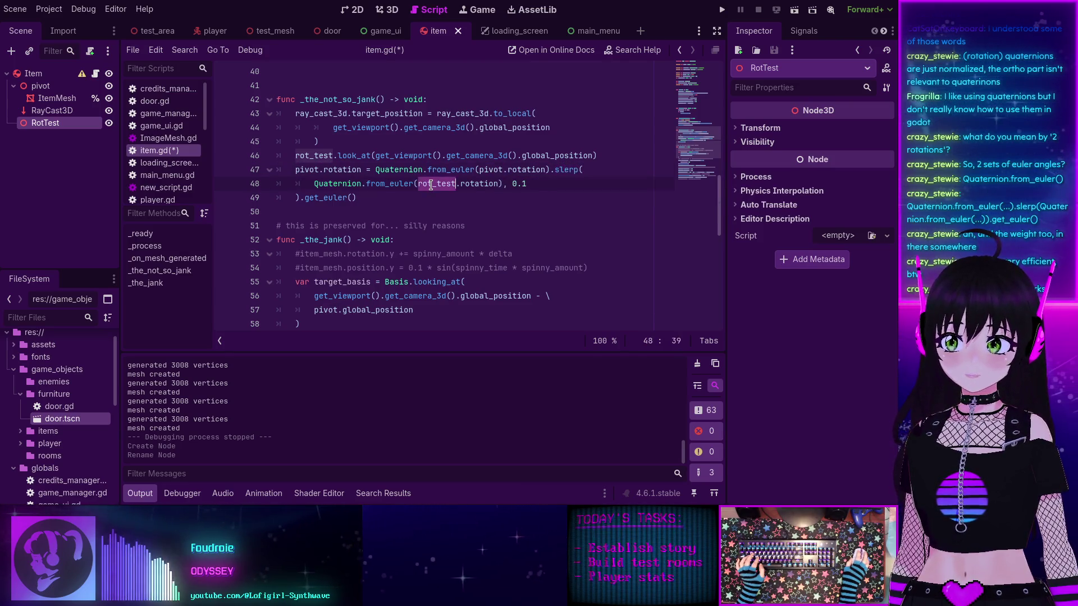
click(530, 183)
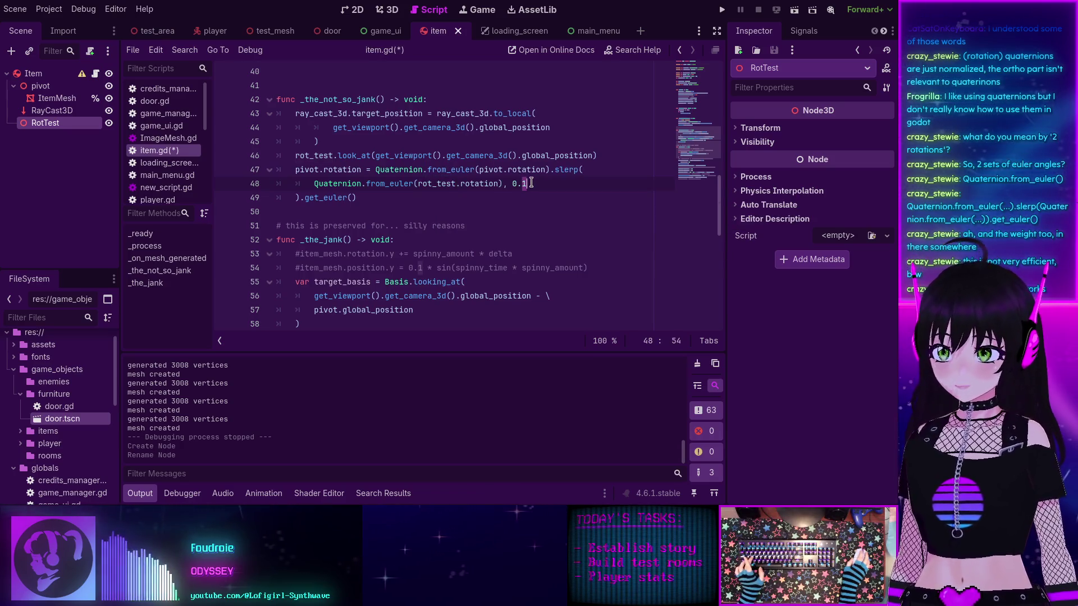
key(ctrl+s)
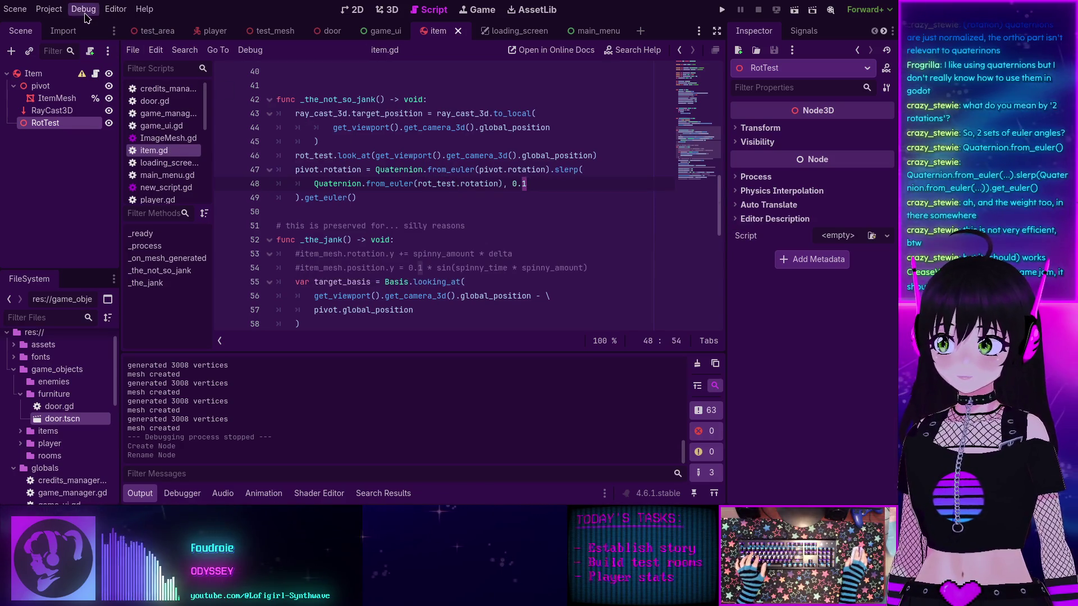
Step: Uncheck Visible Collision Shapes in the Debug menu and run the project
click(84, 9)
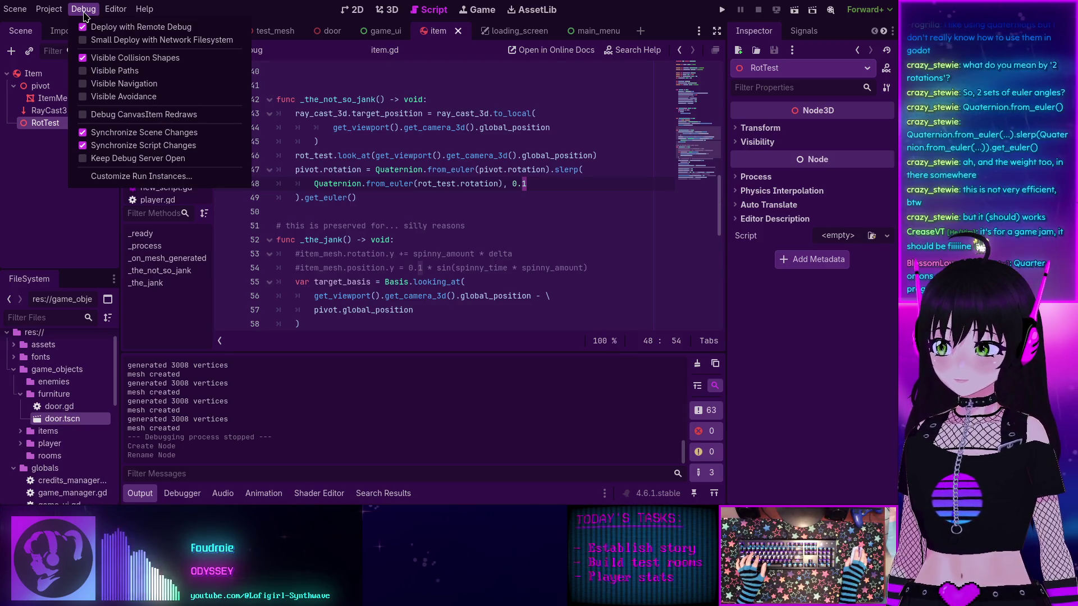
key(Escape)
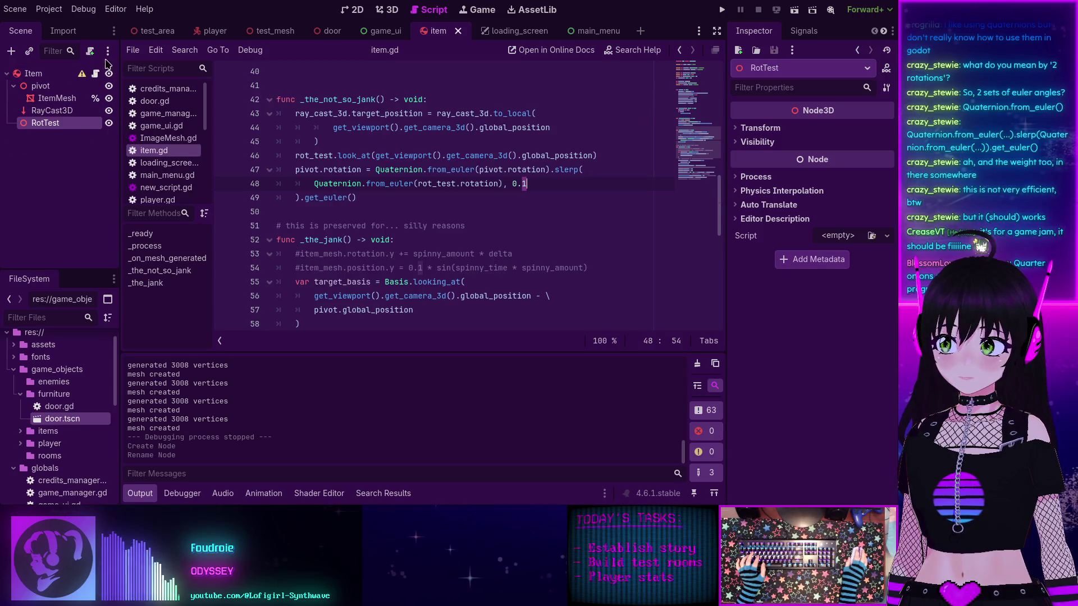
click(83, 9)
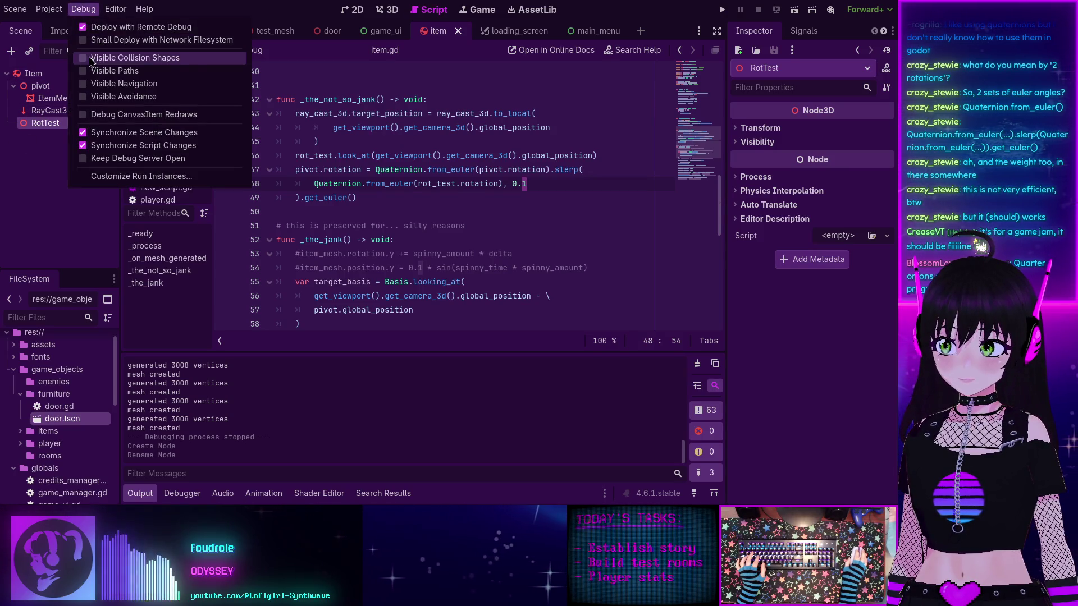
click(725, 9)
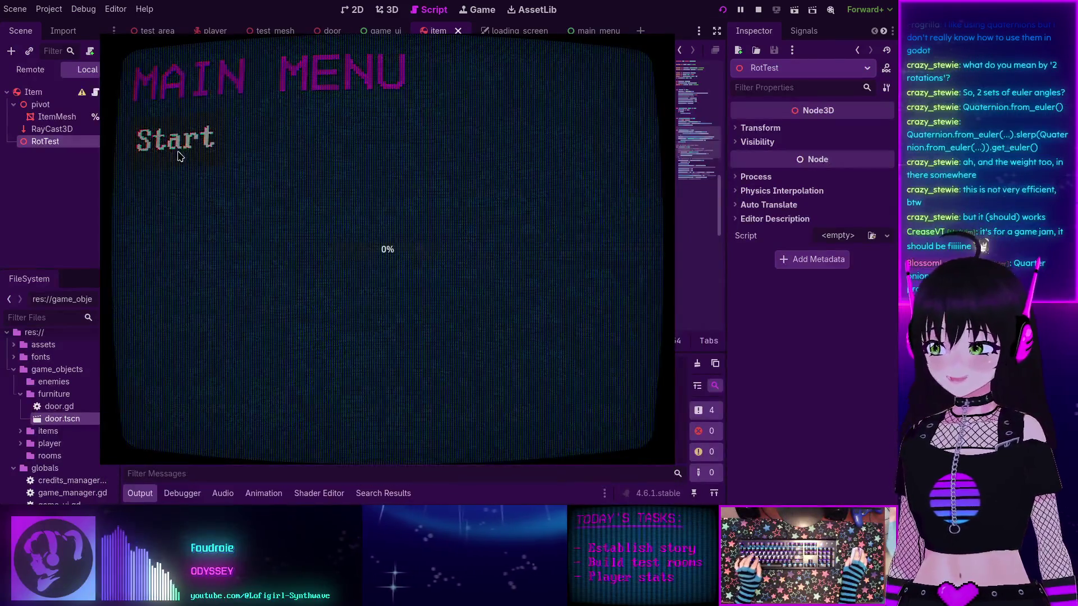
Step: Start the game, walk around the trees to watch the item turn, then stop it
click(177, 147)
mouse_move(387, 249)
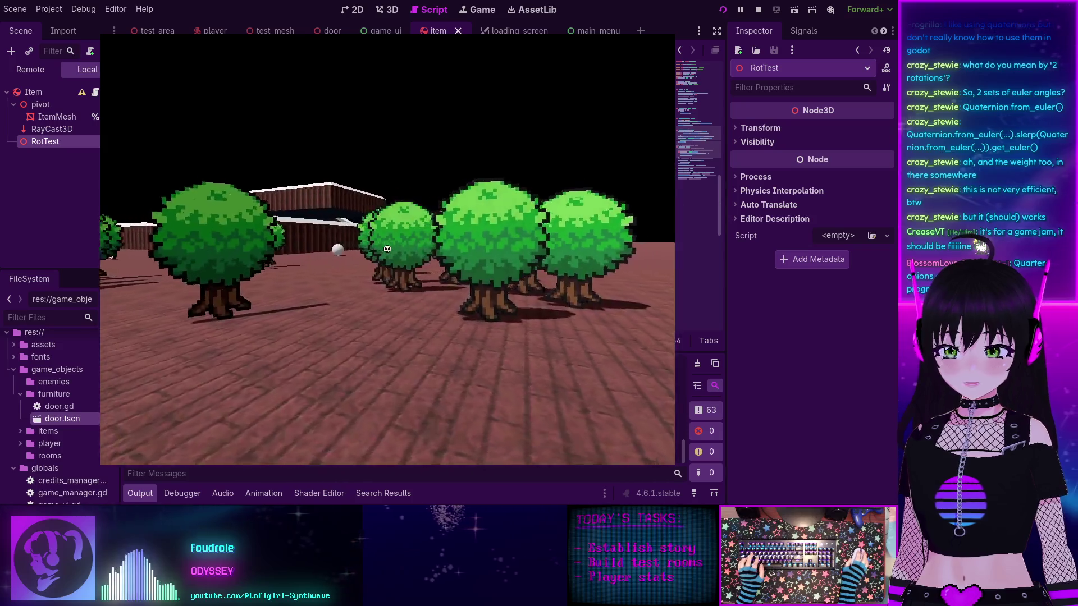
key(w)
key(s)
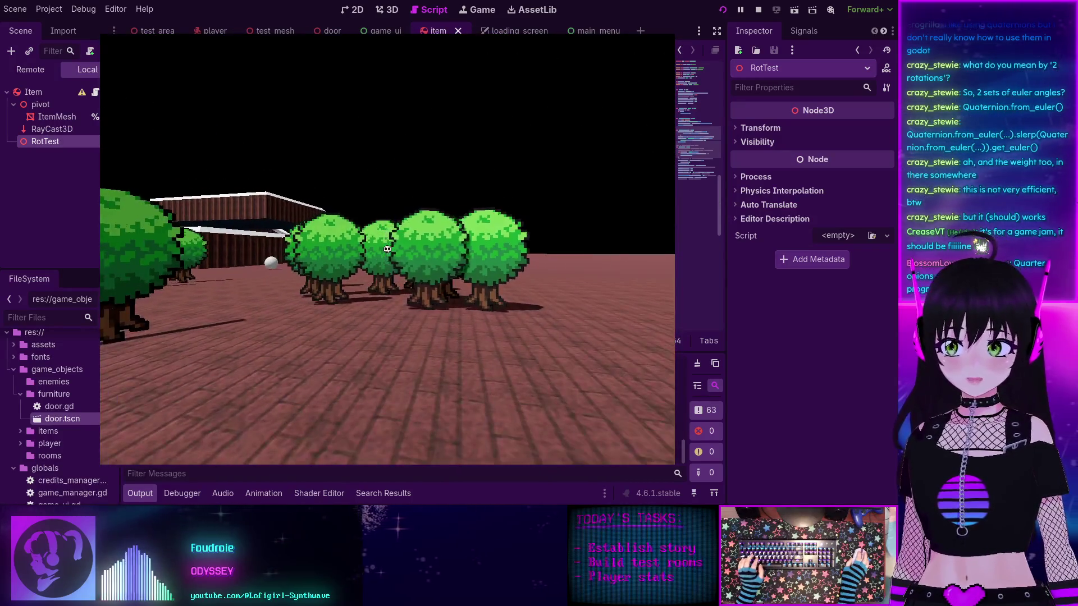
key(w)
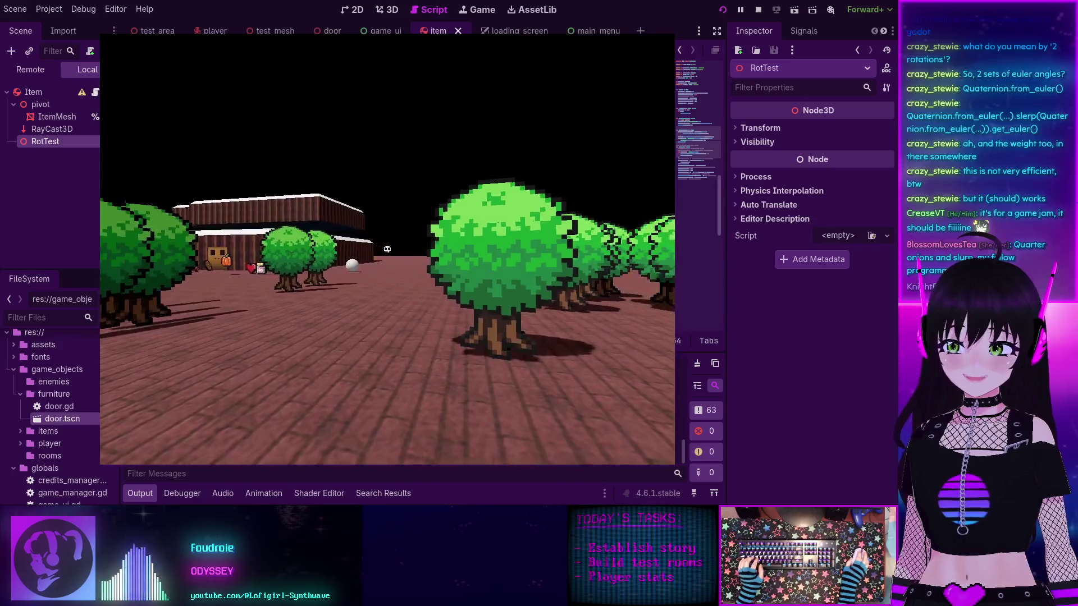
key(F8)
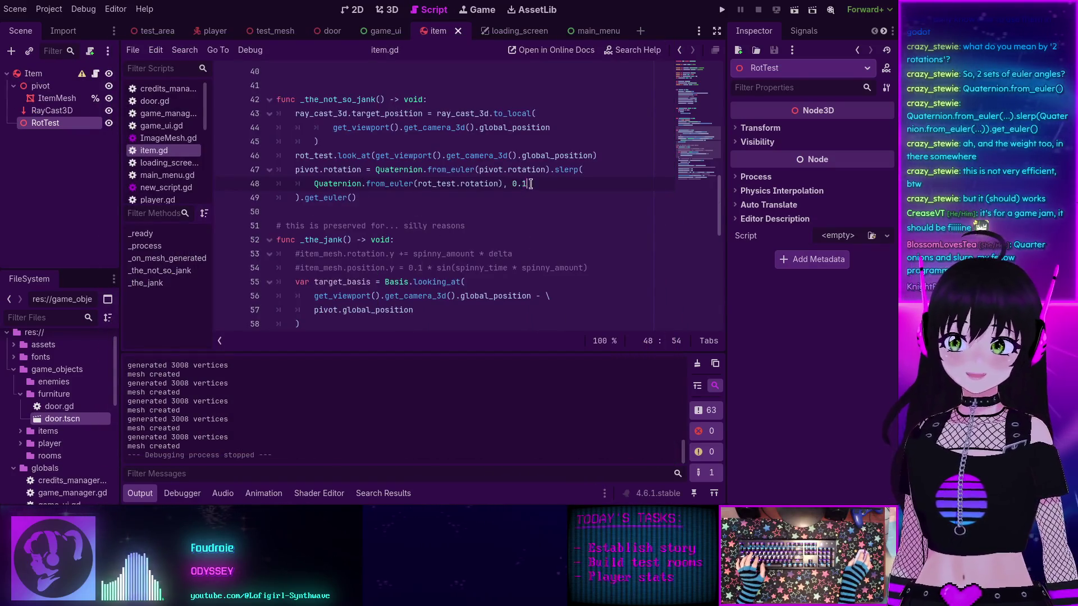
Step: Change the slerp weight from 0.1 to 0.01, save item.gd and relaunch the game
mouse_move(561, 165)
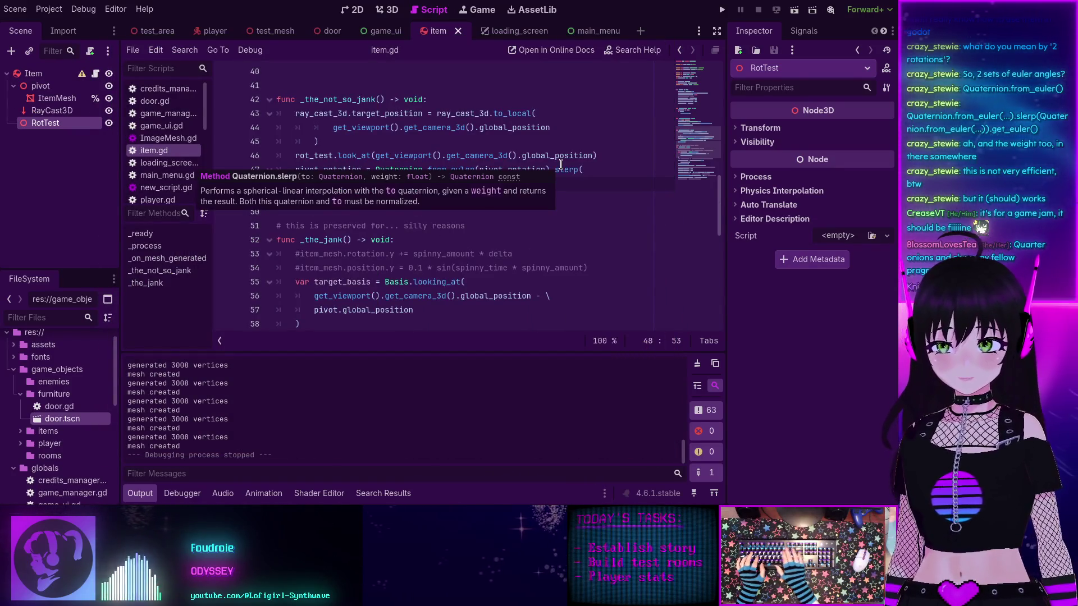
text(01)
key(ctrl+s)
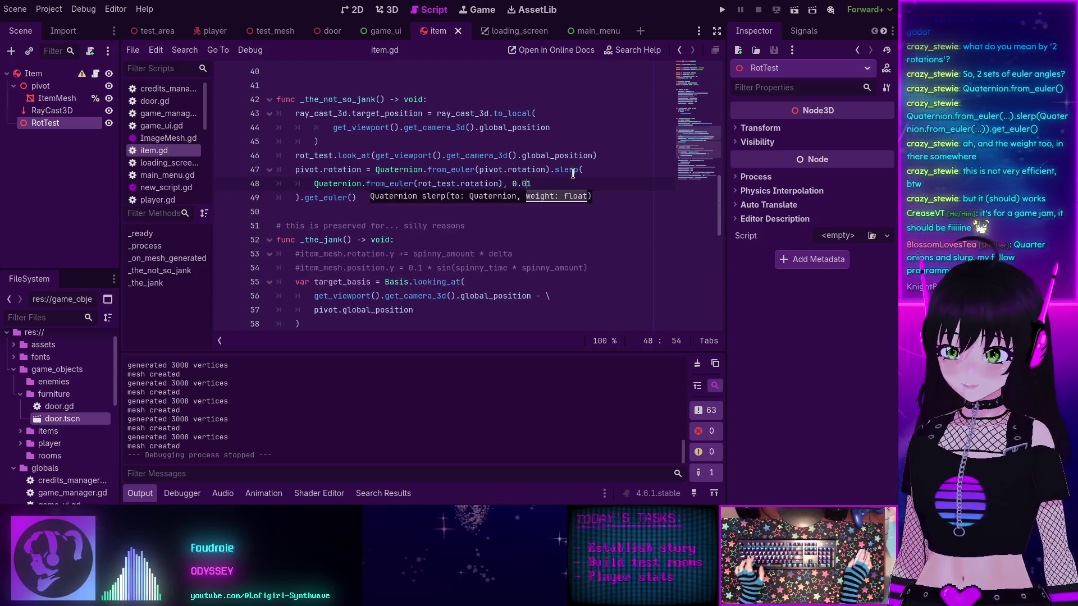
key(F5)
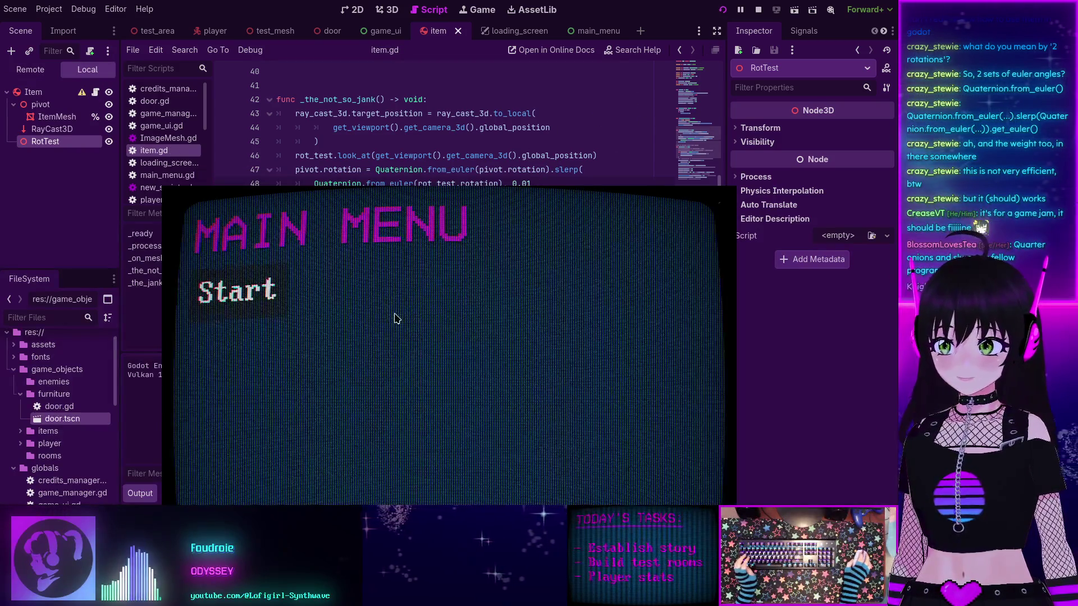
Step: Start the game and walk among the trees with WASD, watching the slower 0.01 rotation
click(183, 142)
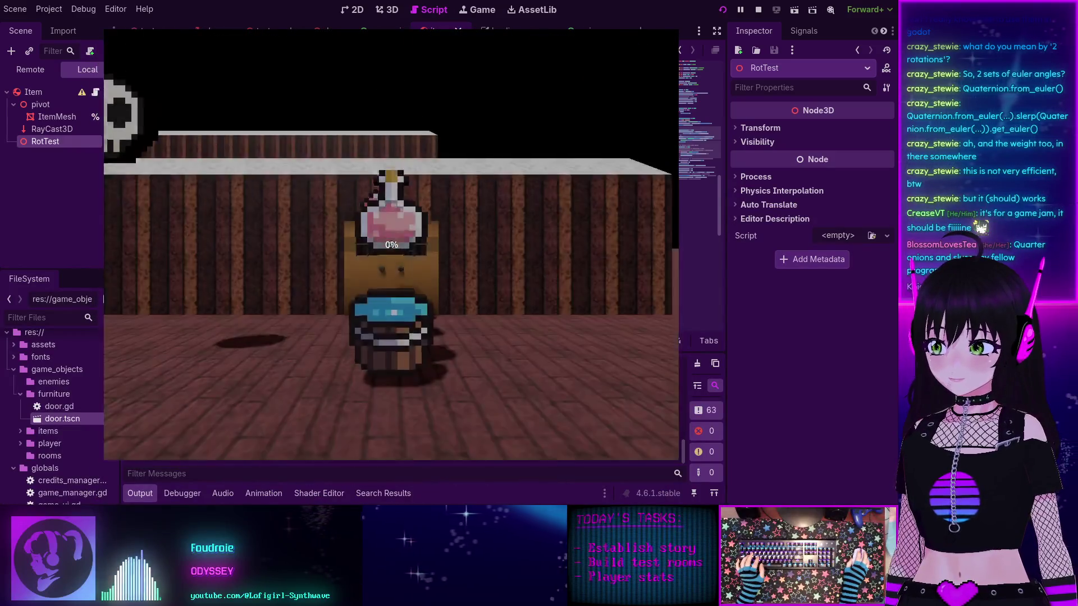
key(w)
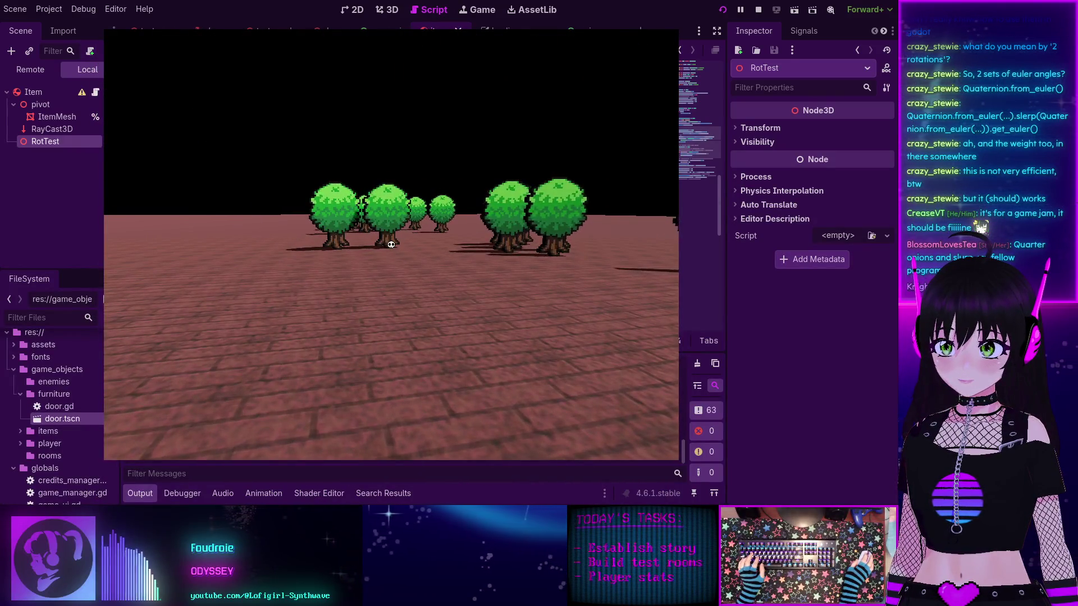
key(w)
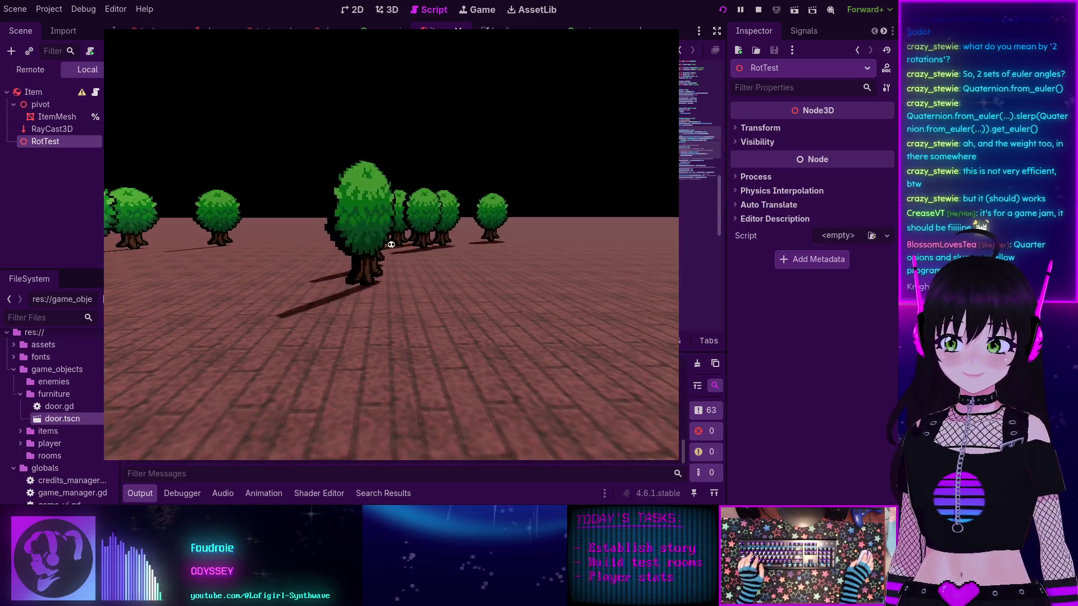
key(a)
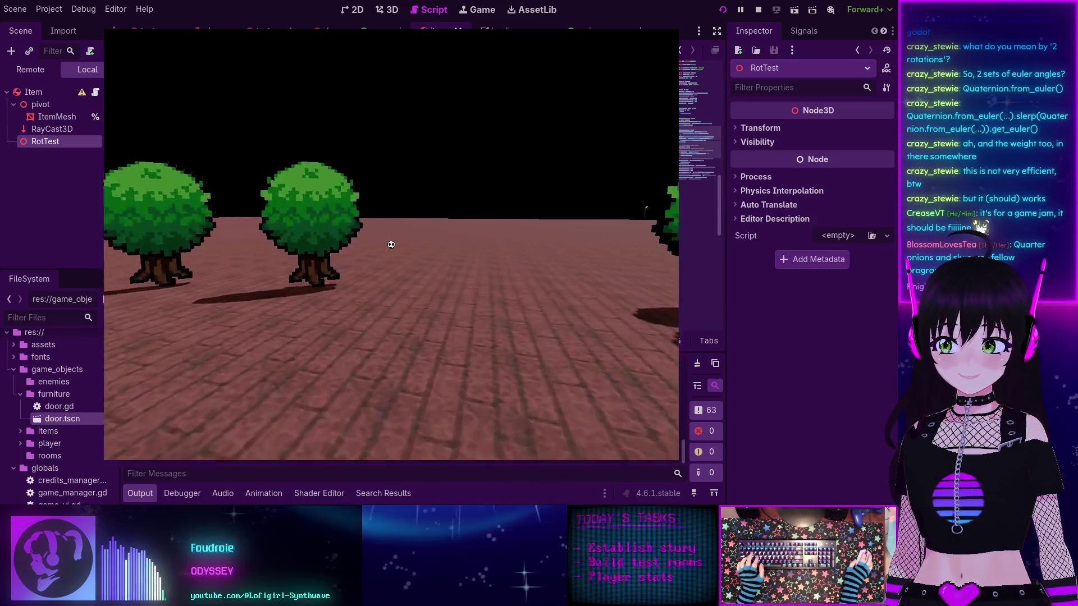
key(s)
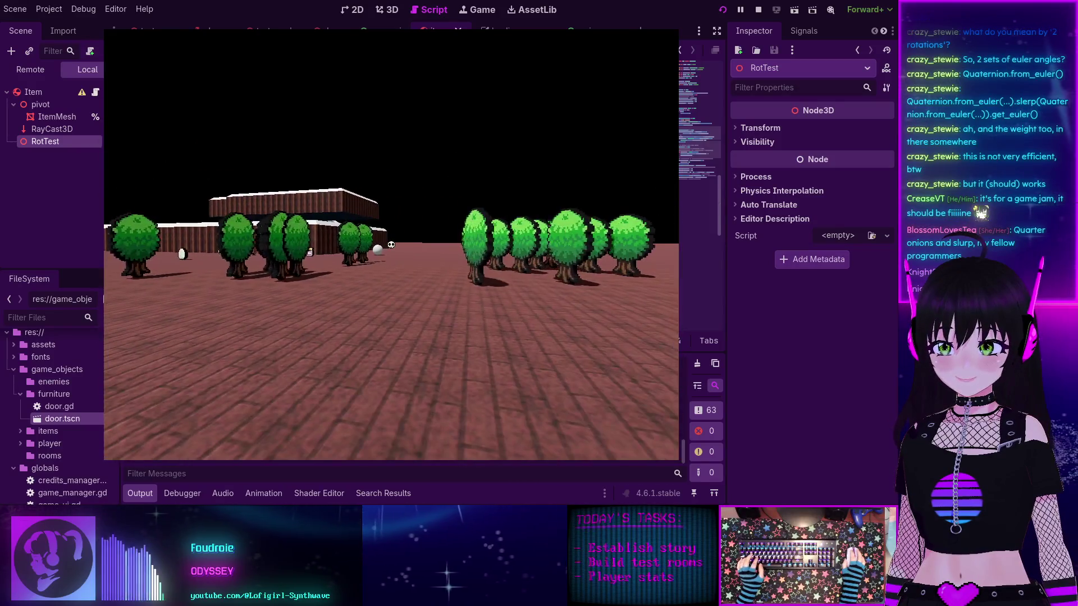
key(w)
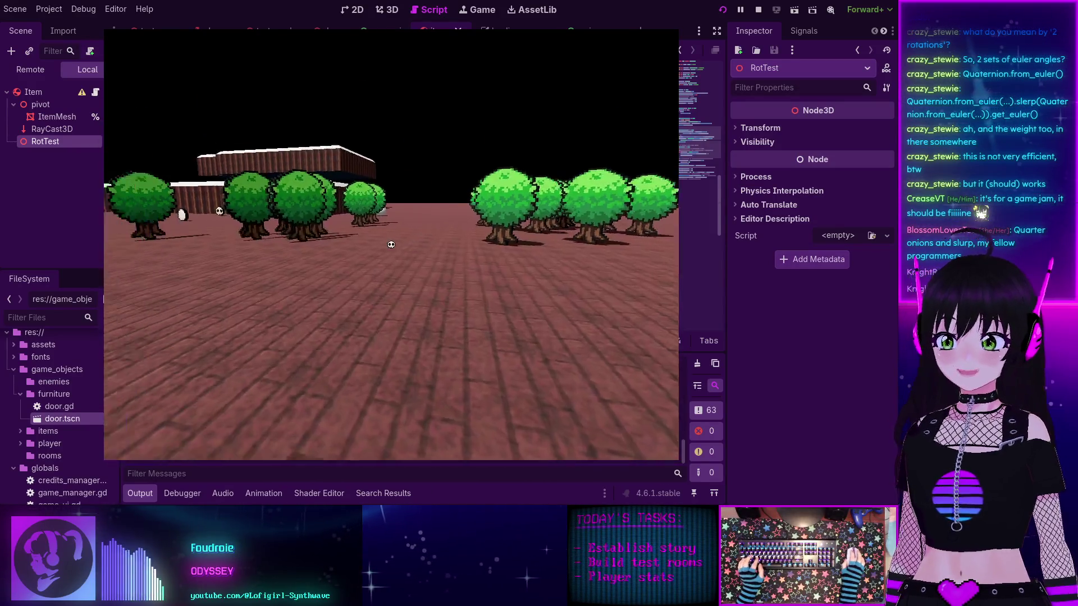
key(d)
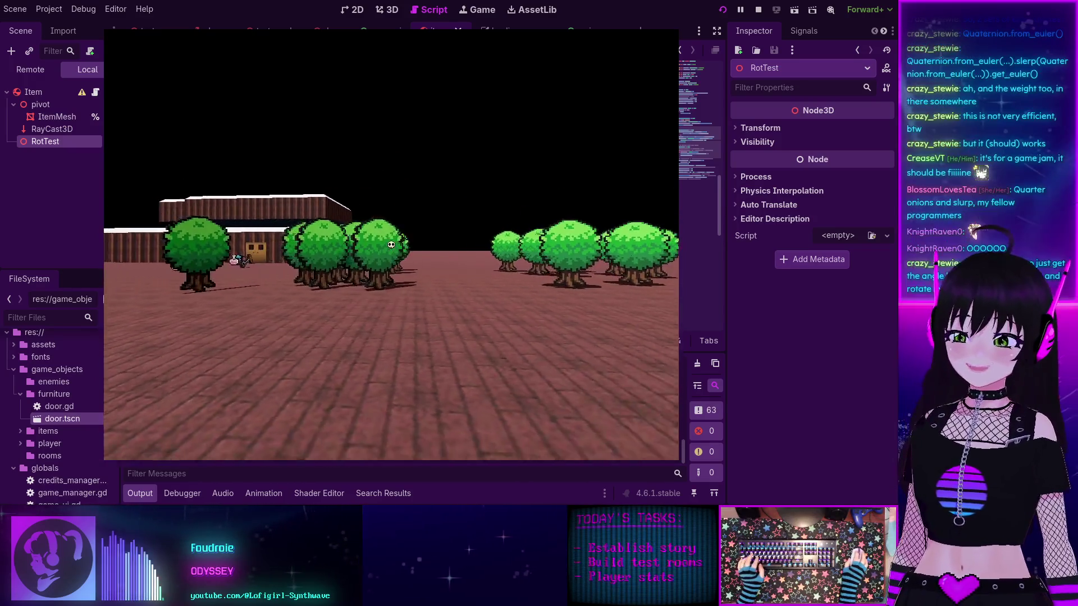
Step: Walk into a tree, back away toward the buildings and trees, then stop the game
key(a)
key(w)
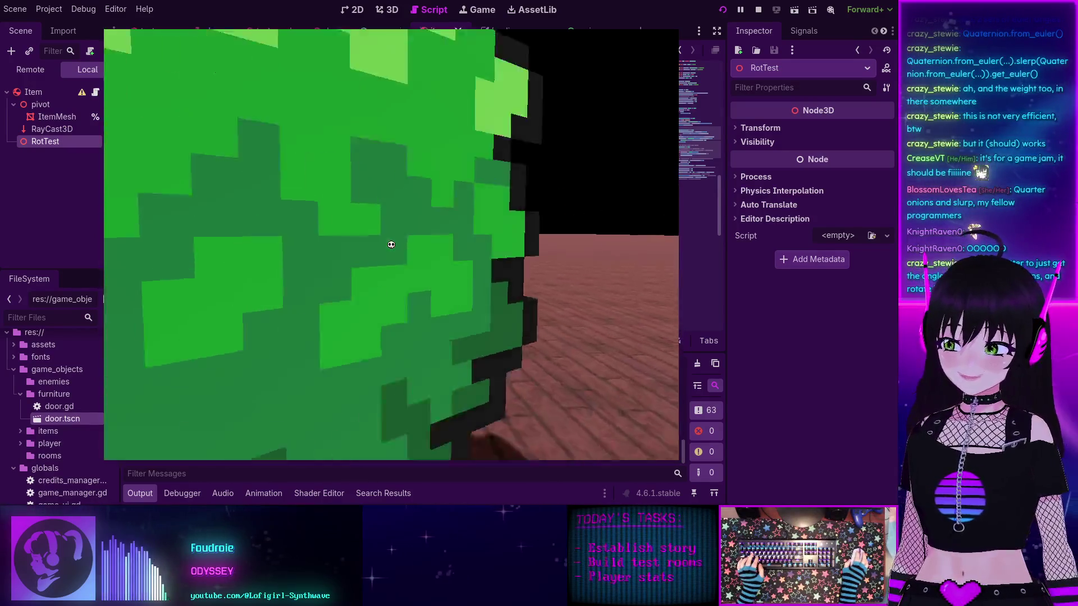
key(s)
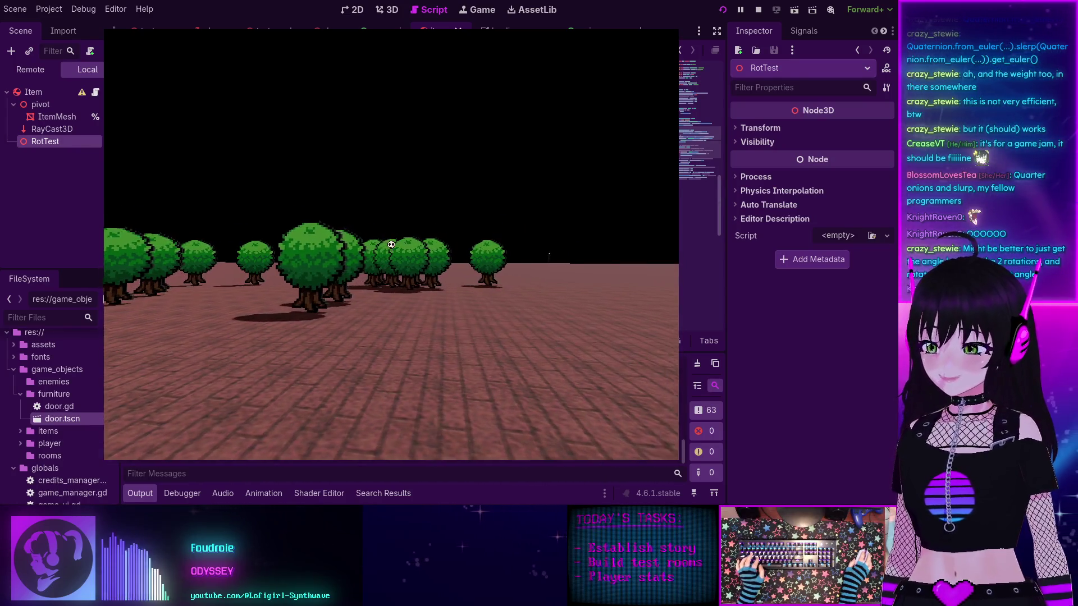
key(s)
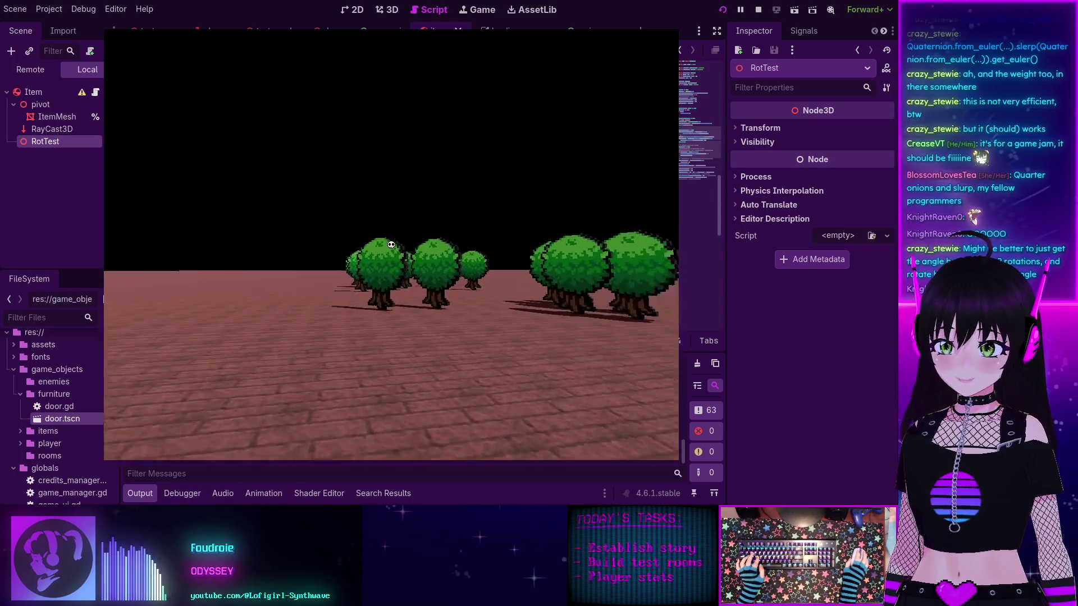
key(d)
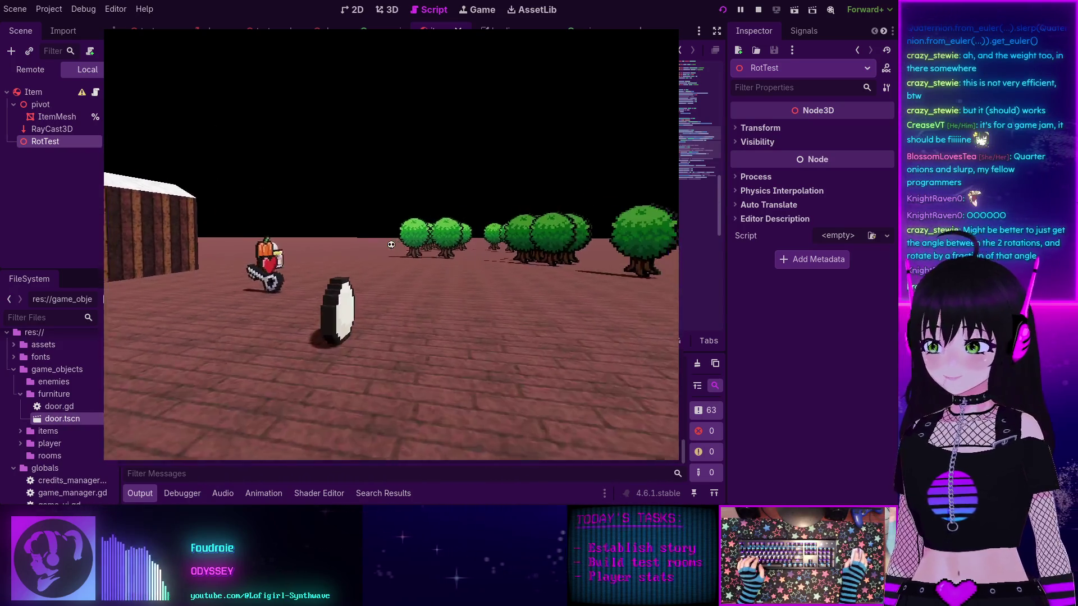
key(w)
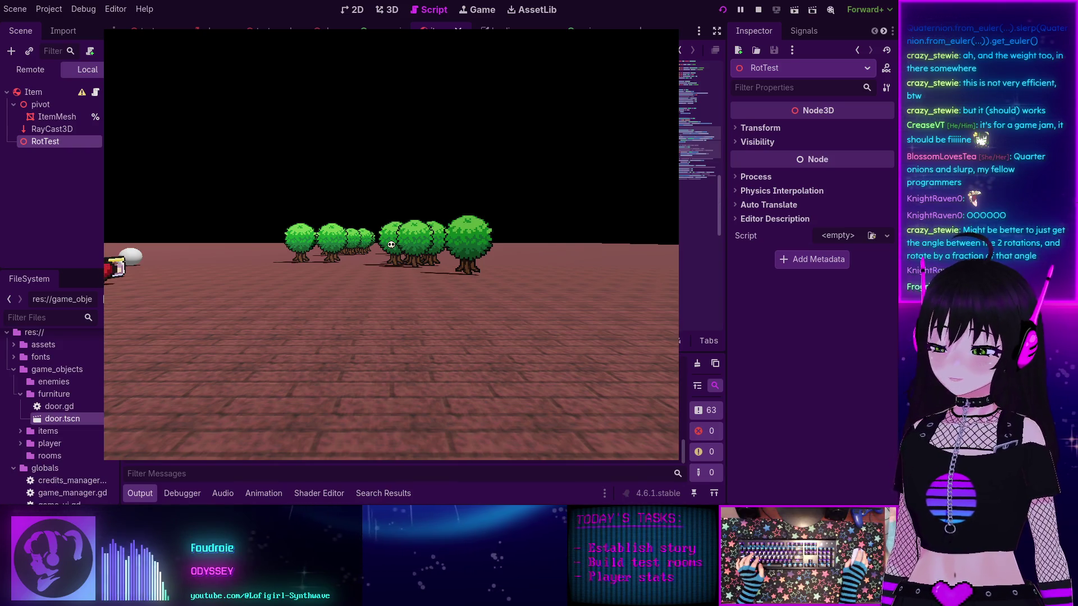
key(F8)
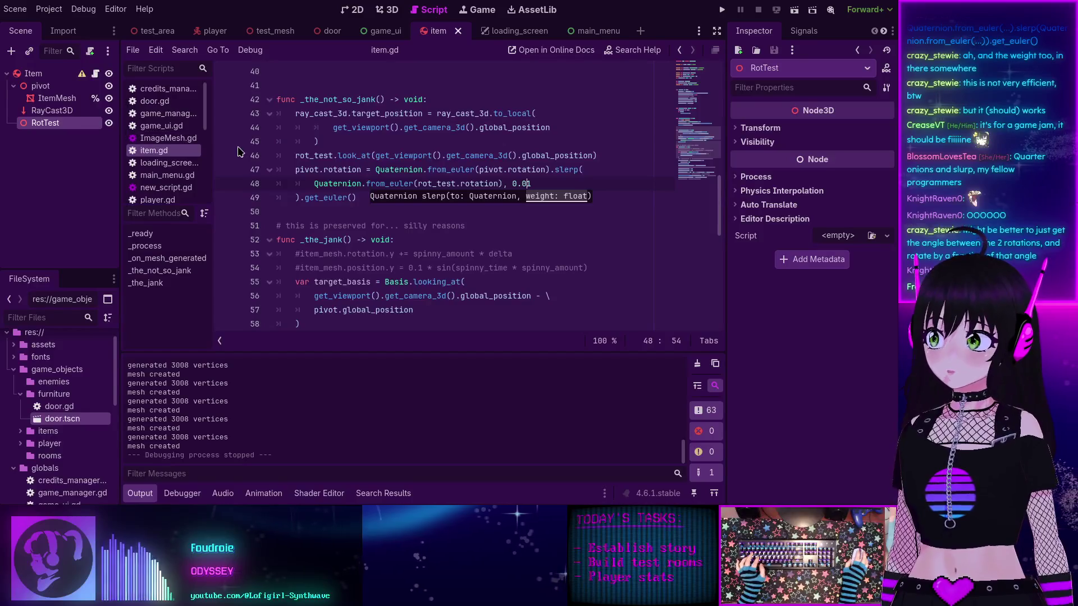
Step: Select the _the_jank name on line 52 and collapse the Output panel to show more code
scroll(372, 196, up, 1)
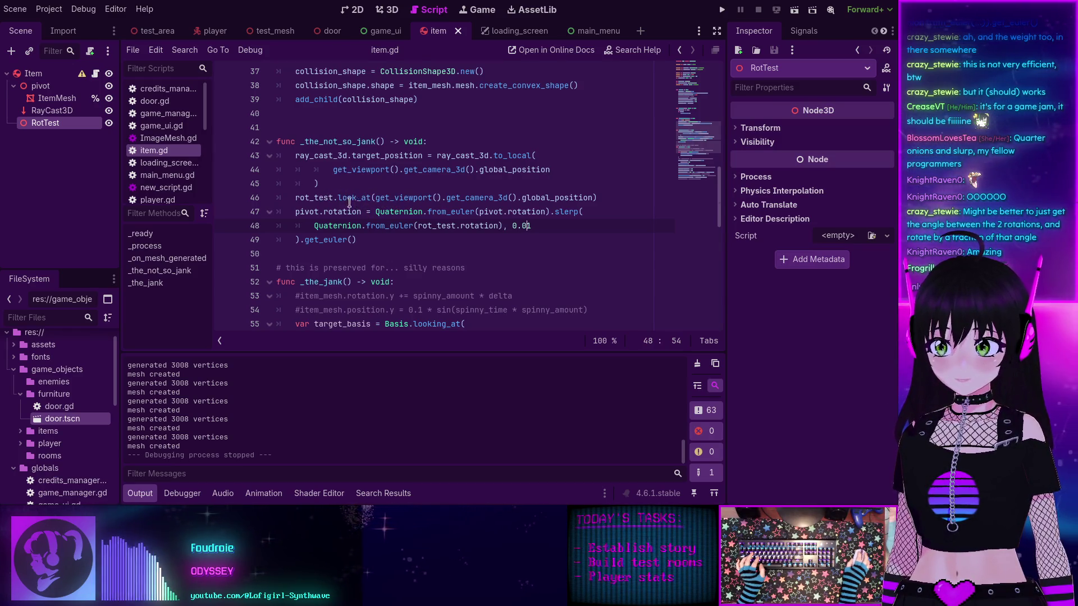
mouse_move(331, 208)
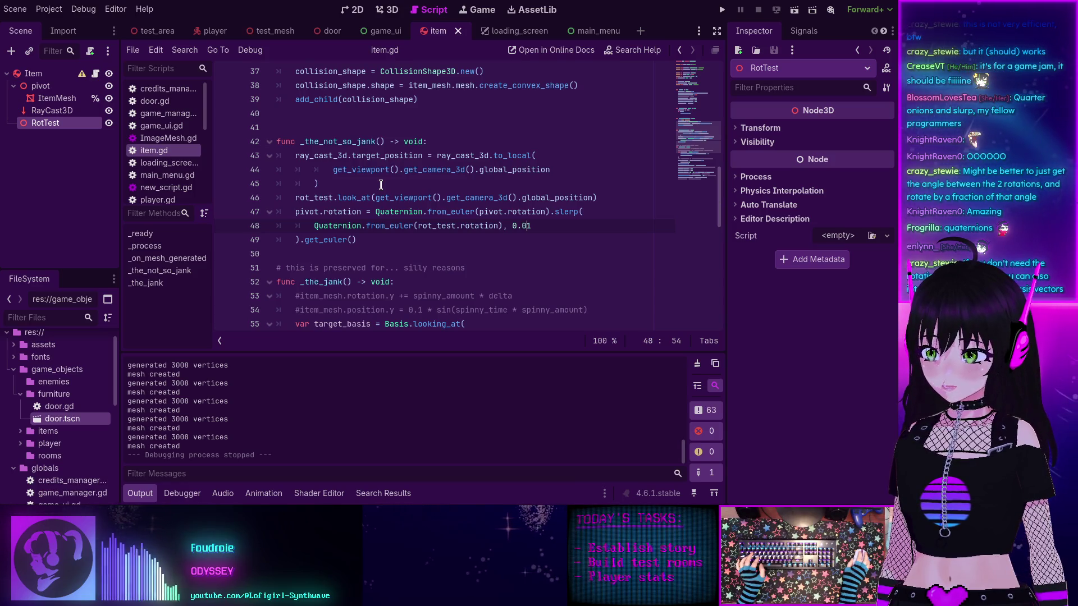
scroll(380, 185, down, 5)
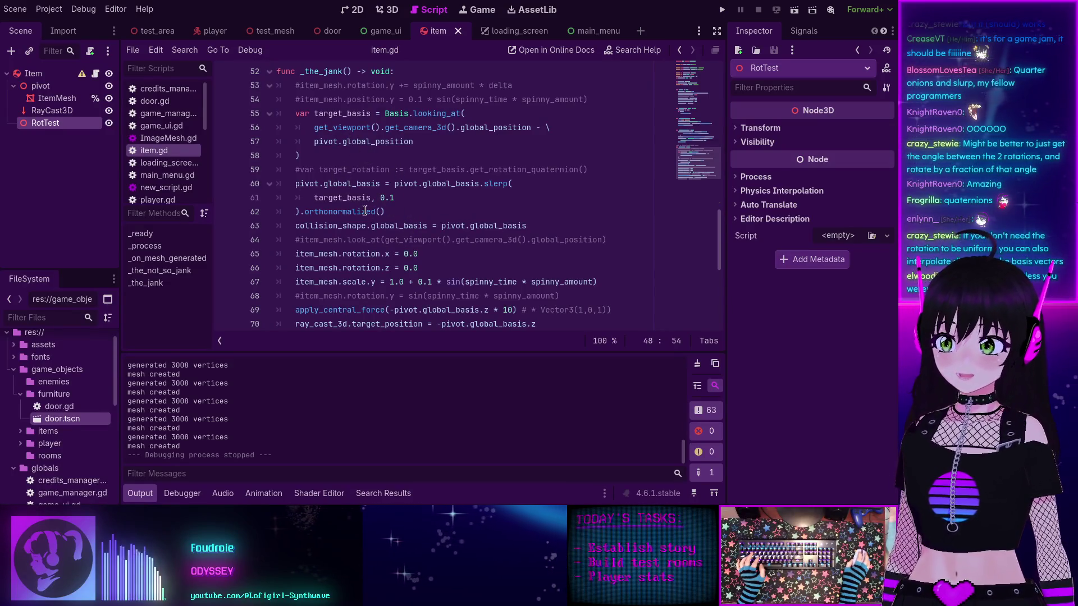
scroll(365, 208, down, 1)
scroll(325, 131, up, 2)
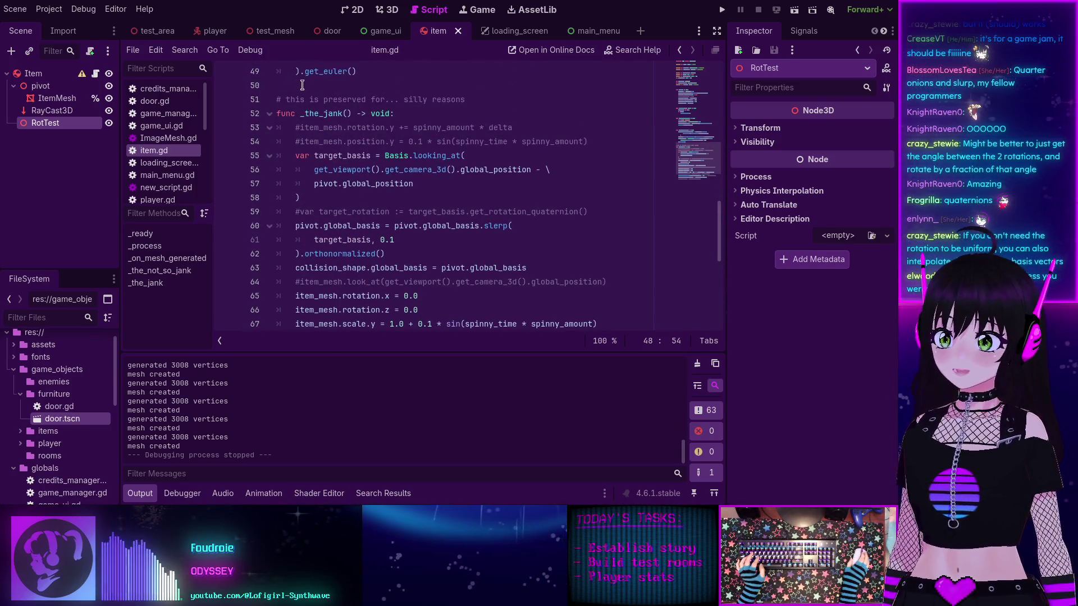
double_click(324, 115)
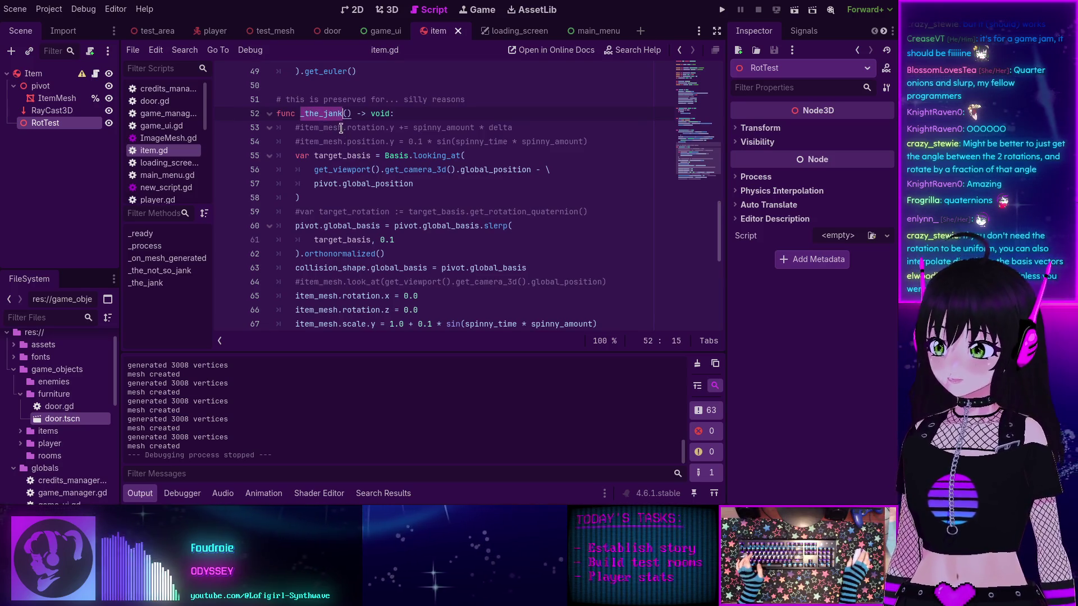
scroll(348, 140, down, 1)
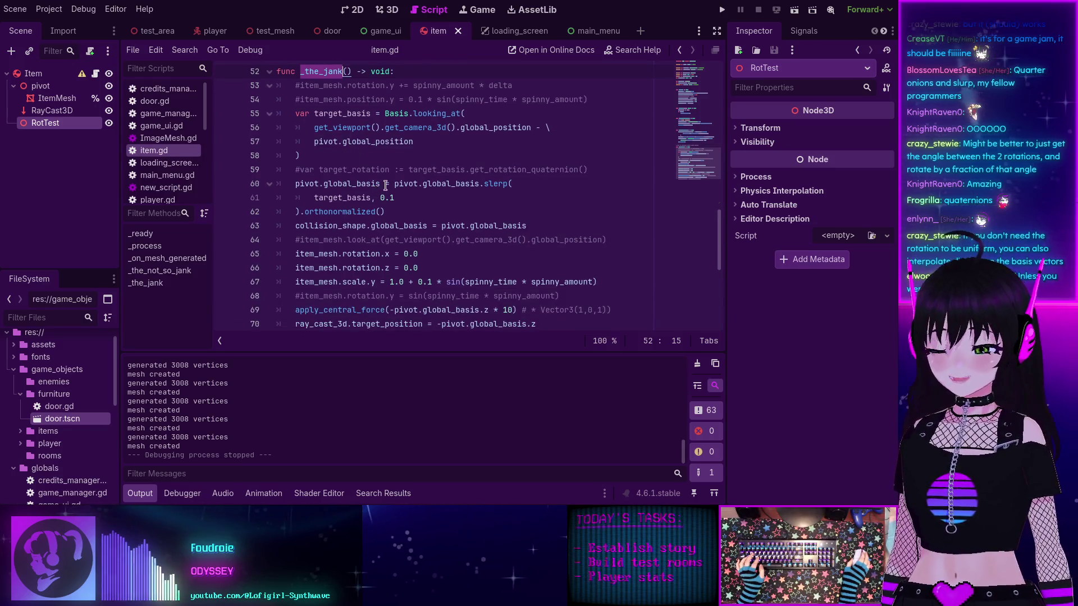
click(140, 493)
scroll(398, 231, up, 2)
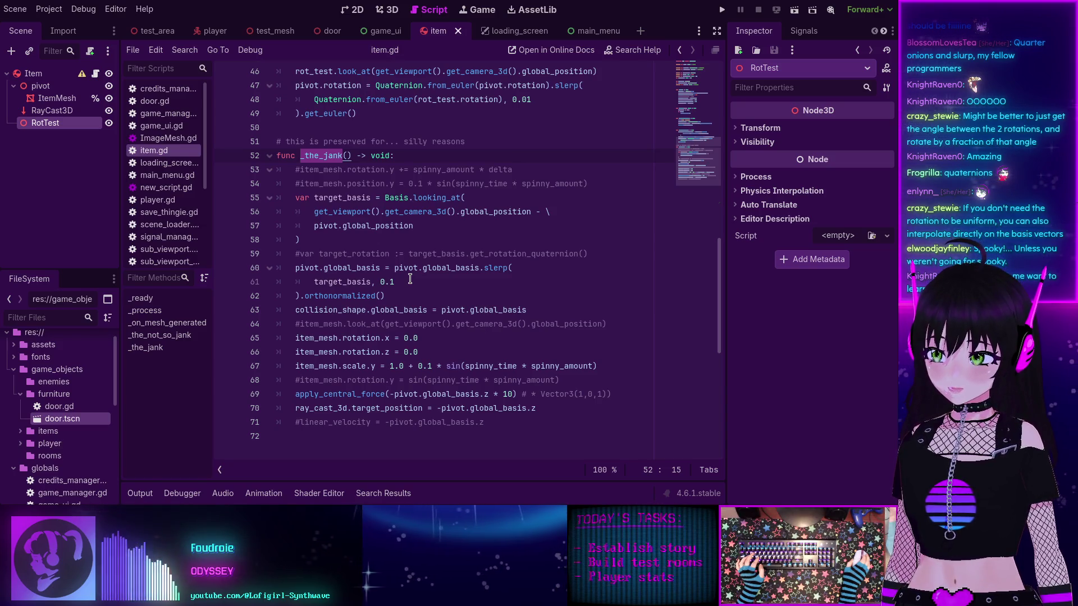
scroll(410, 280, up, 6)
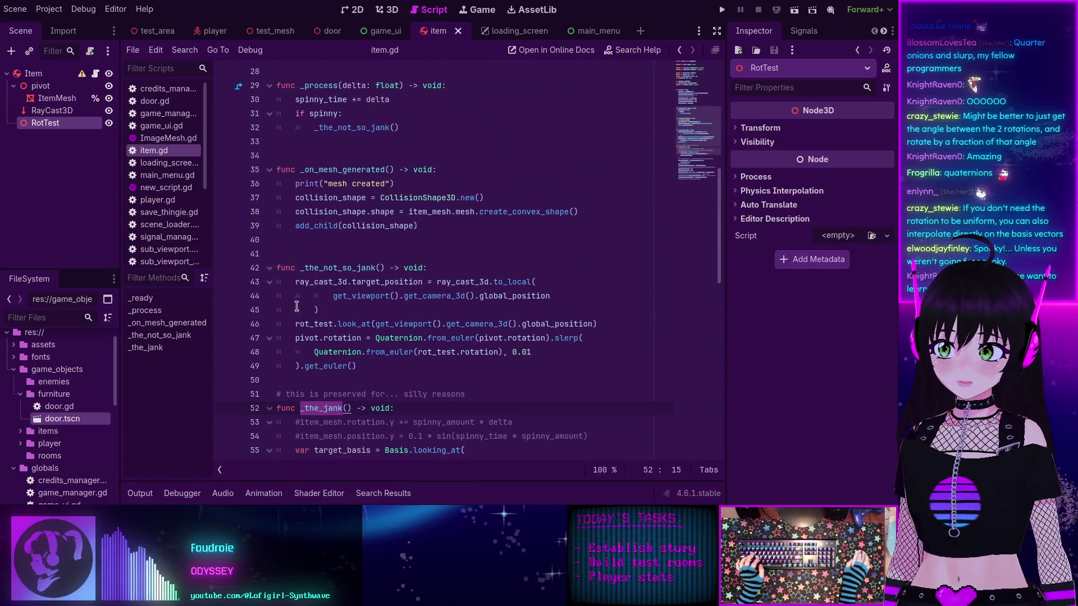
Step: Rename _process on line 29 to _physics_process and save item.gd
click(300, 245)
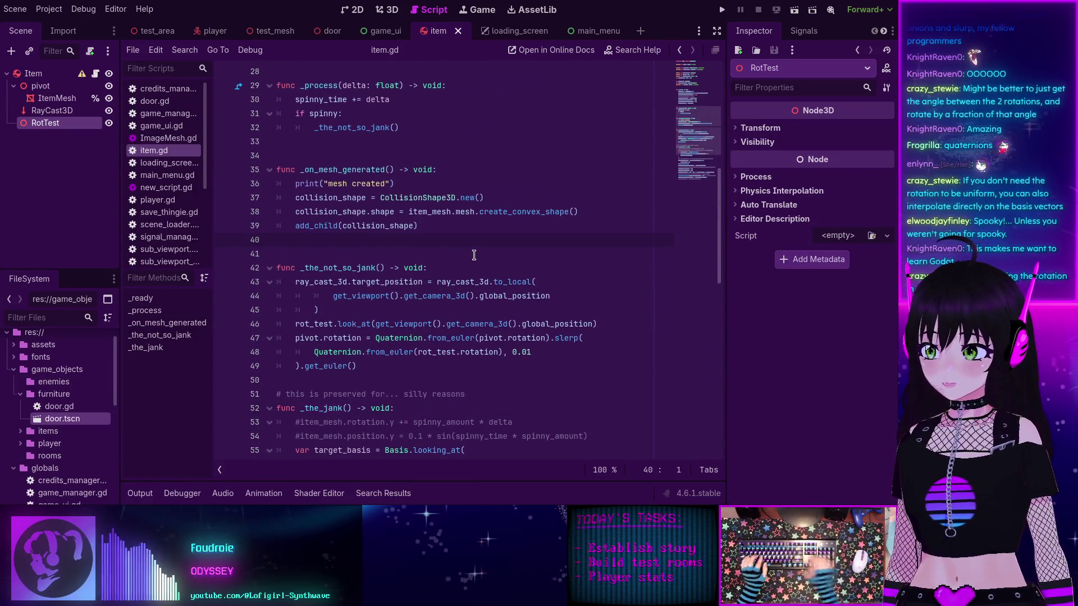
scroll(474, 255, up, 3)
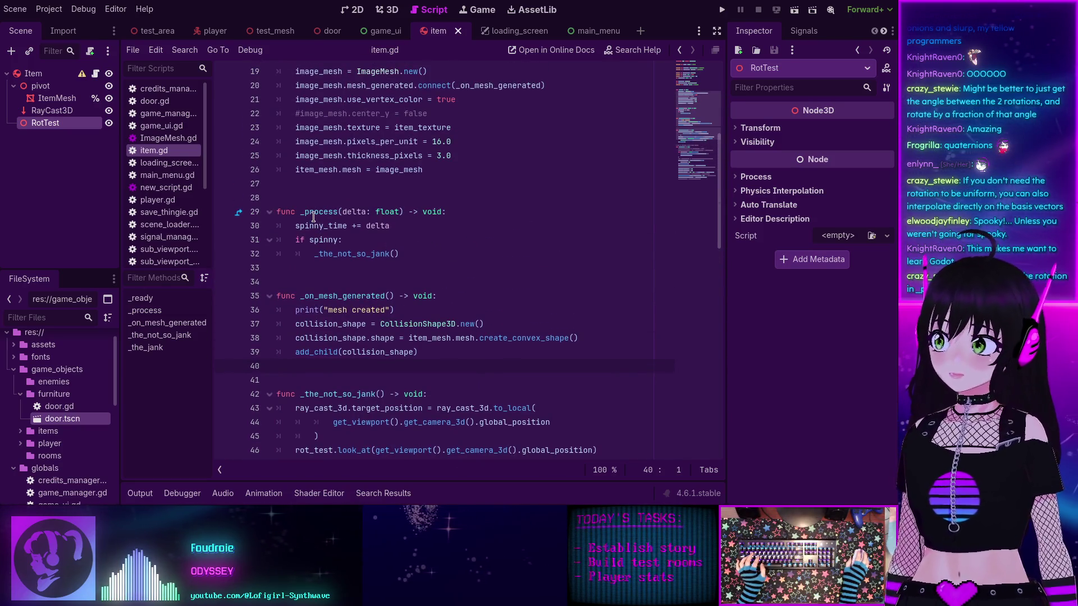
mouse_move(313, 211)
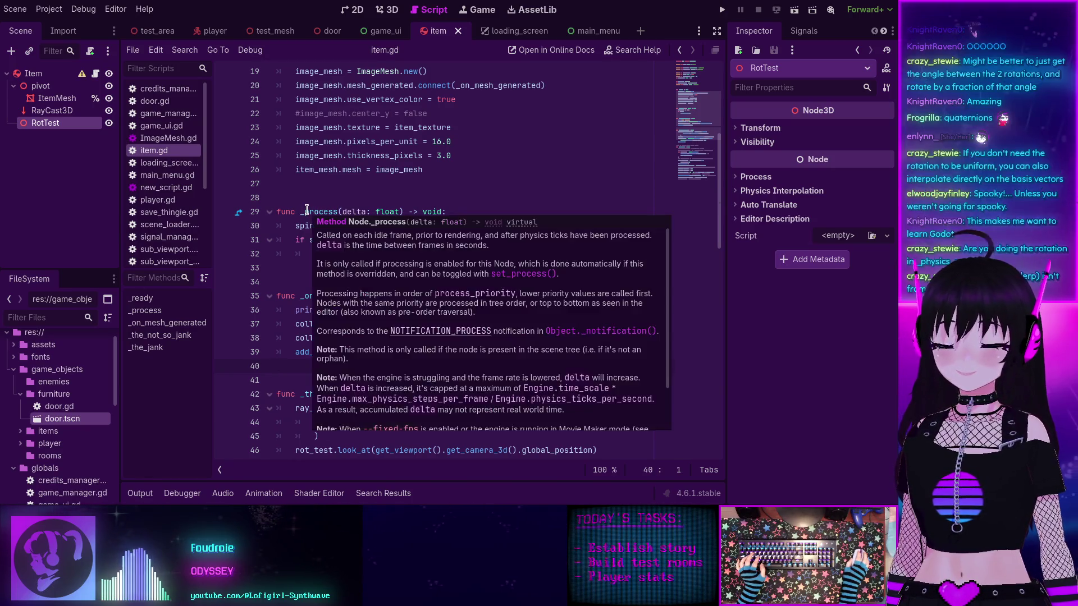
click(305, 211)
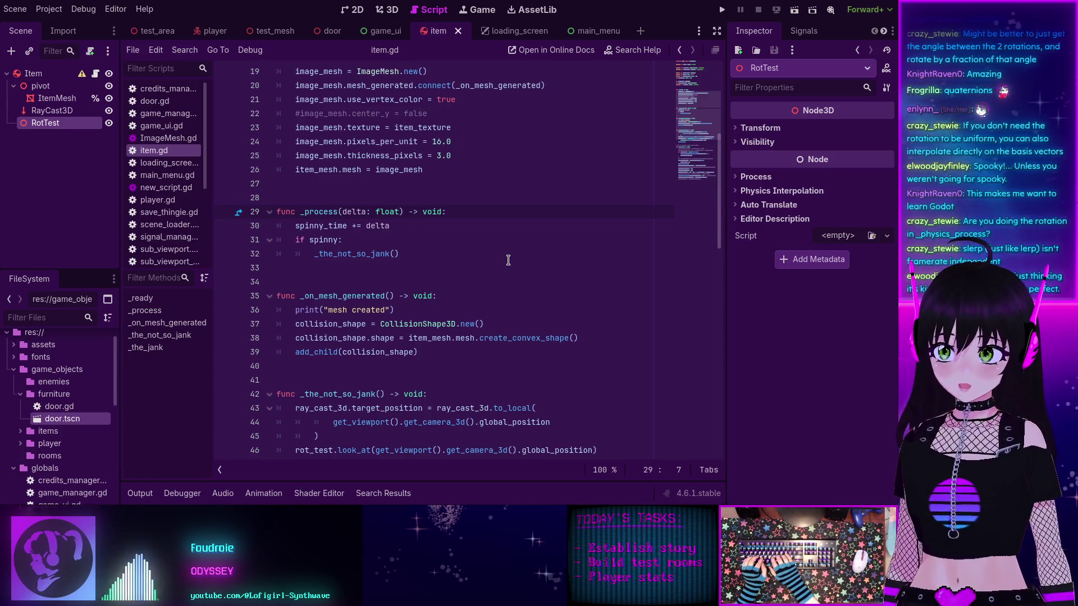
text(phy)
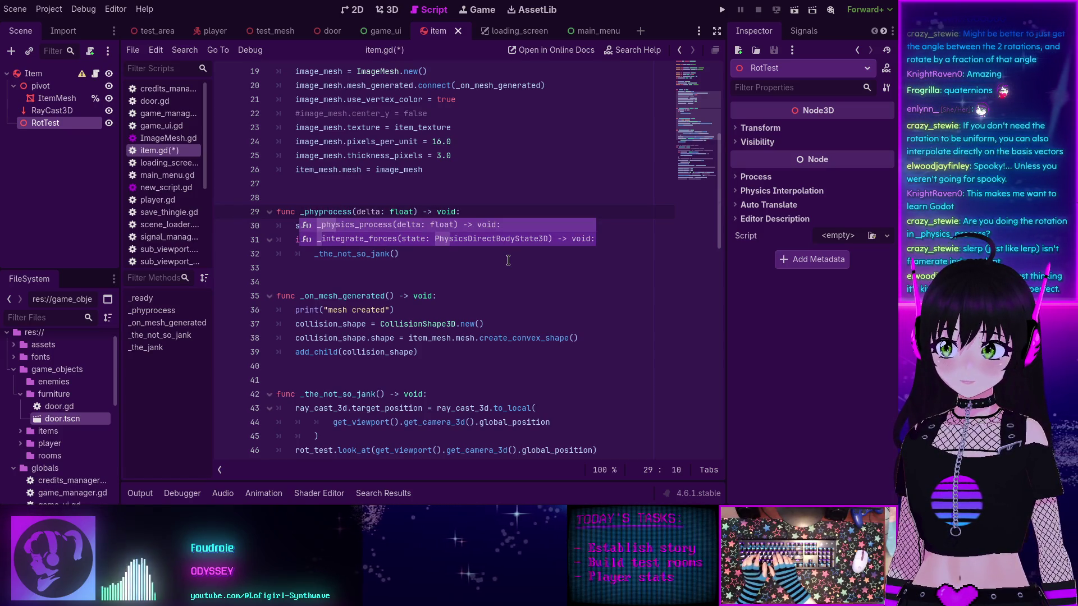
key(Escape)
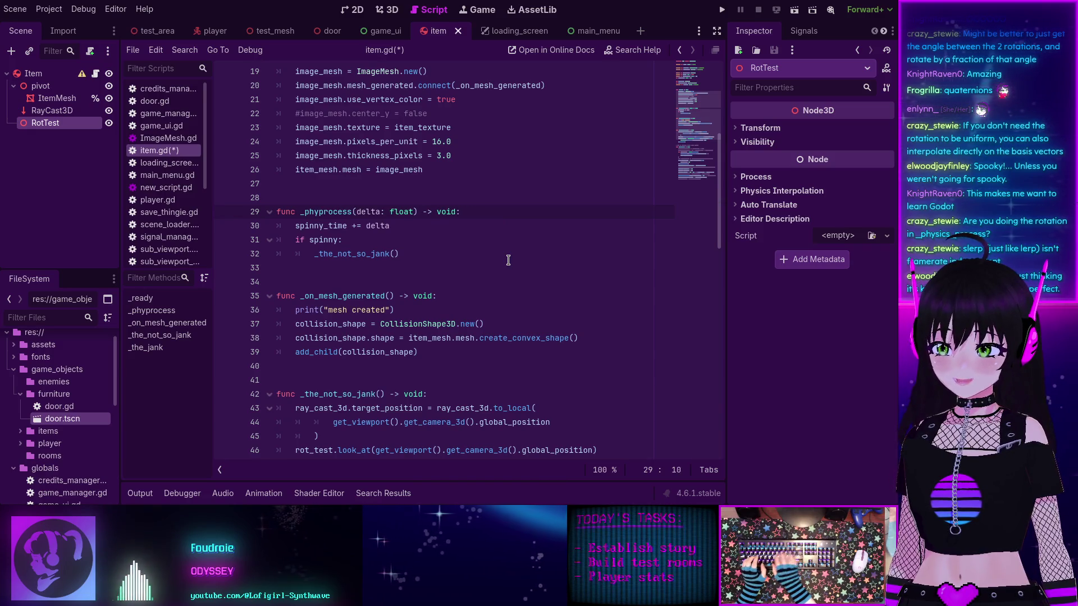
key(BackSpace)
text(ysics_)
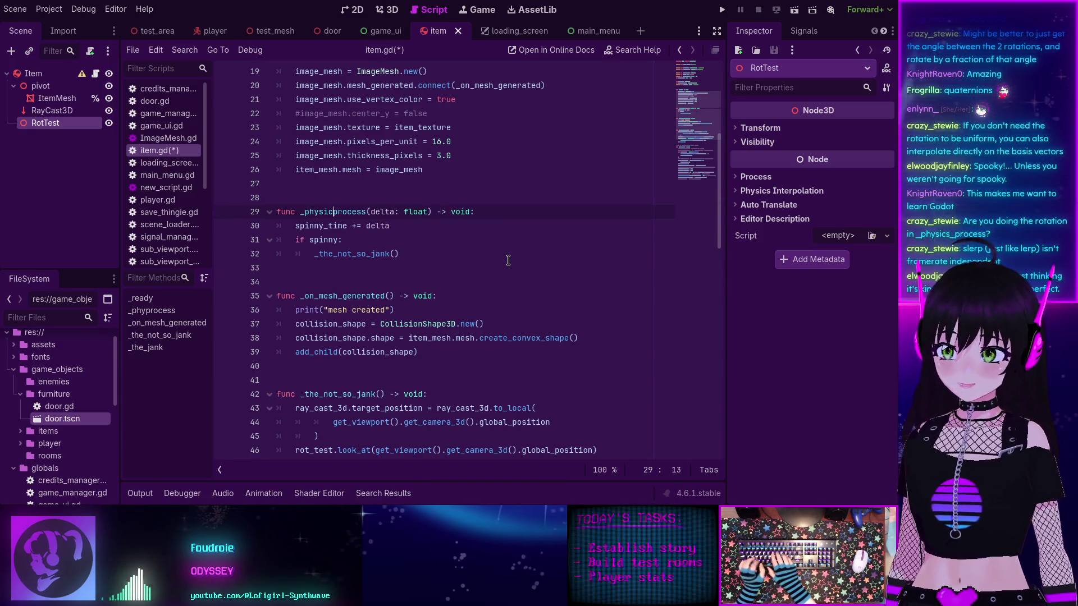
click(553, 265)
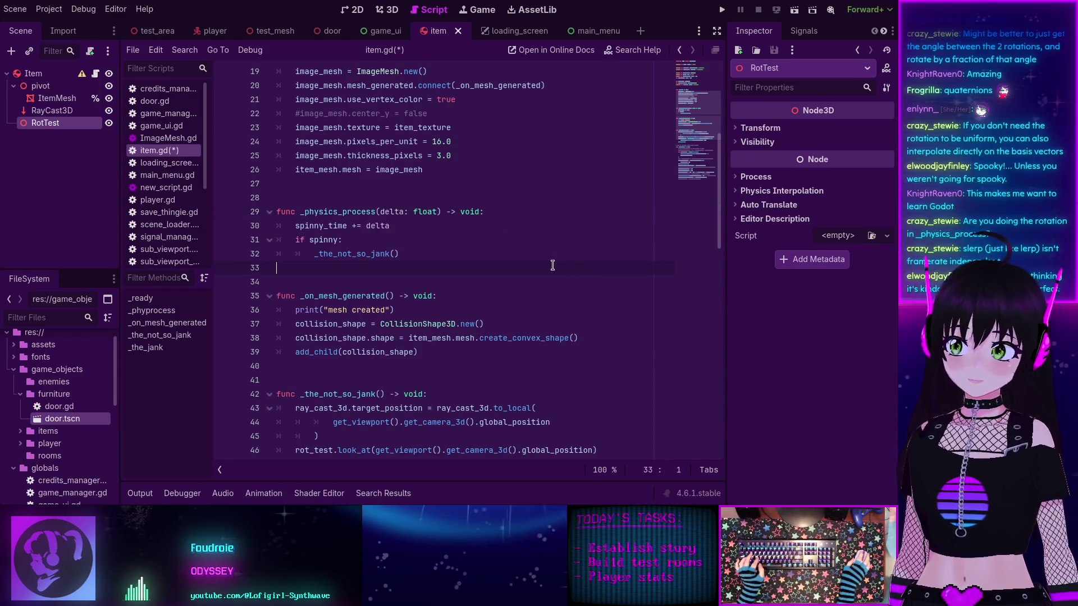
key(ctrl+s)
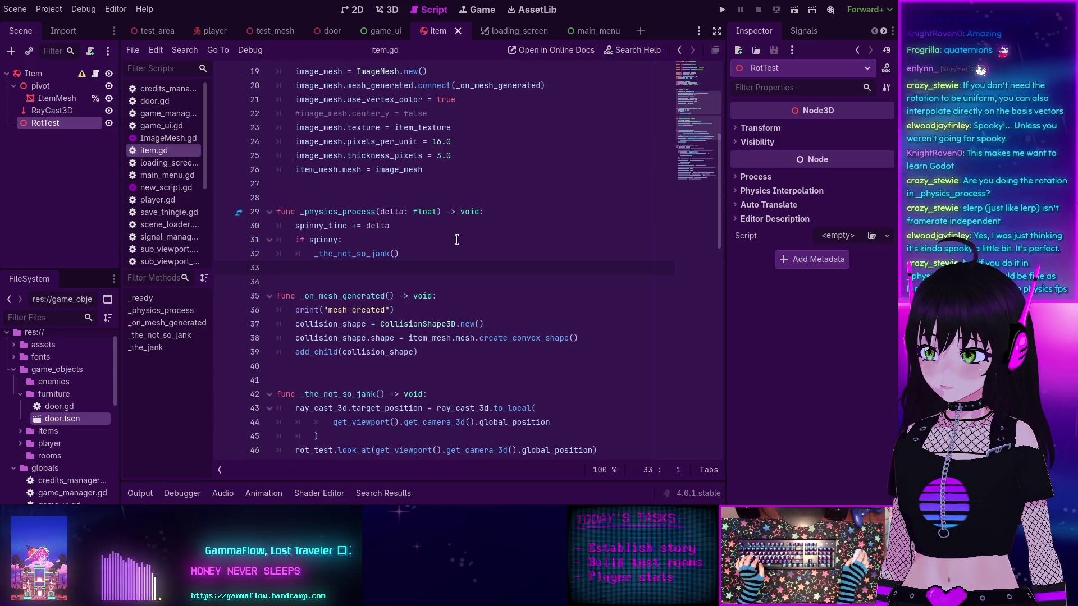
Step: Insert an empty func _the_even_less_jank() -> void: after _on_mesh_generated, then select the rot_test.look_at line
scroll(457, 239, down, 4)
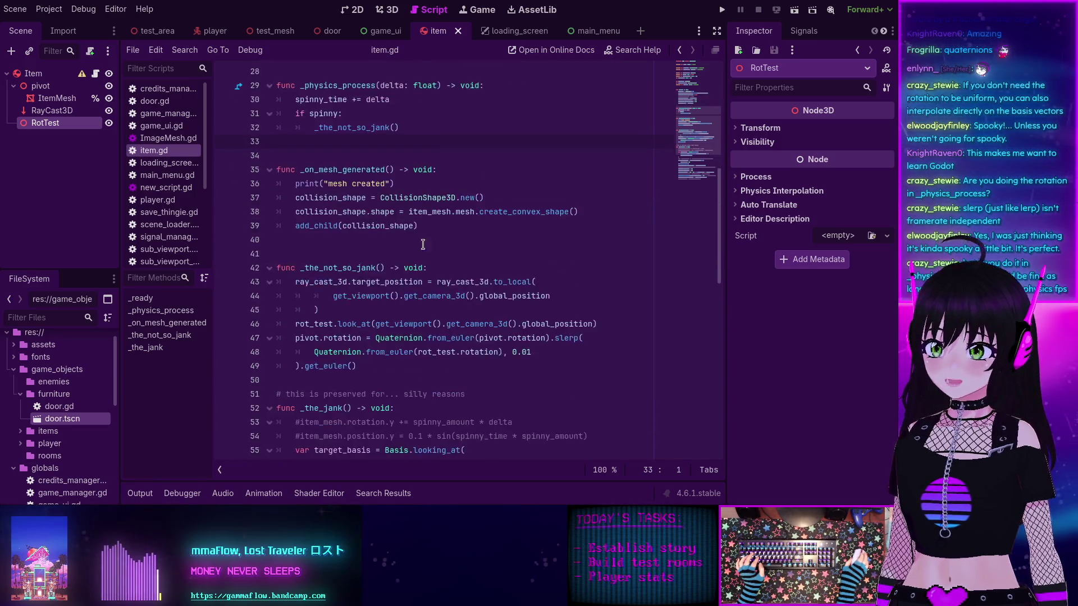
mouse_move(390, 337)
mouse_down()
mouse_move(292, 282)
mouse_move(292, 296)
mouse_move(392, 342)
mouse_up()
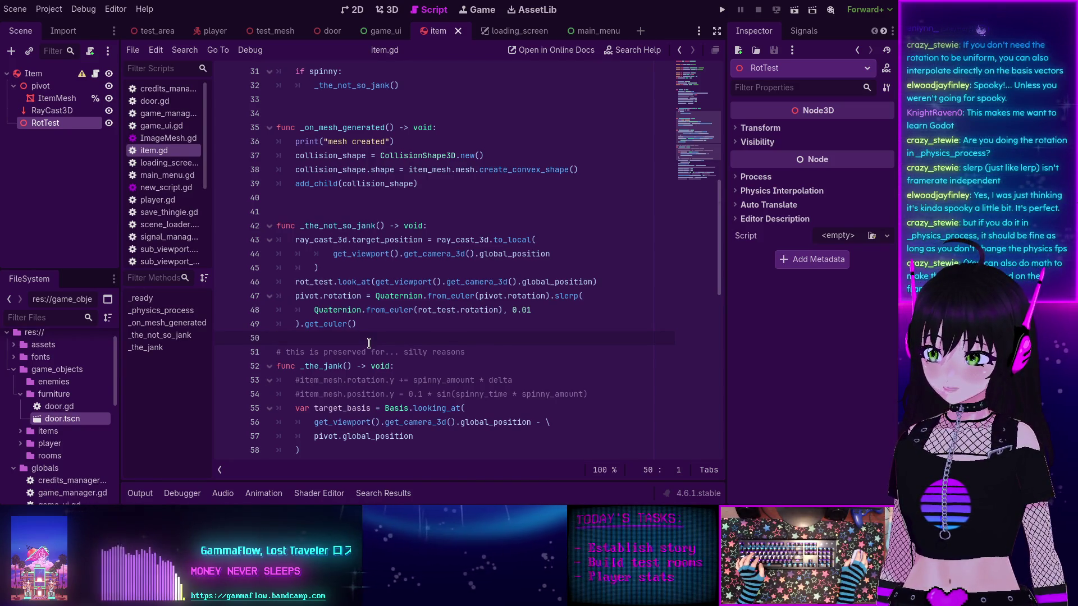
click(353, 194)
key(Return)
key(Return)
key(Return)
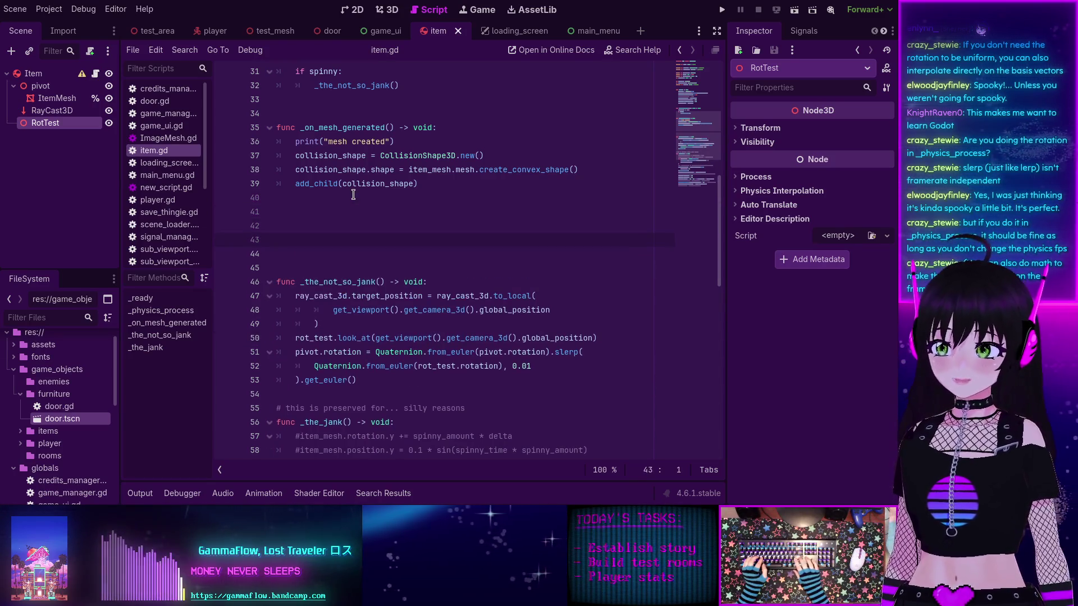
key(Up)
text(func _the_even_less_jank() =)
key(BackSpace)
text(-> )
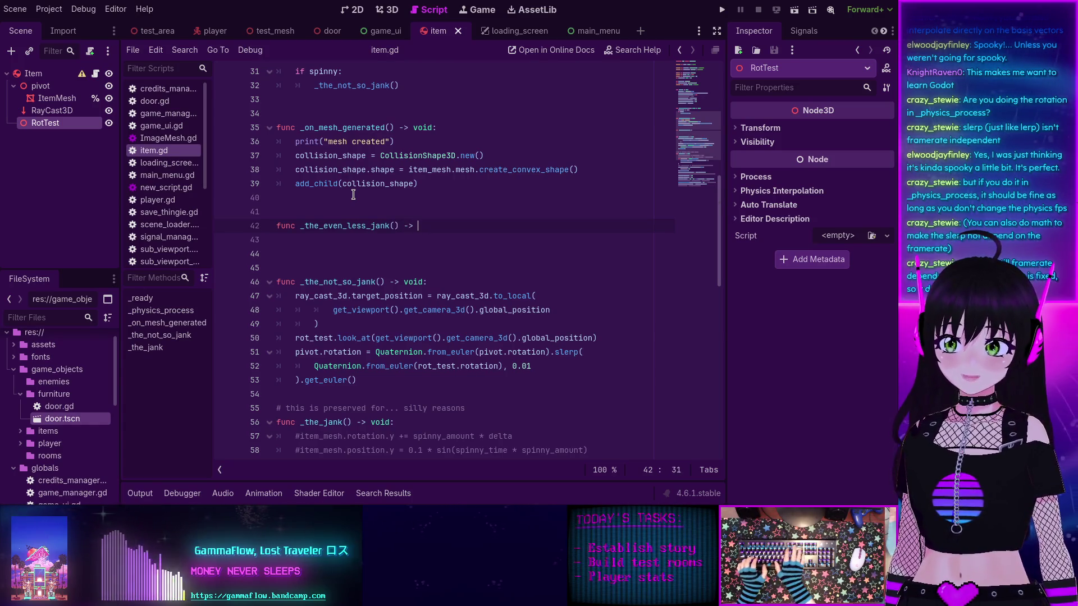
text(void:)
key(Return)
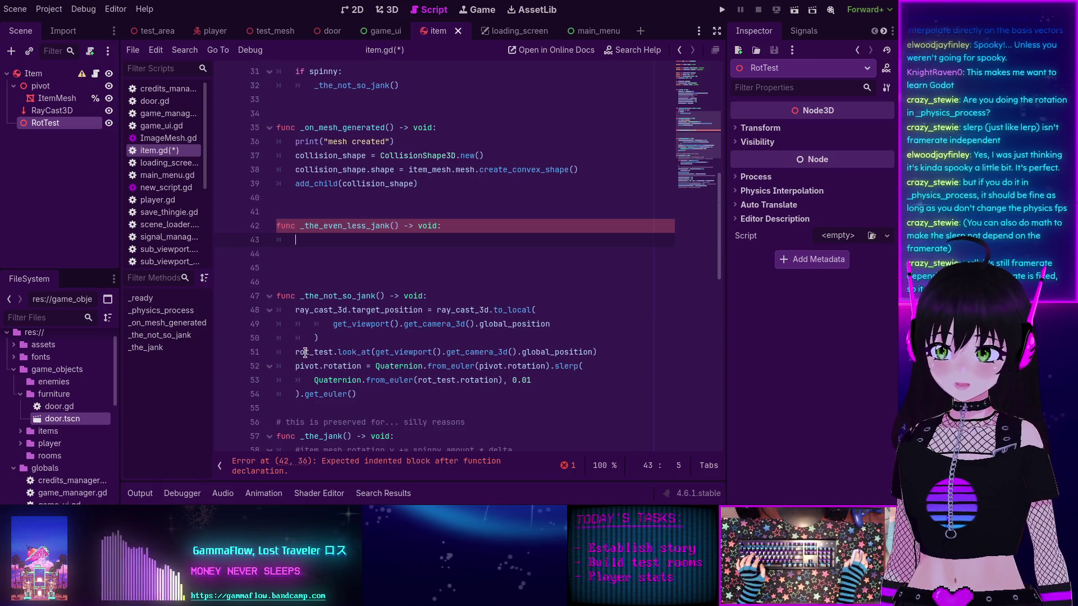
drag(299, 352, 599, 352)
key(ctrl+c)
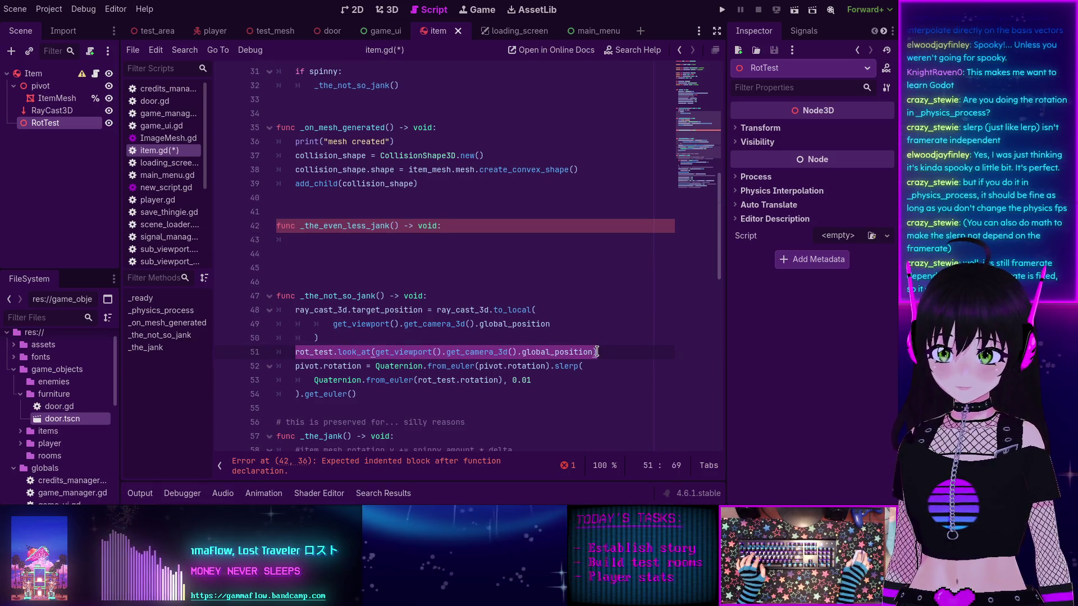
Step: Paste the rot_test.look_at line into _the_even_less_jank with the comment '# angle we're going towards' above it
click(344, 241)
key(ctrl+v)
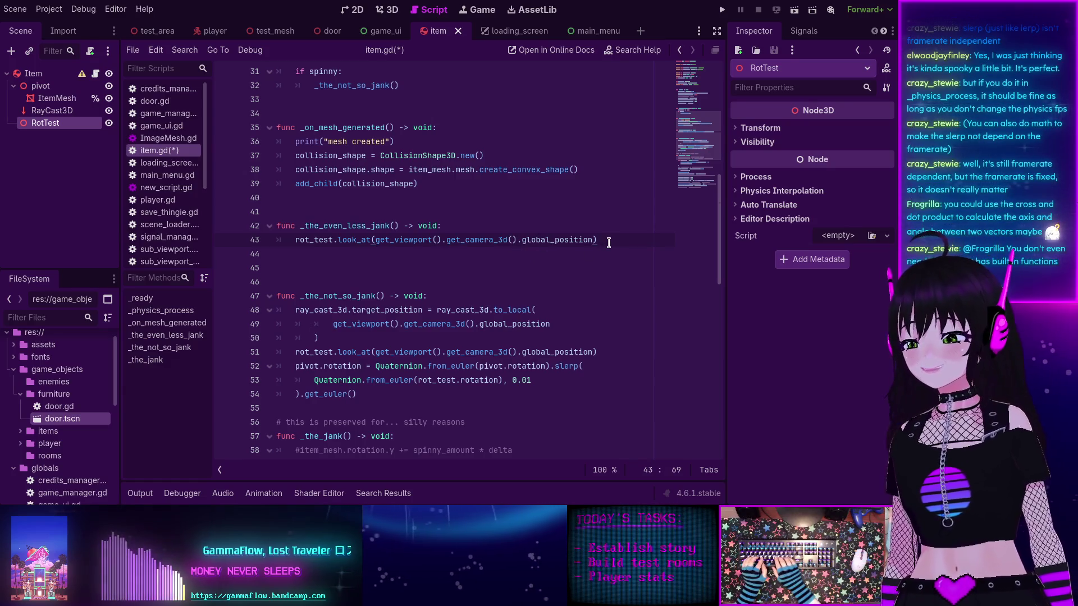
key(Return)
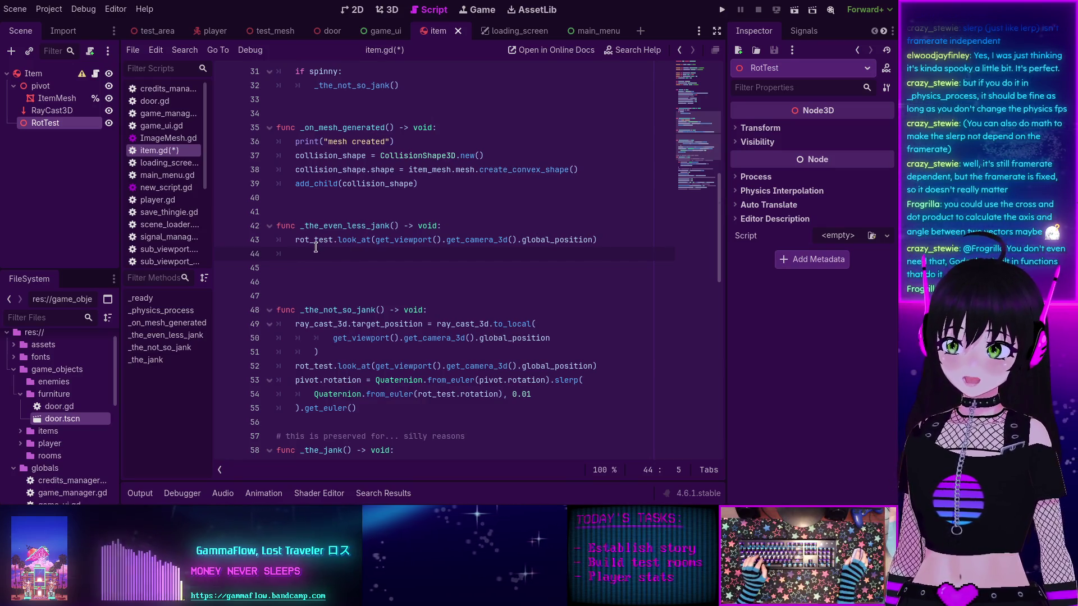
key(ctrl+shift+Return)
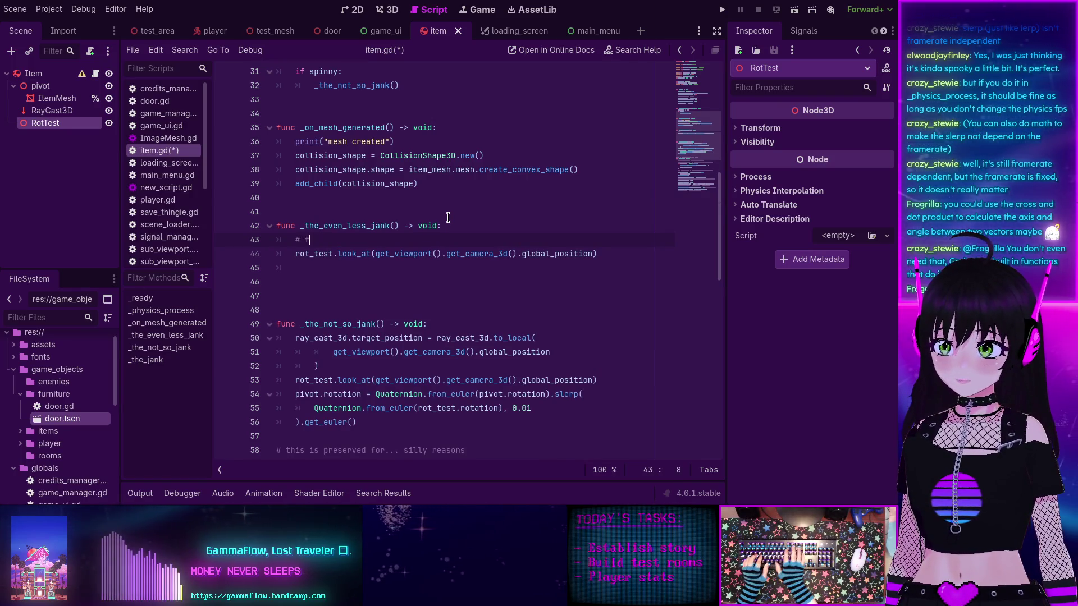
key(BackSpace)
key(BackSpace)
text(e're going towards)
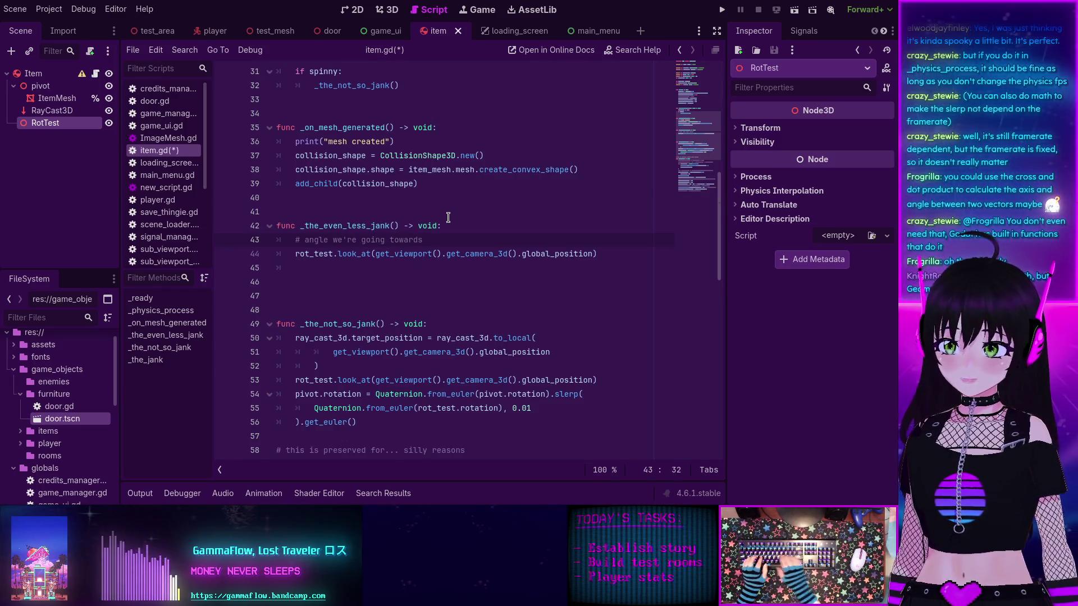
Step: Add another body line, drop the partial pivot rotation code, and search the help for angle_to
click(346, 268)
key(Return)
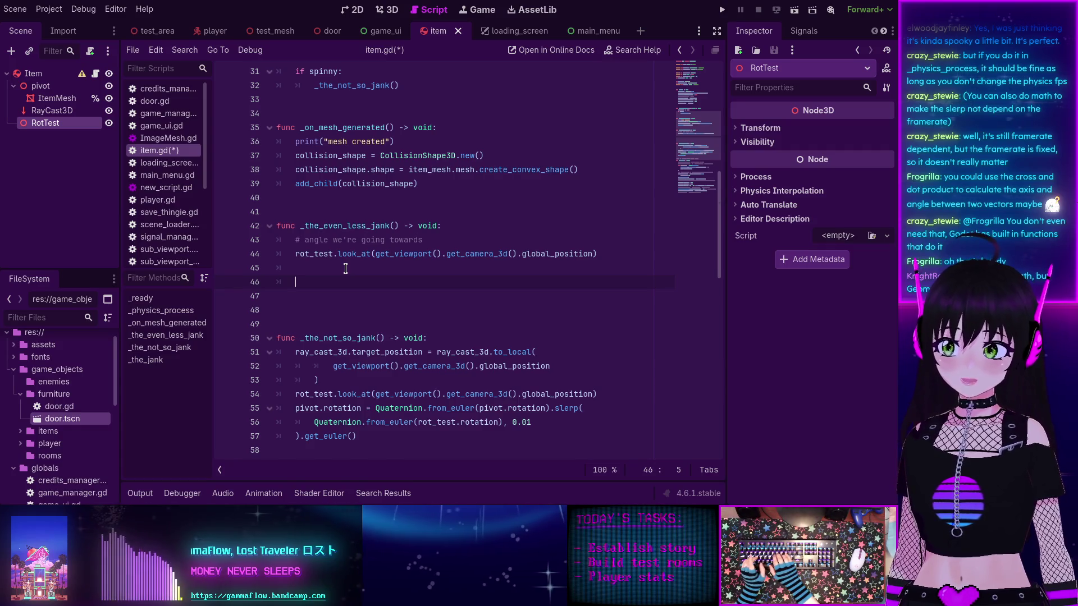
text(pivot)
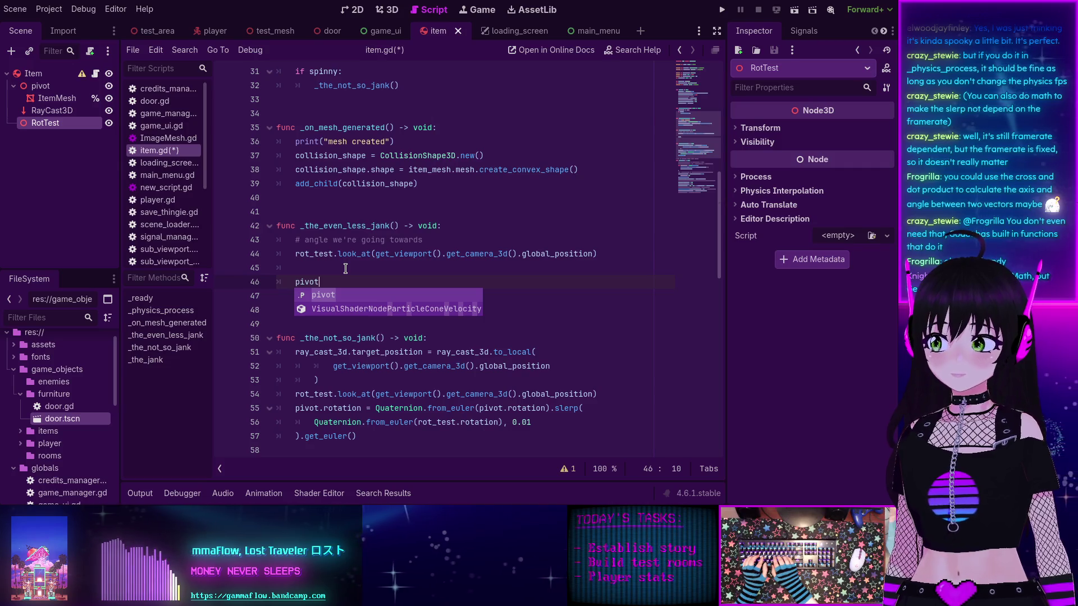
text(.ro)
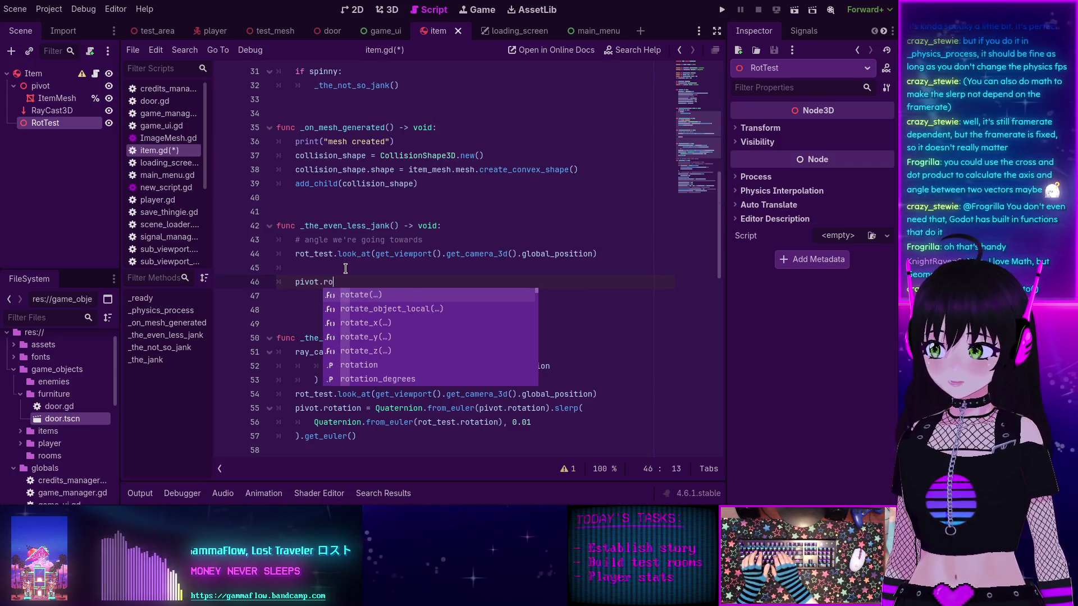
key(BackSpace)
key(BackSpace)
key(BackSpace)
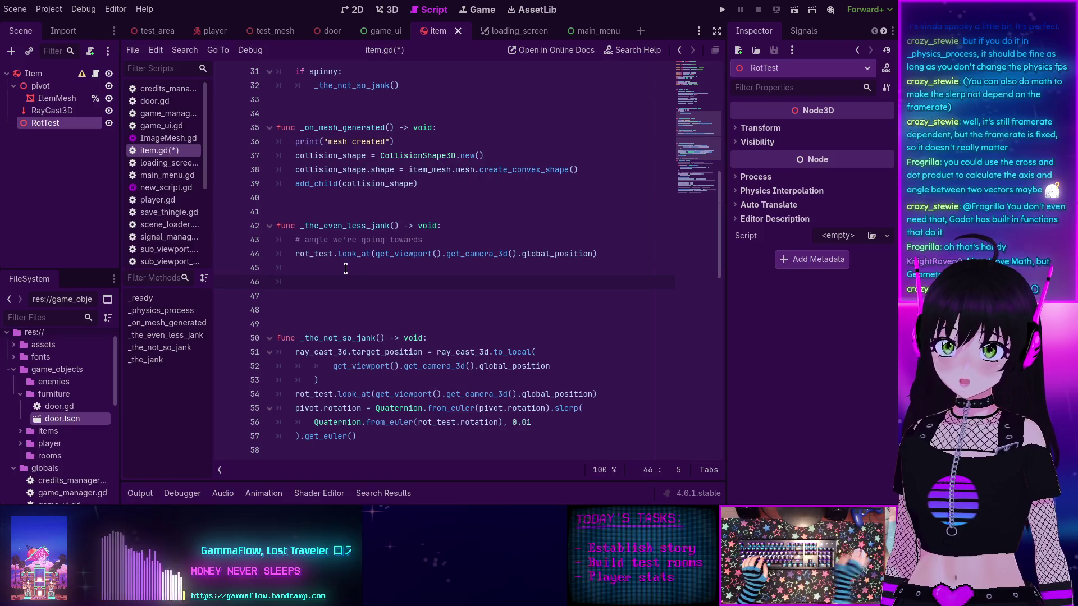
click(633, 50)
text(angle_to)
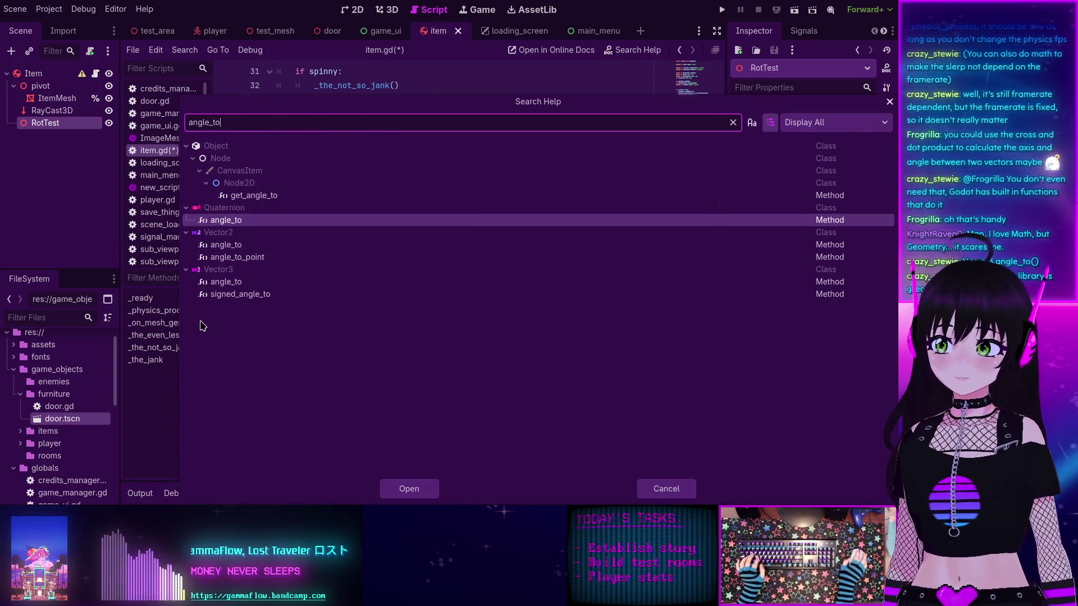
Step: Open the Vector3 angle_to documentation, then go back to item.gd
double_click(227, 282)
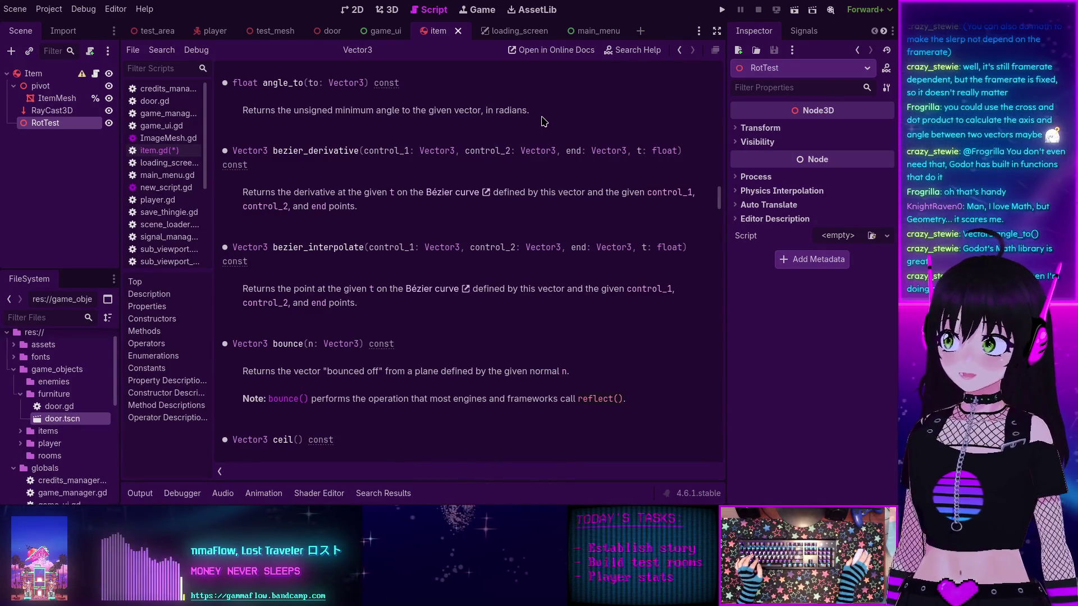
click(679, 50)
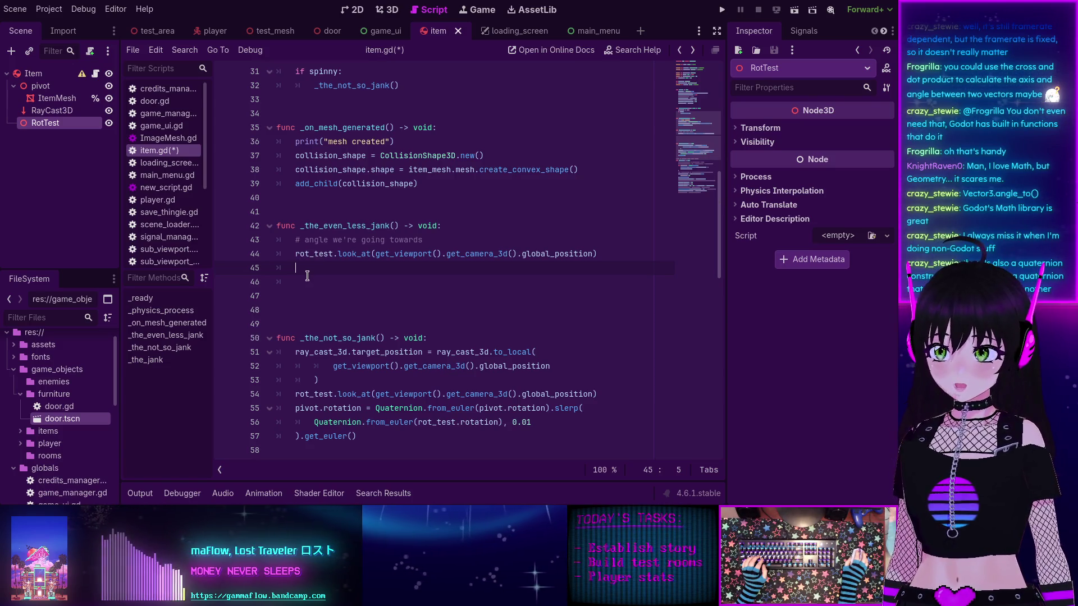
Step: Start declaring var mah_angle: while checking the Vector3 angle_to and float documentation
text(var )
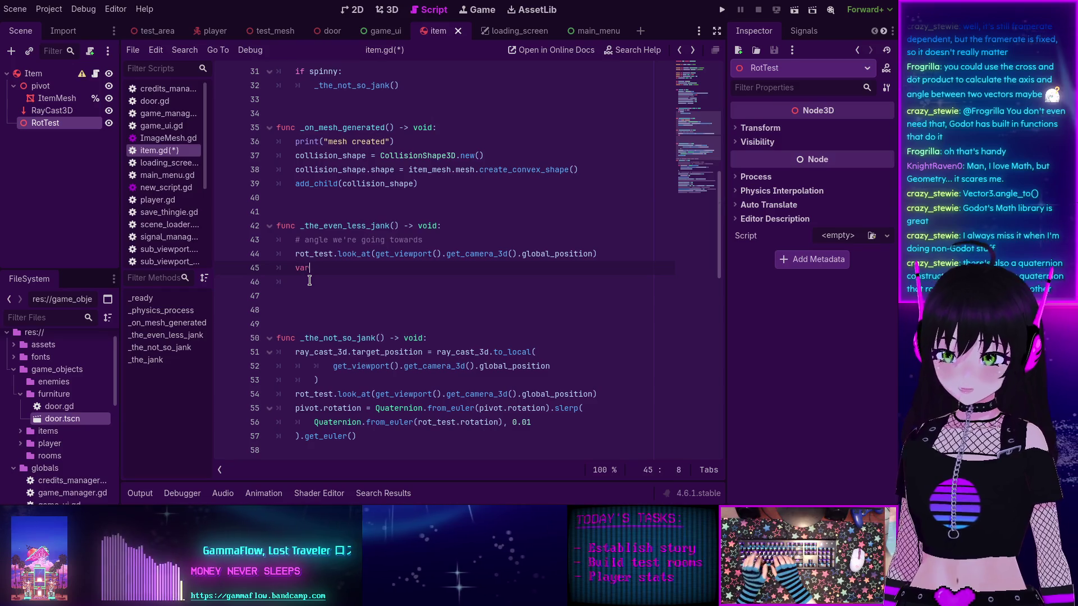
text(mah_angle)
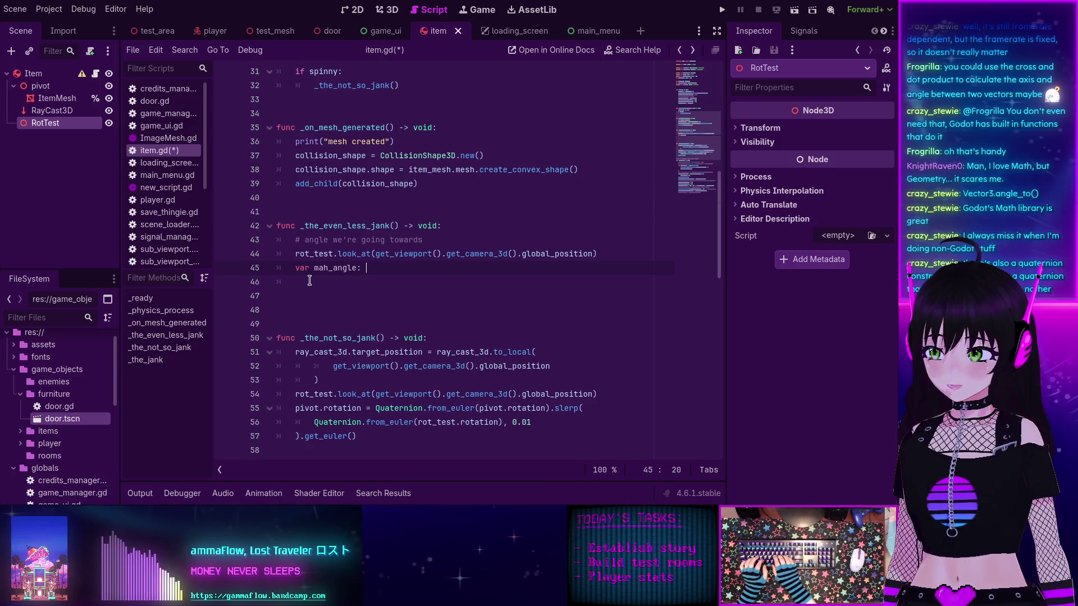
text(:)
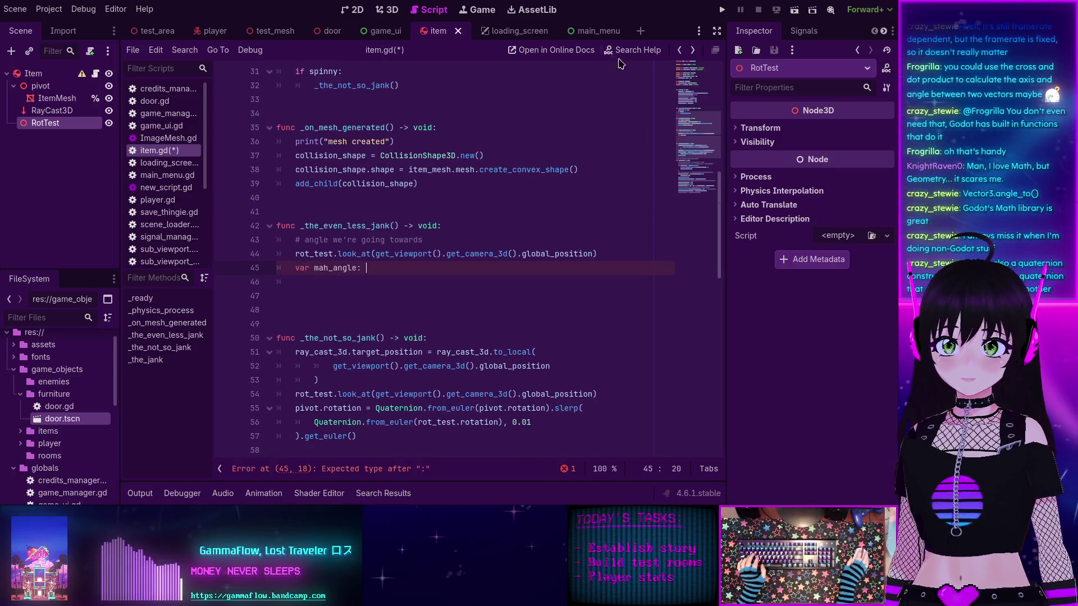
click(619, 50)
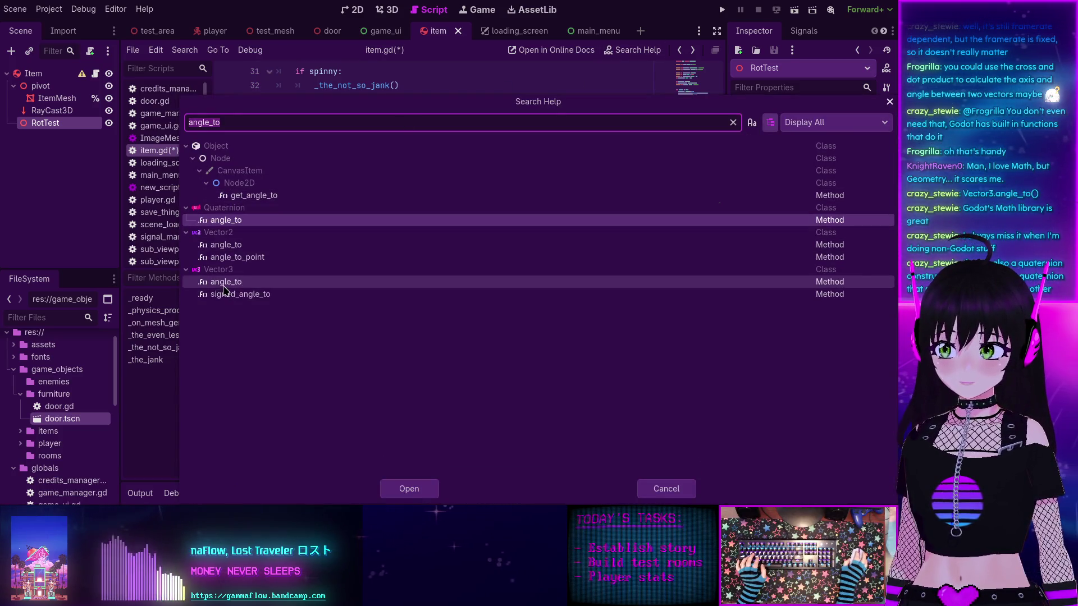
double_click(226, 283)
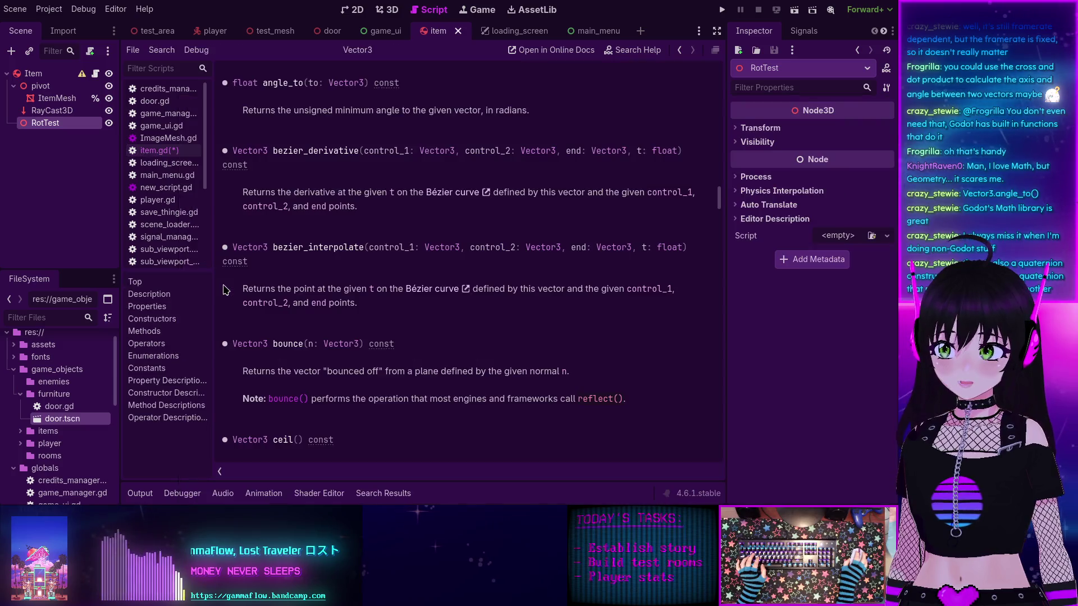
click(245, 85)
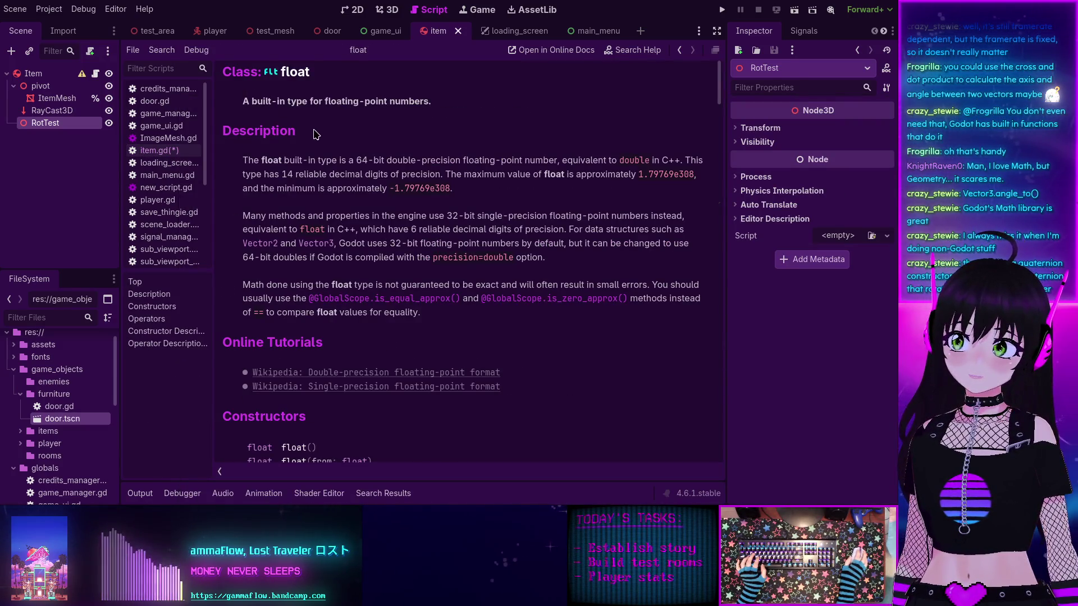
key(ctrl+w)
text(var mah_angle: float)
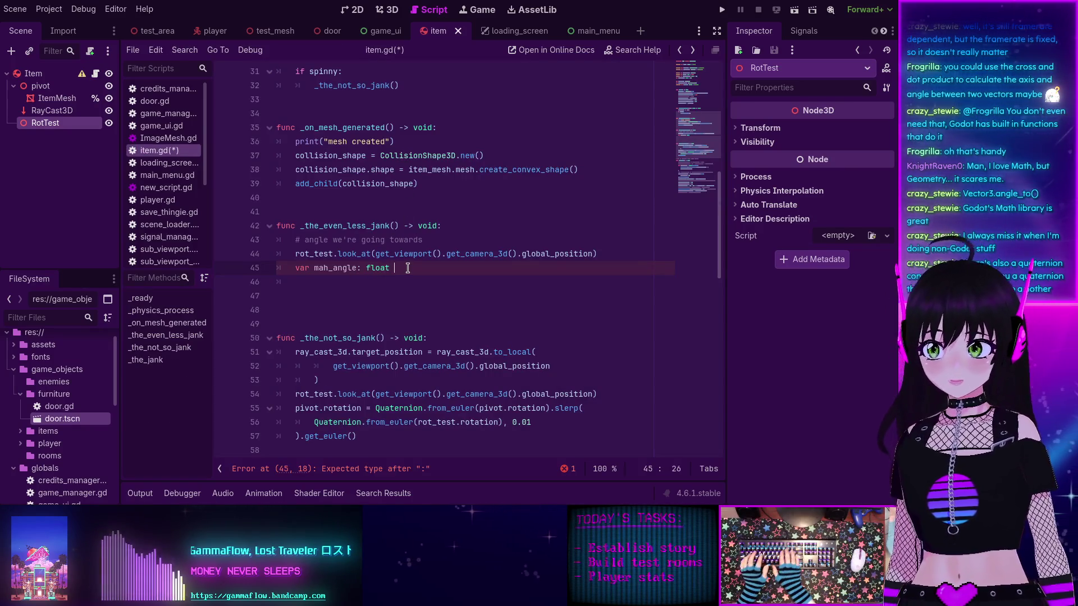
Step: Complete it as float = pivot.rotation.angle_to(rot_test.rotation) and insert a blank line above it
text(= )
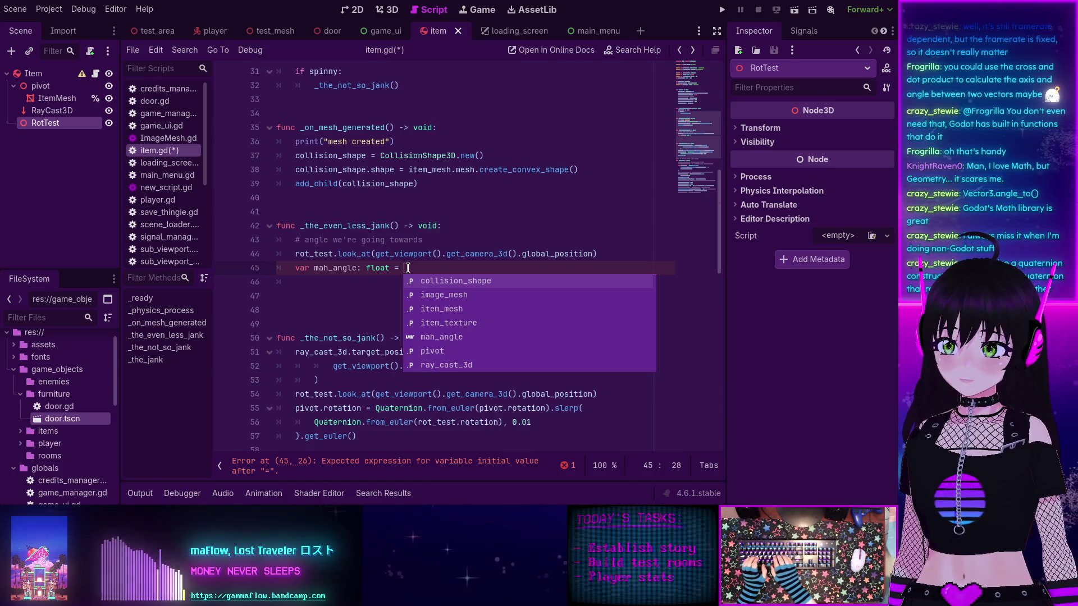
text(pi)
key(Return)
text(.ro)
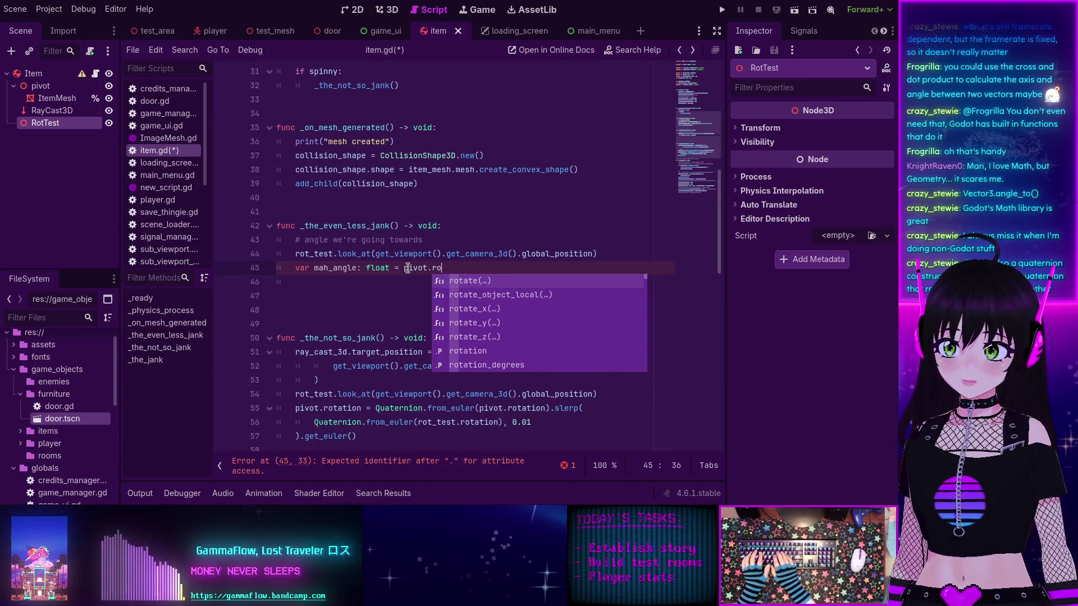
text(tation)
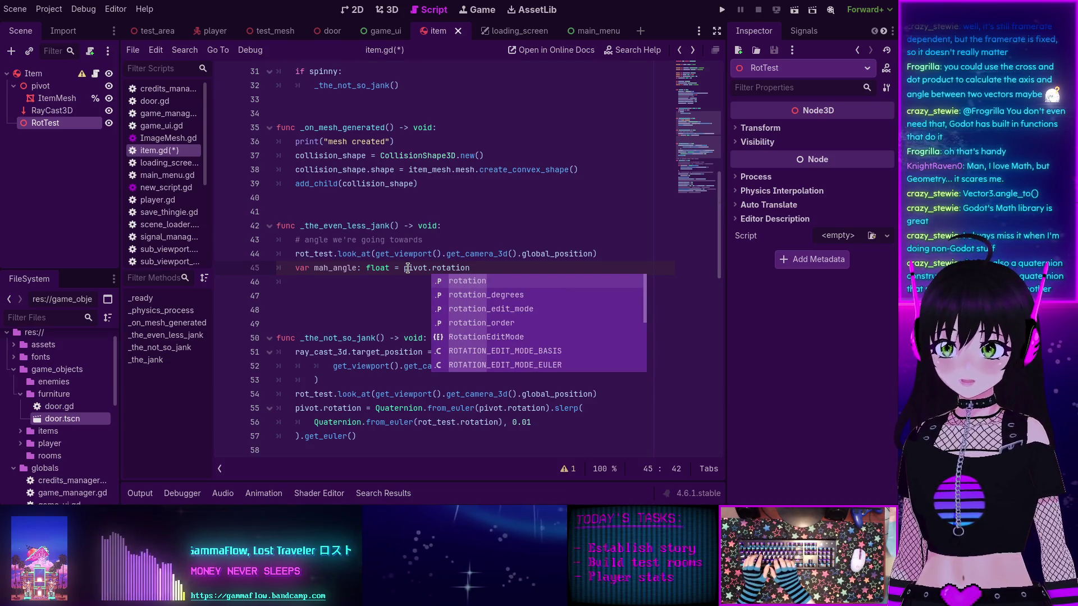
text(.angle)
key(Return)
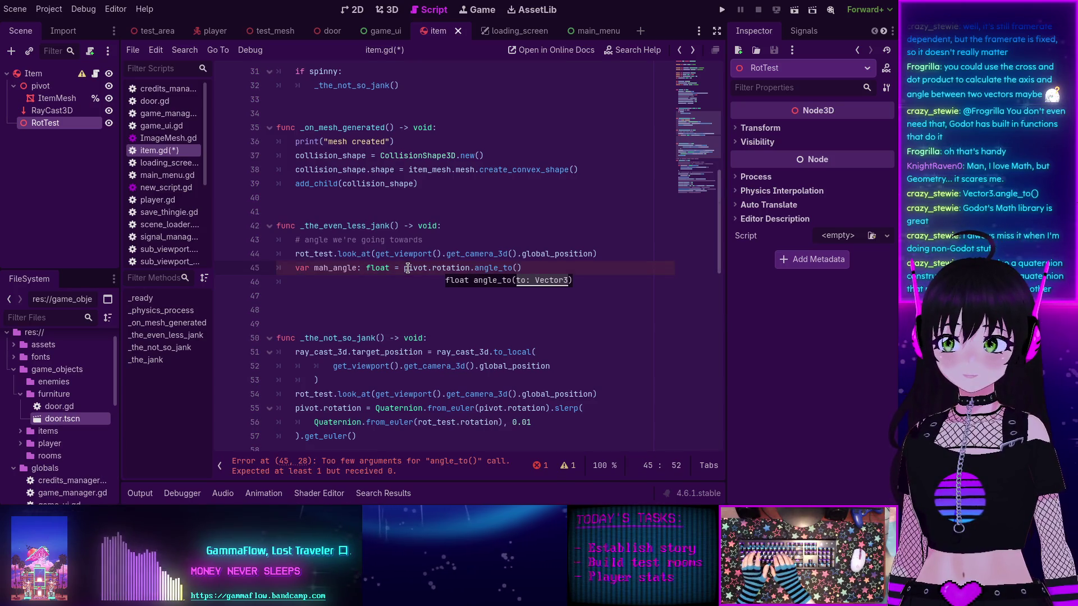
text(ro)
key(Return)
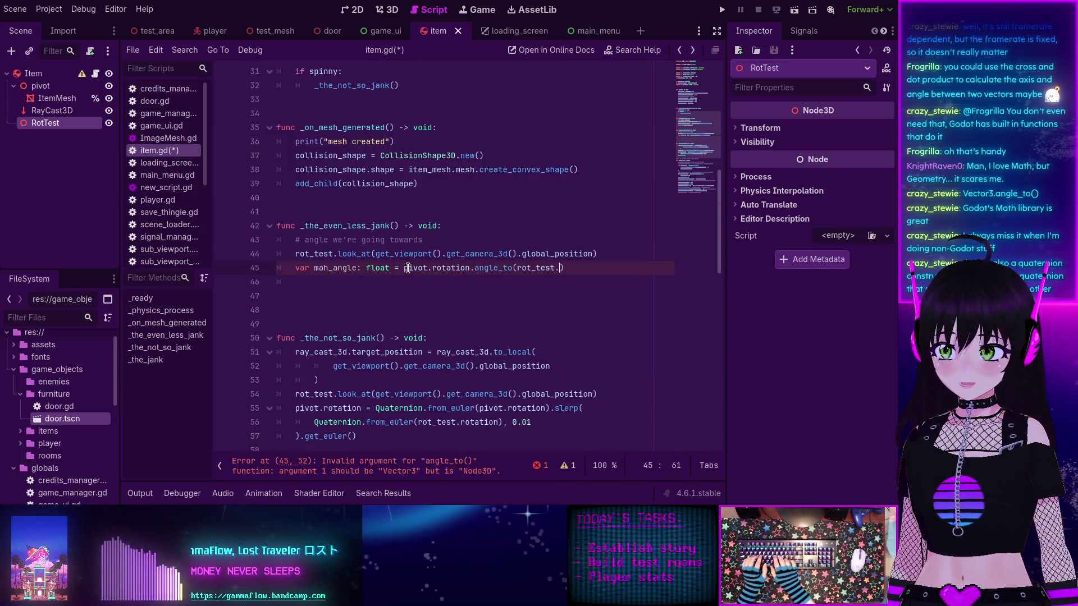
text(.rotation)
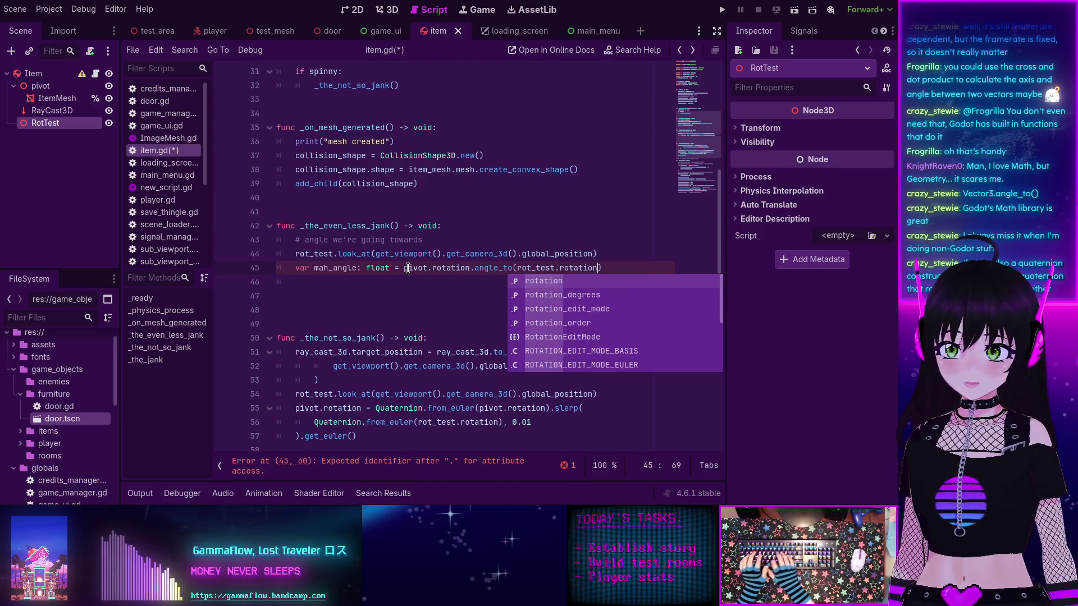
text())
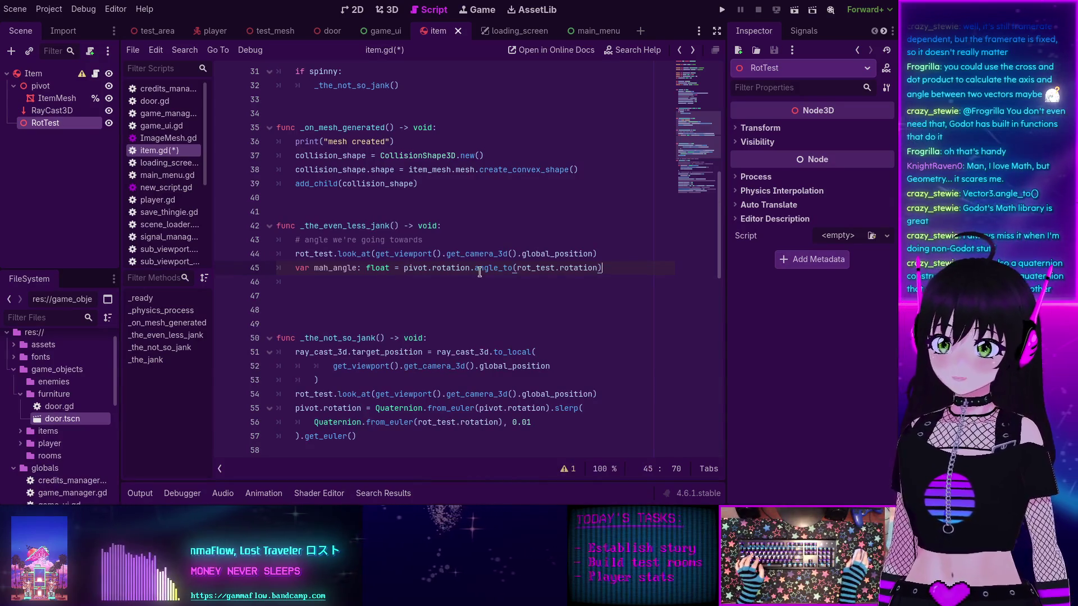
key(shift+Up)
key(Return)
click(397, 290)
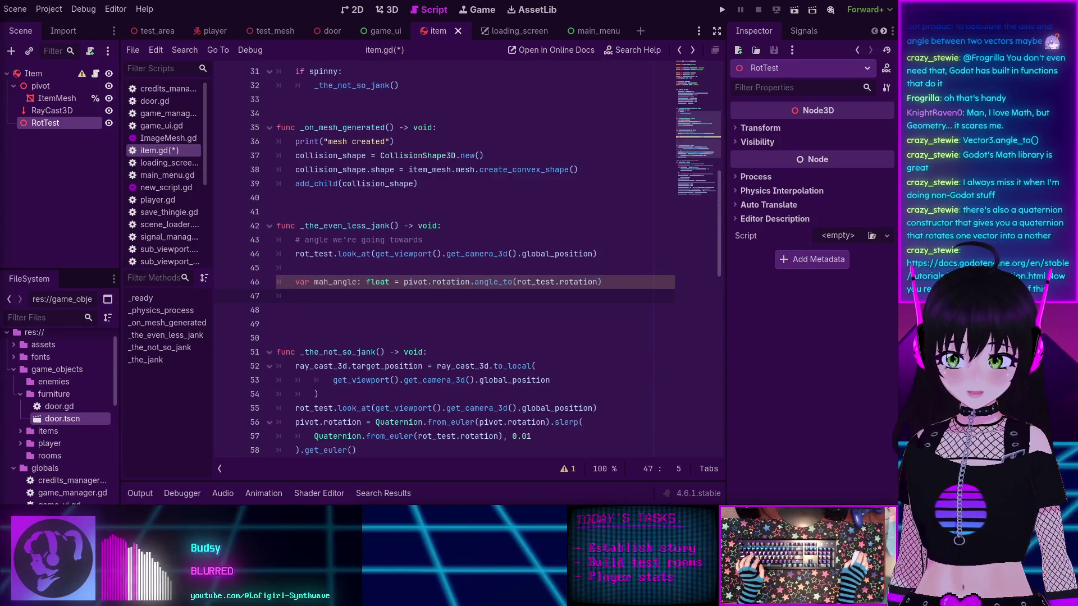
Step: Switch to the browser showing Godot's Interpolation documentation
key(alt+Tab)
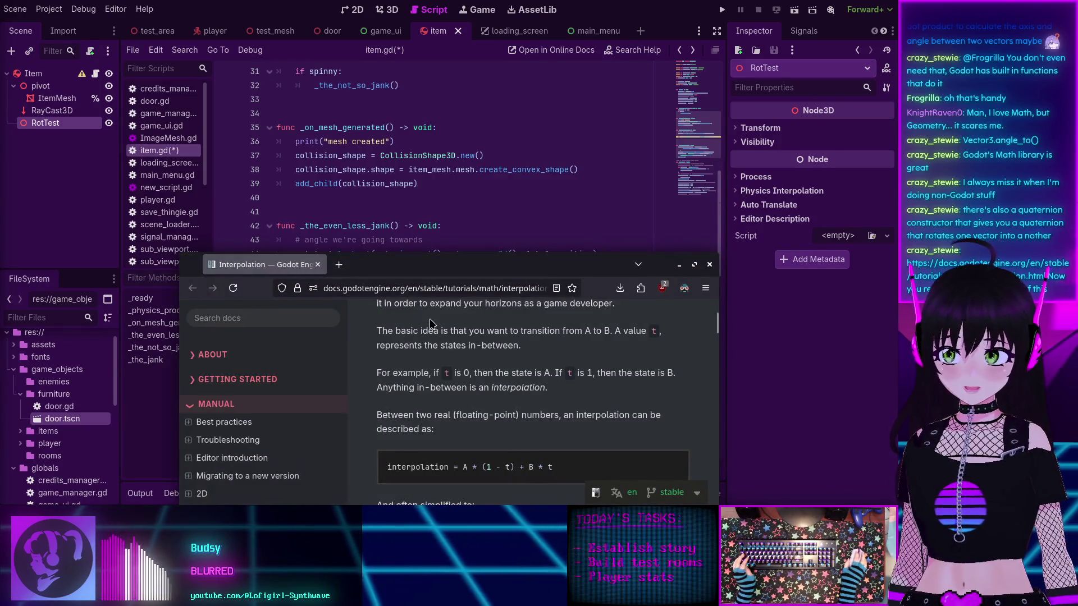
Step: Maximize the browser and scroll the Interpolation page to the framerate-independent smoothing note
drag(401, 203, 381, 155)
double_click(381, 155)
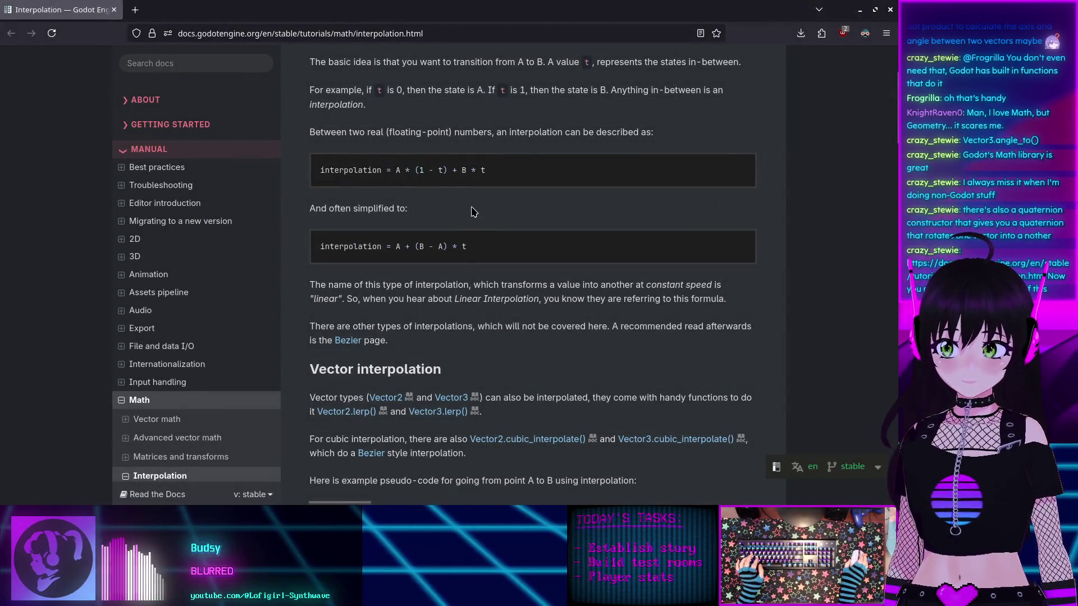
scroll(472, 211, up, 3)
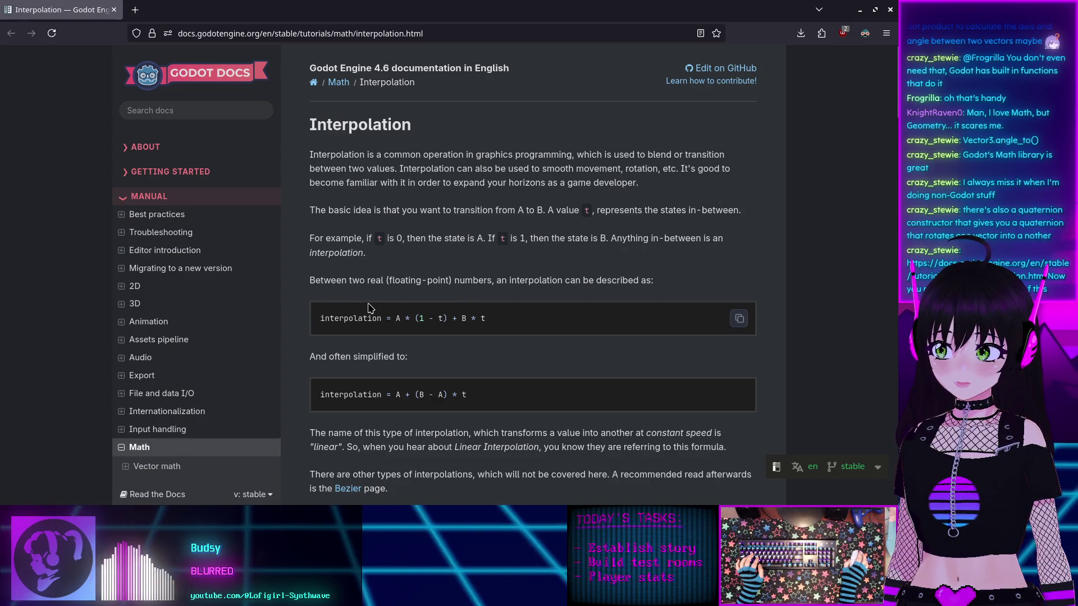
scroll(371, 308, down, 20)
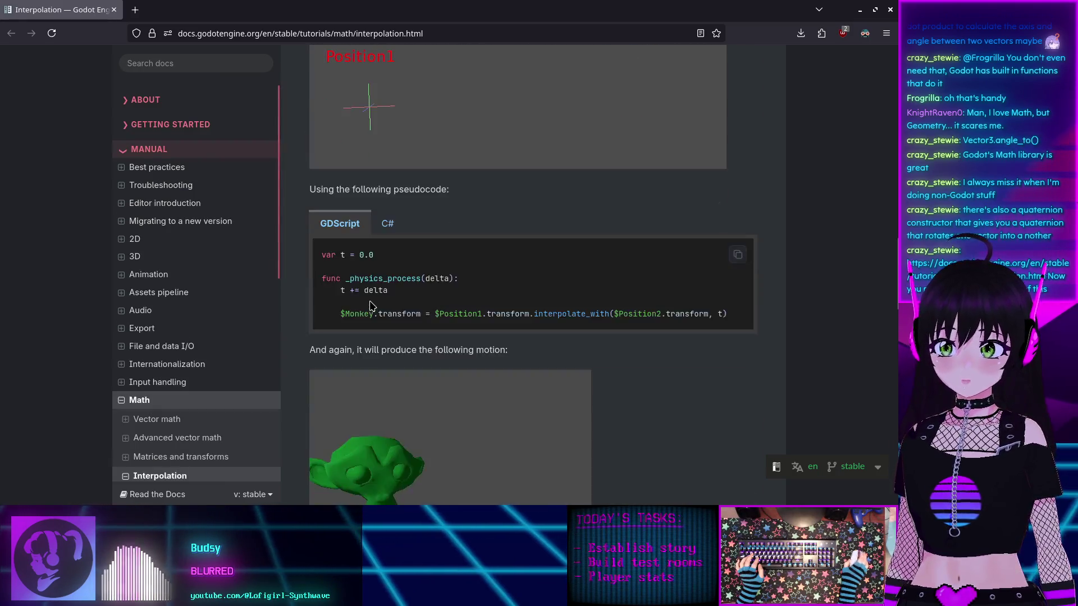
scroll(371, 306, up, 2)
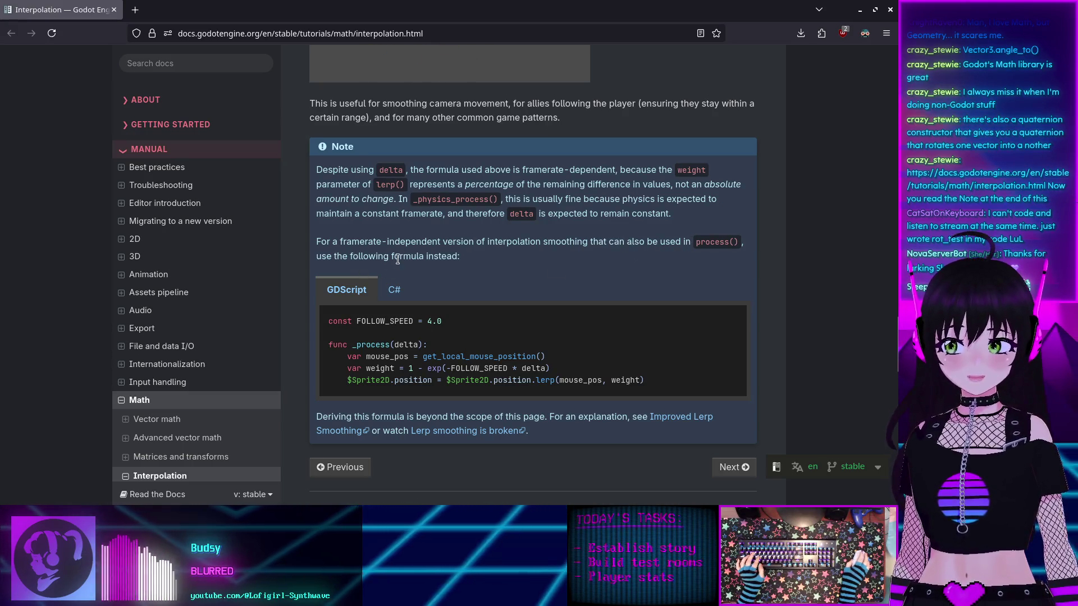
scroll(359, 256, down, 2)
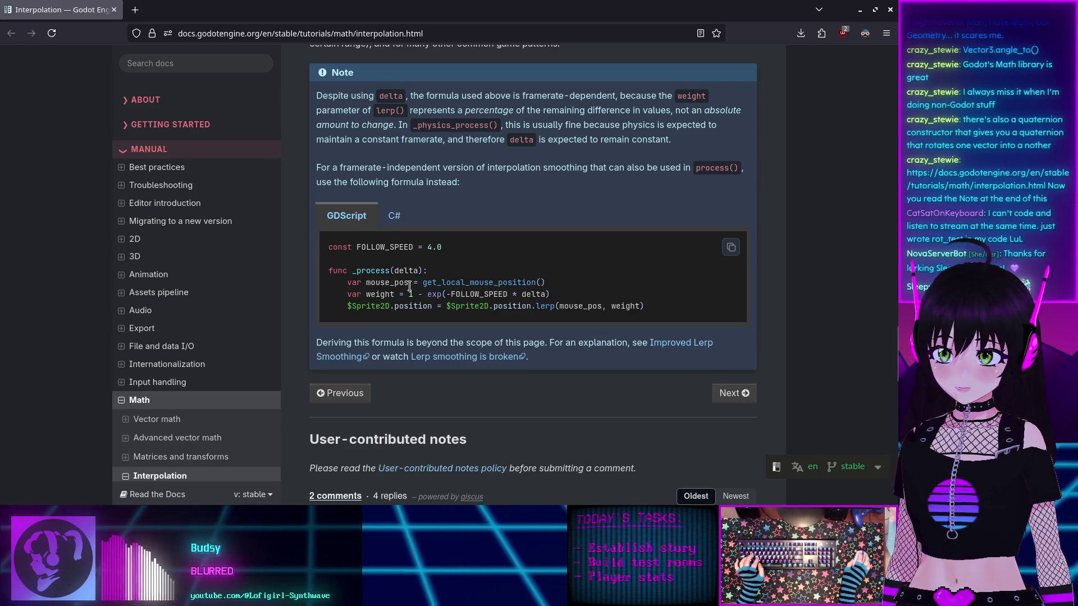
scroll(394, 287, down, 2)
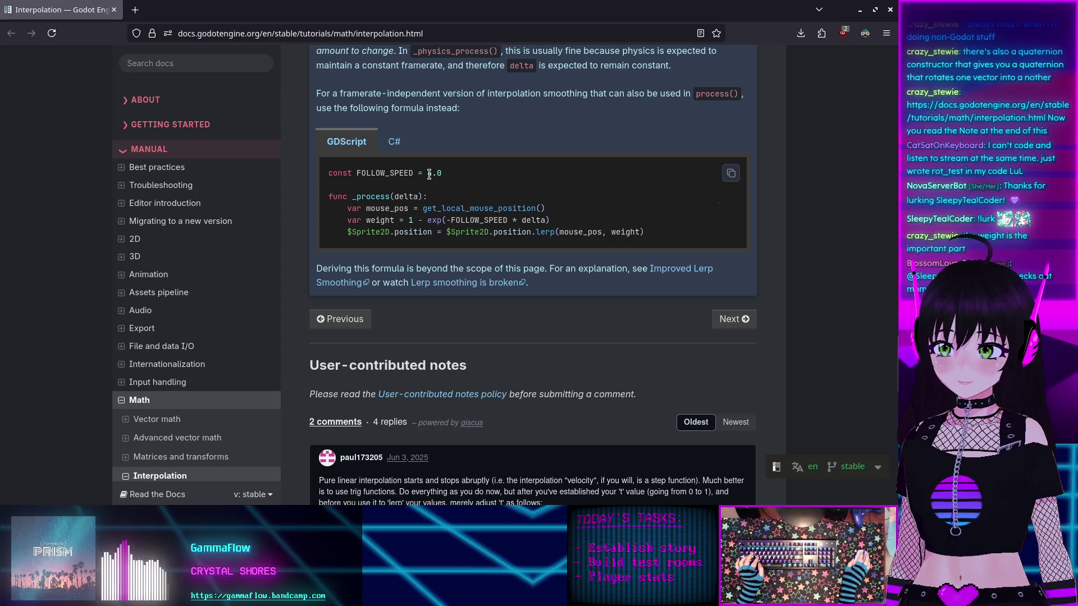
double_click(431, 221)
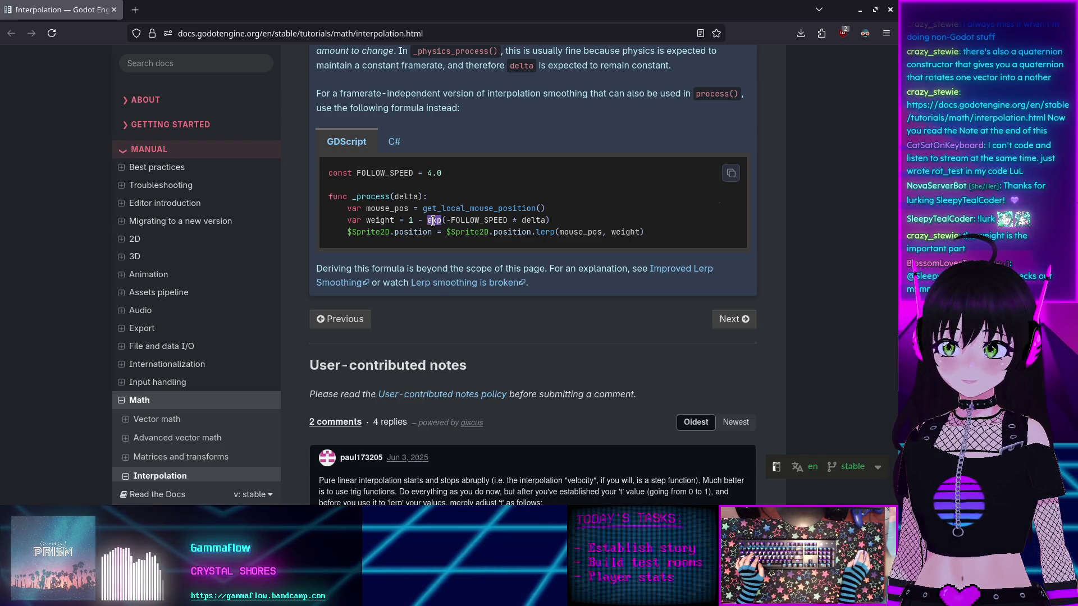
click(433, 220)
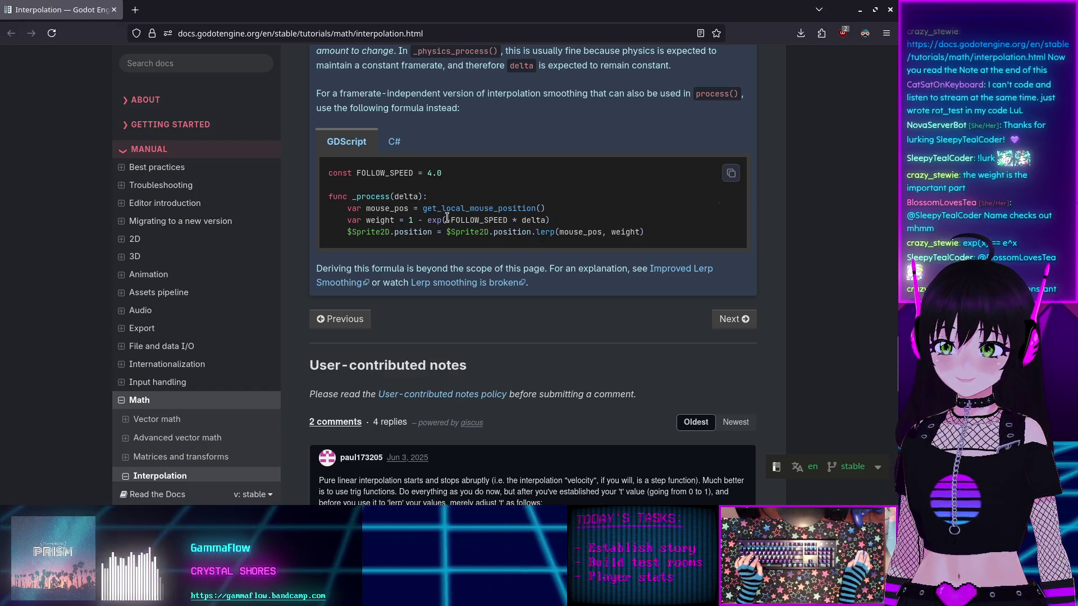
drag(447, 221, 553, 225)
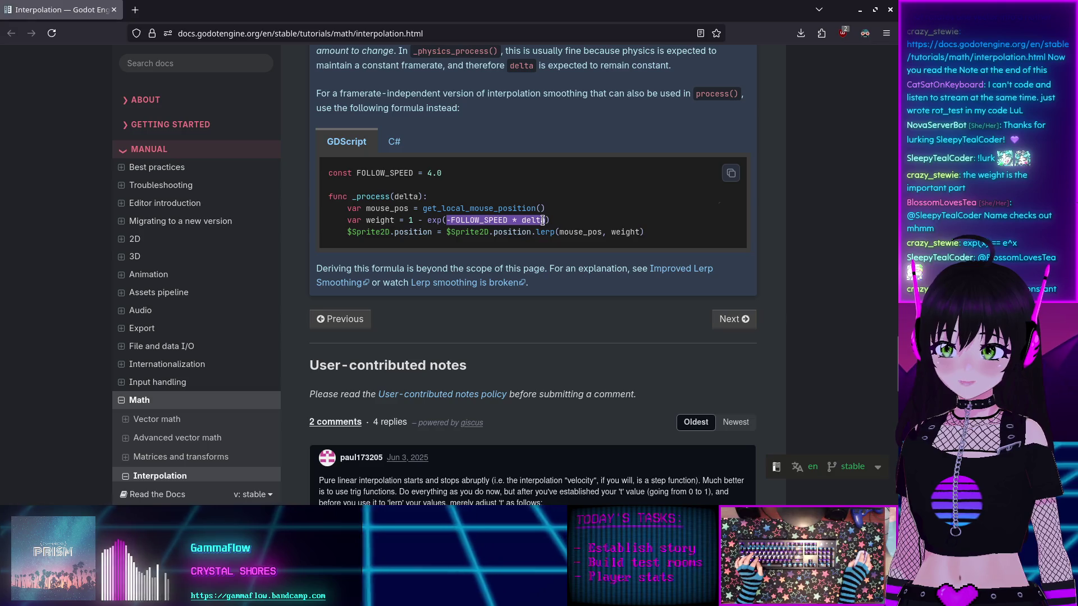
click(529, 228)
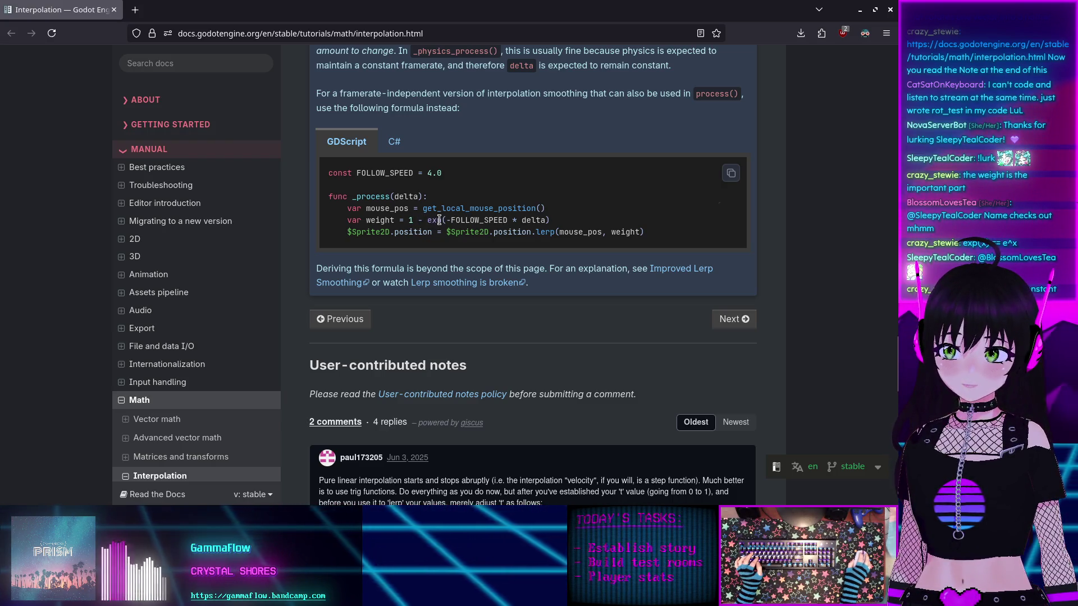
double_click(466, 220)
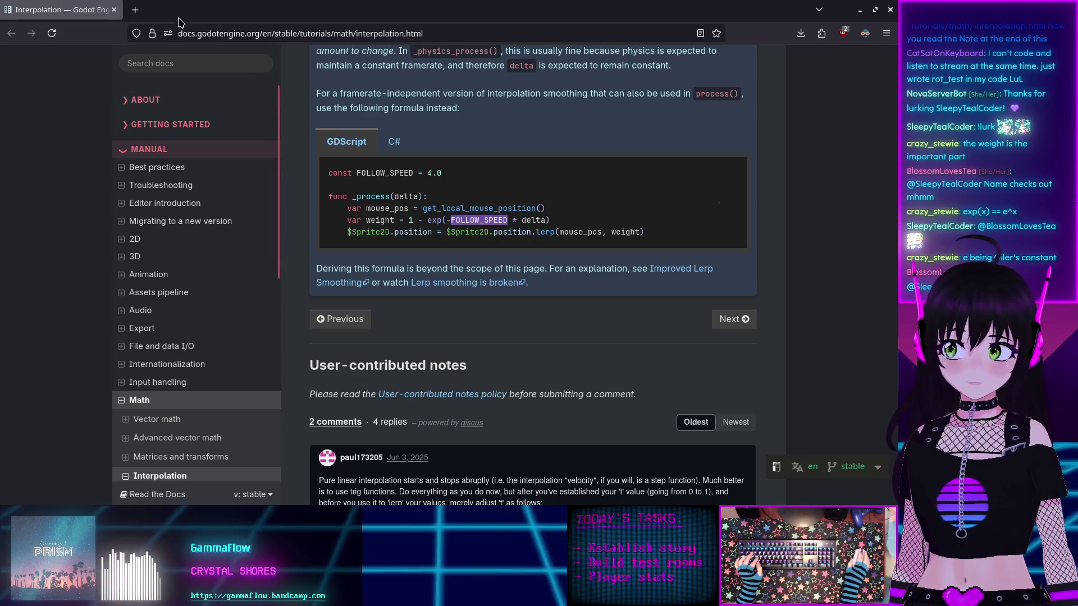
key(alt+Tab)
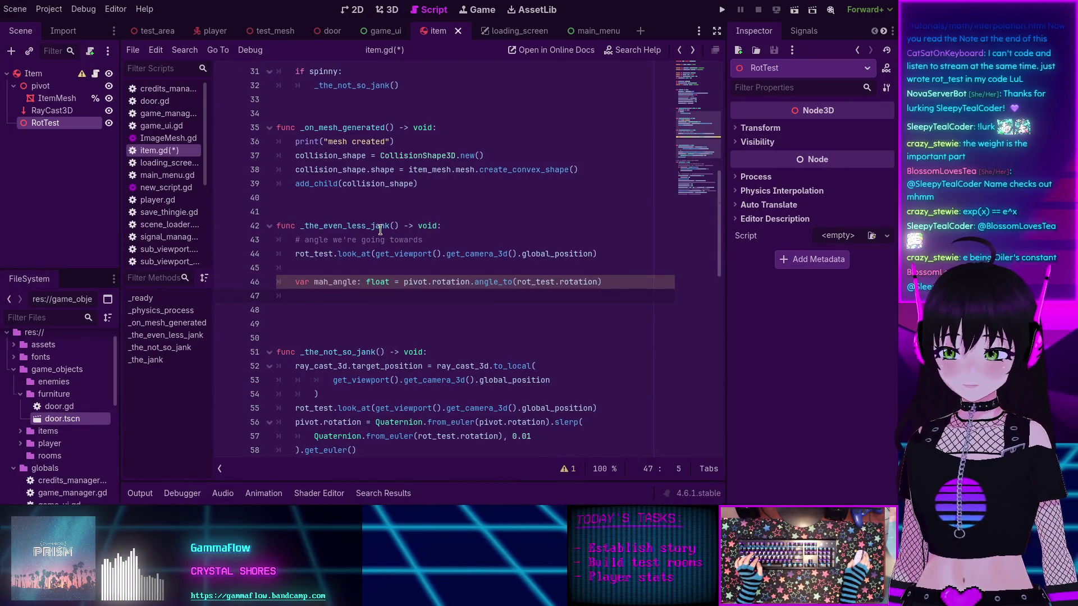
Step: Replace the old function call on line 32 with a call to _the_even_less_jank
scroll(380, 227, up, 1)
scroll(381, 230, up, 1)
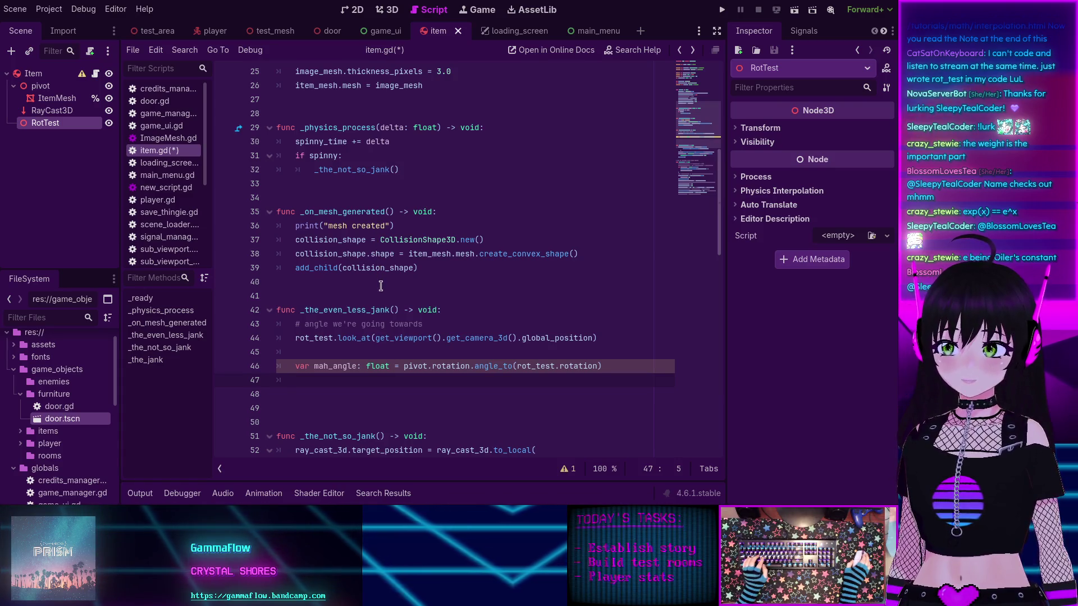
scroll(380, 286, up, 1)
click(328, 353)
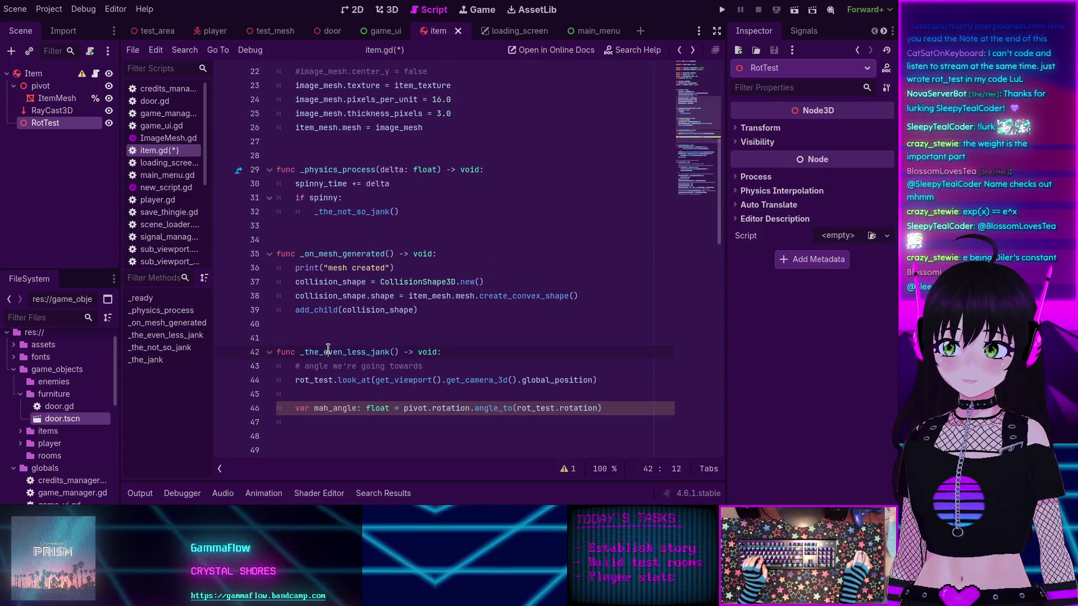
double_click(328, 352)
key(ctrl+c)
double_click(348, 212)
key(ctrl+v)
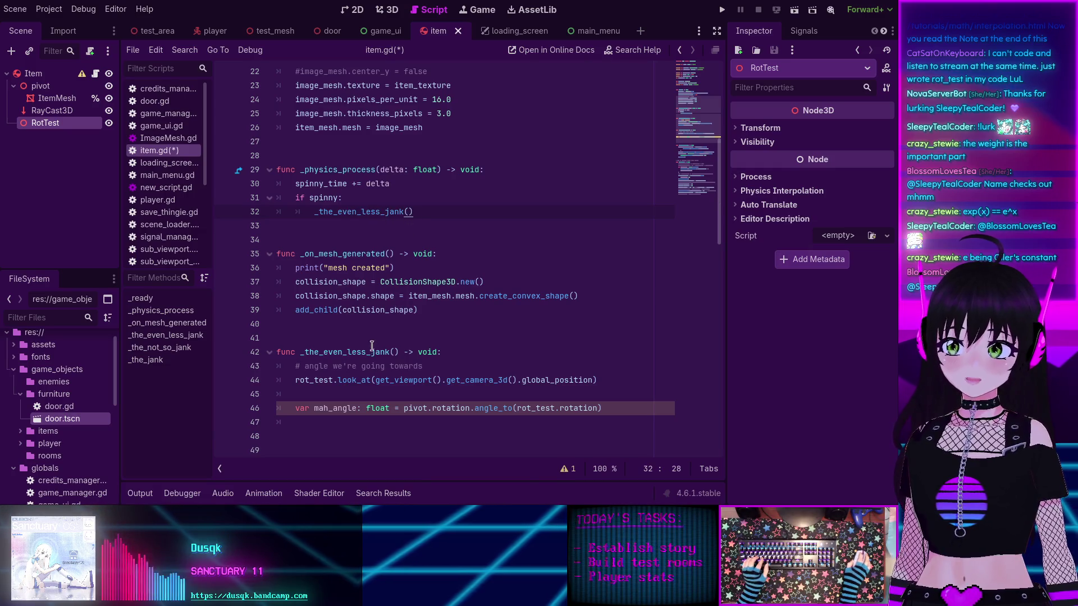
Step: Give _the_even_less_jank a delta: float parameter
click(393, 352)
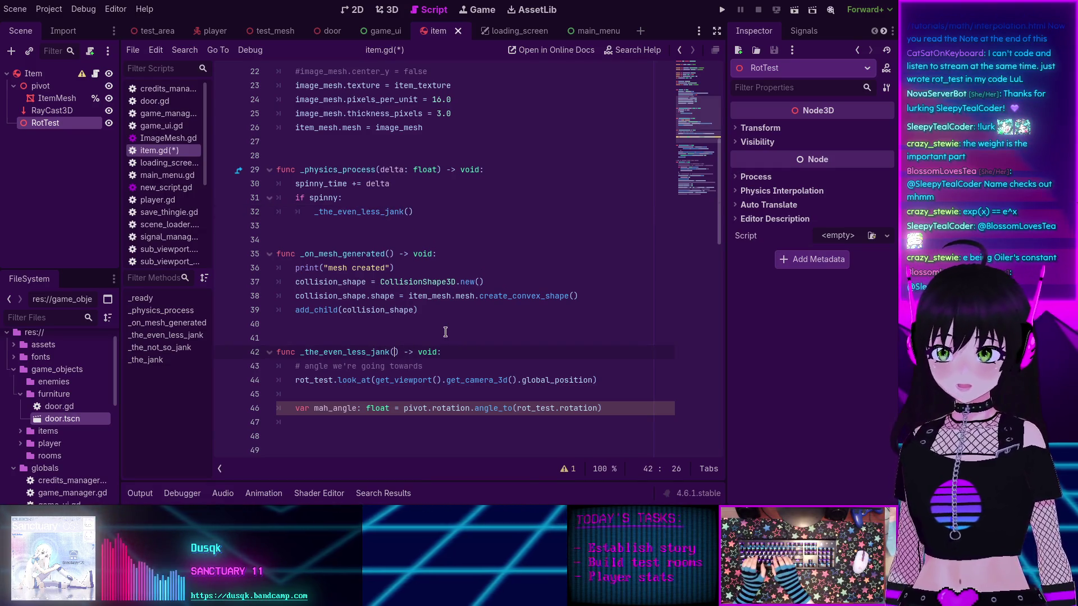
text(v)
key(BackSpace)
text(delta: )
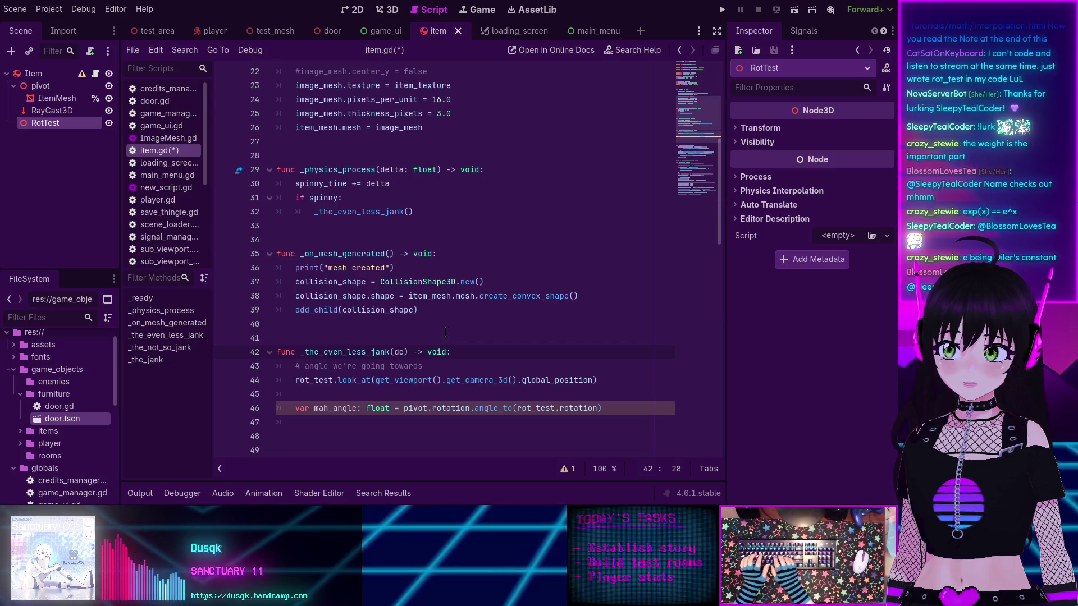
text(float)
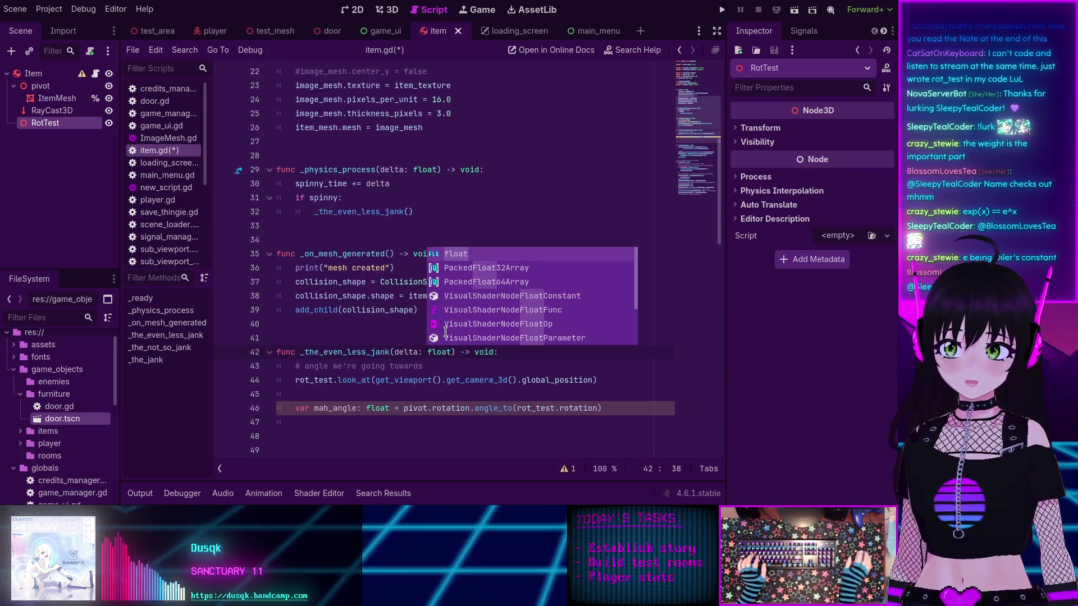
key(Escape)
Step: Add var weight: float = 1 - exp(-0.01 * delta) to the function body
scroll(410, 393, down, 1)
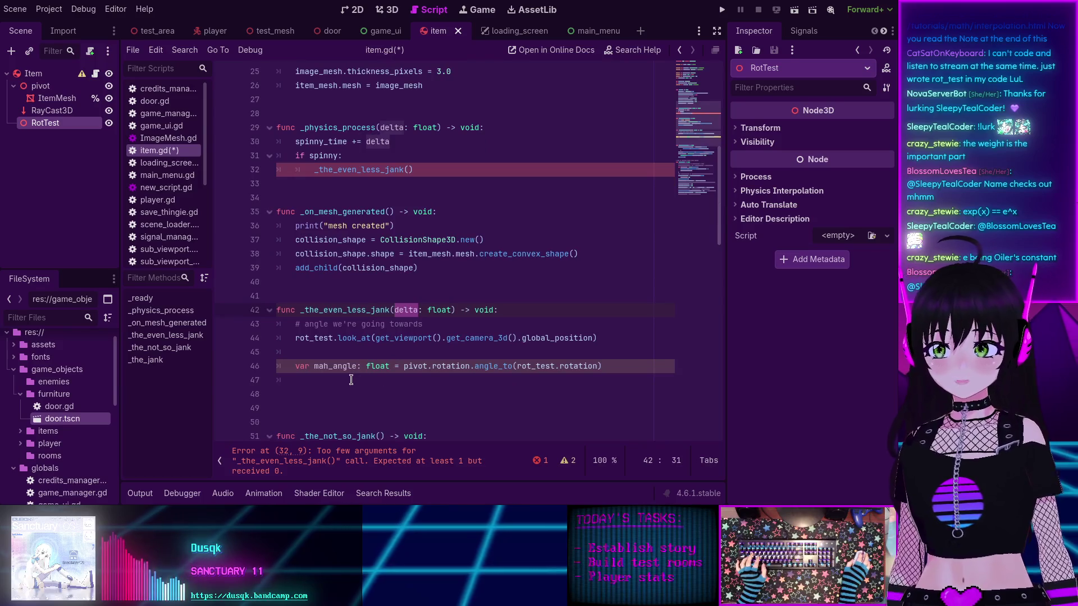
click(351, 381)
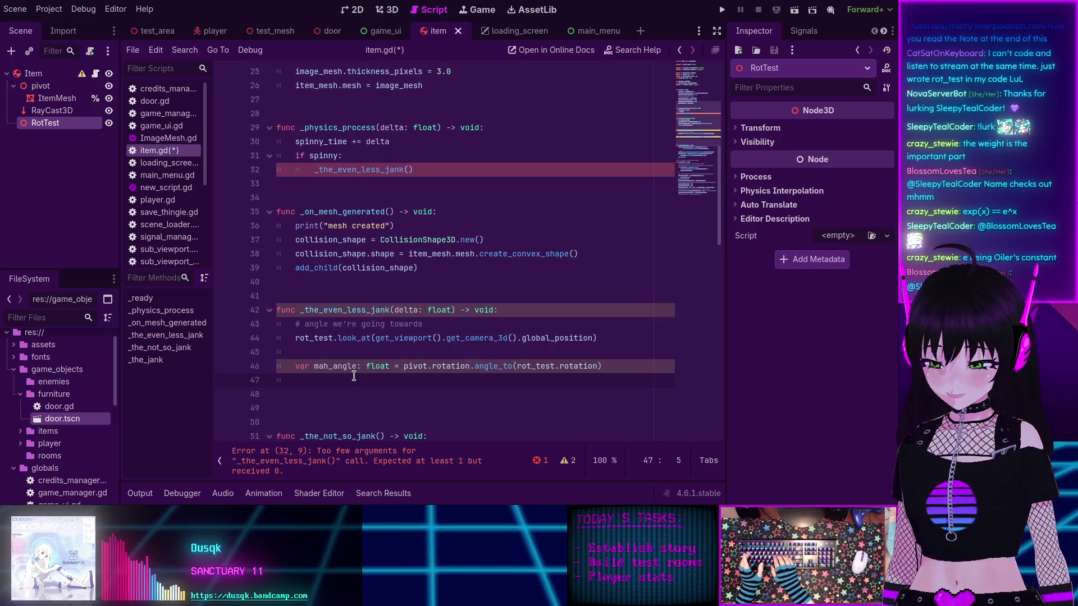
text(var )
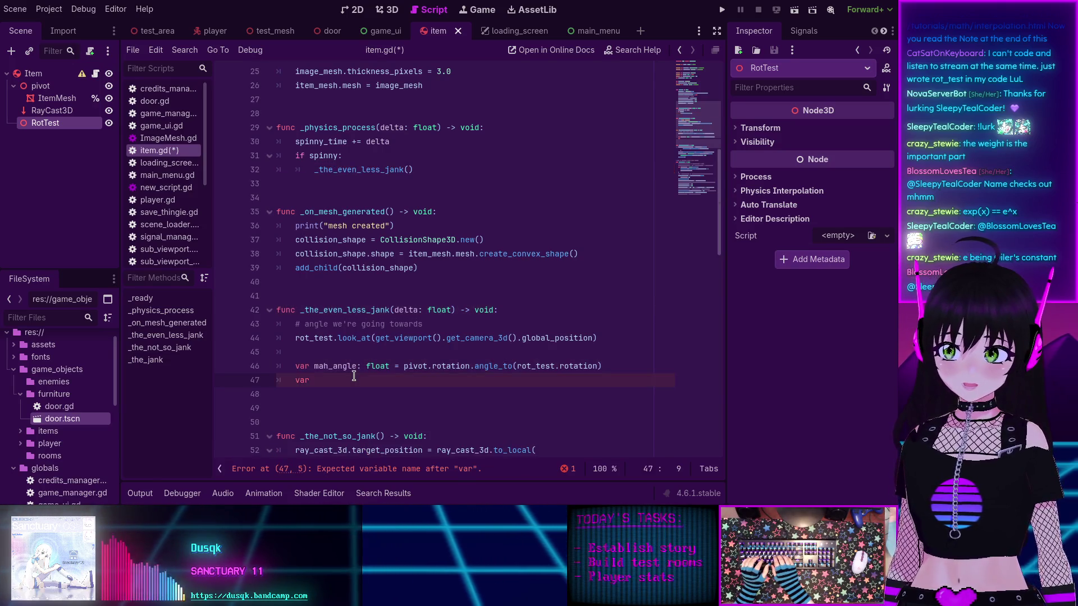
text(weight)
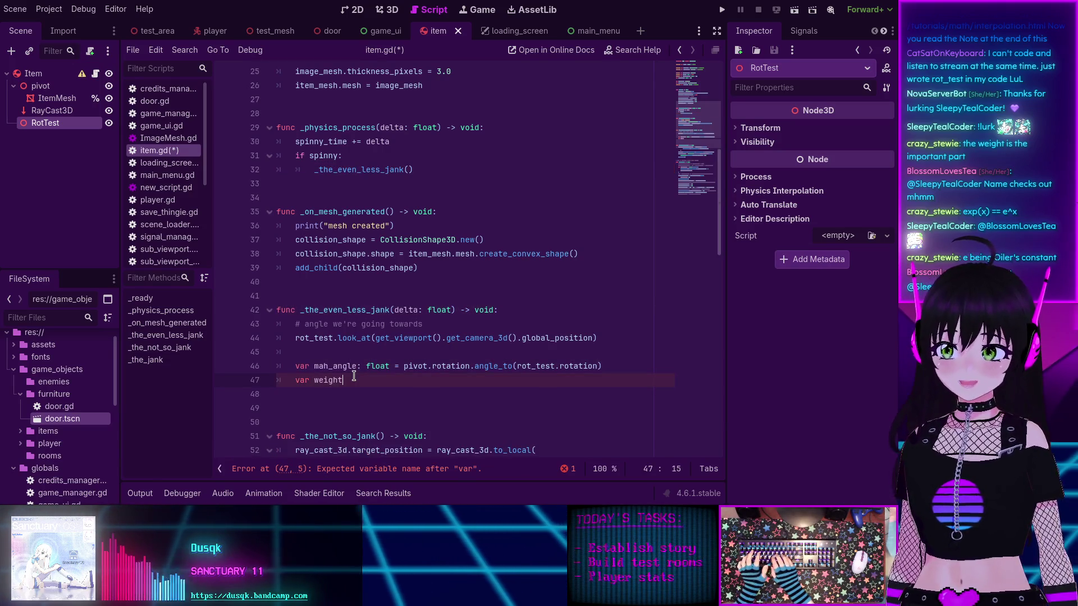
text(: float = )
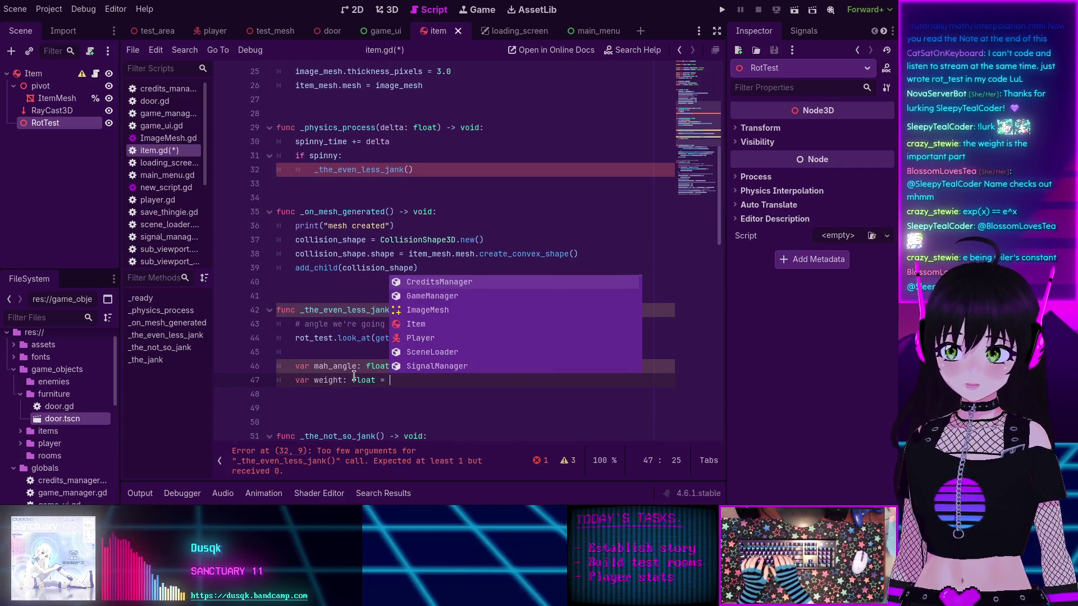
text(1)
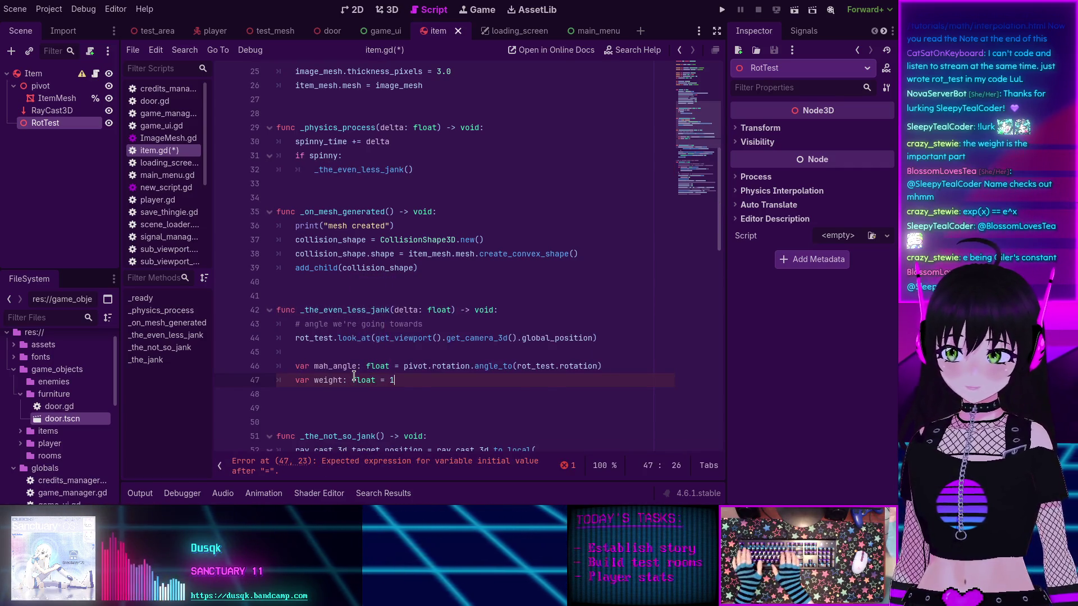
text( - exp(-)
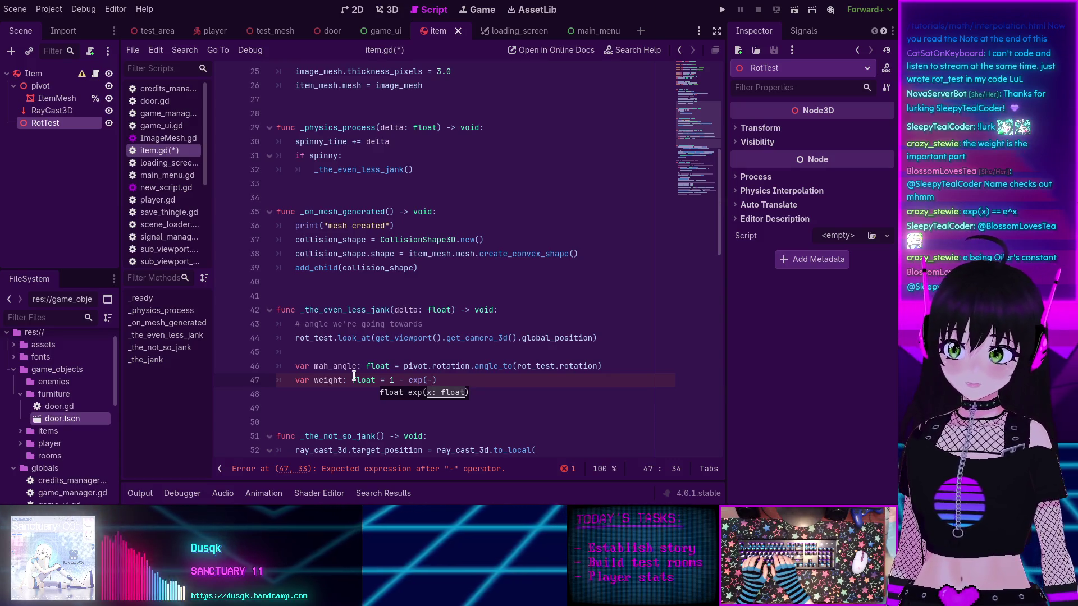
text(0.01 * del)
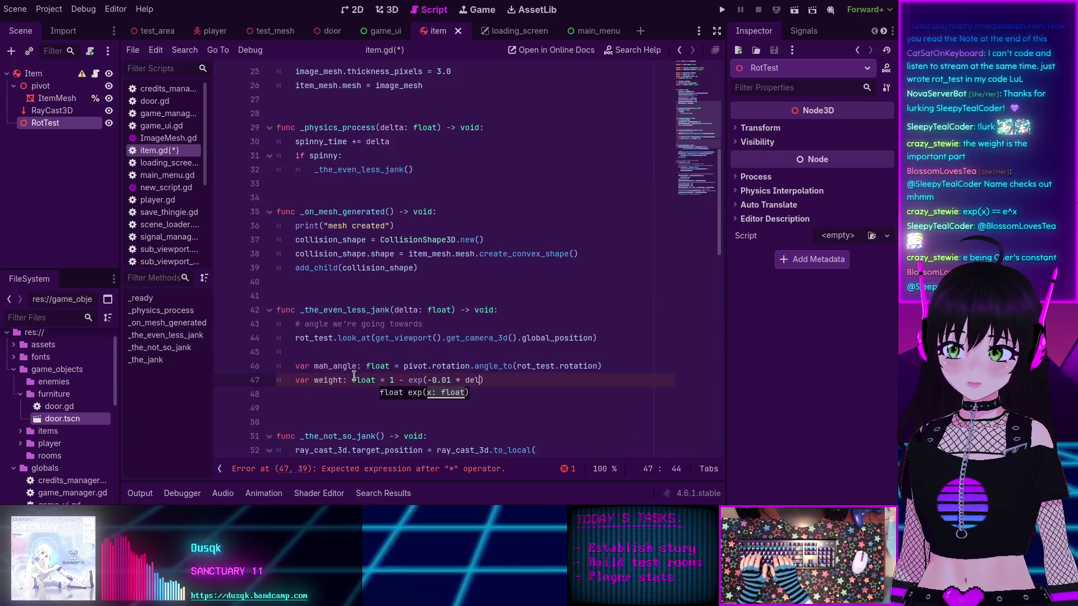
text(ta)
key(Return)
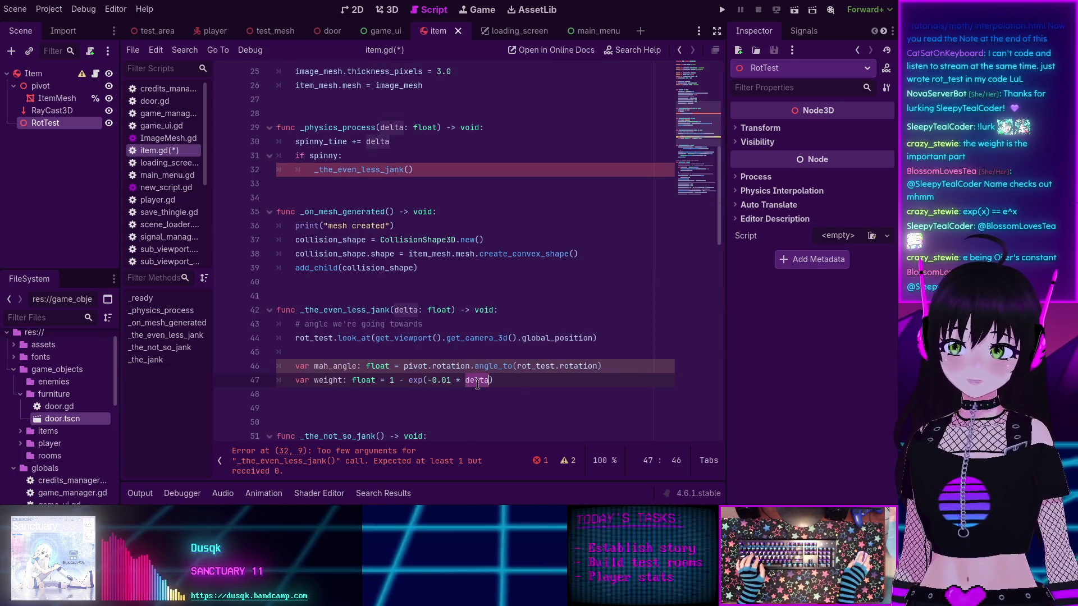
text())
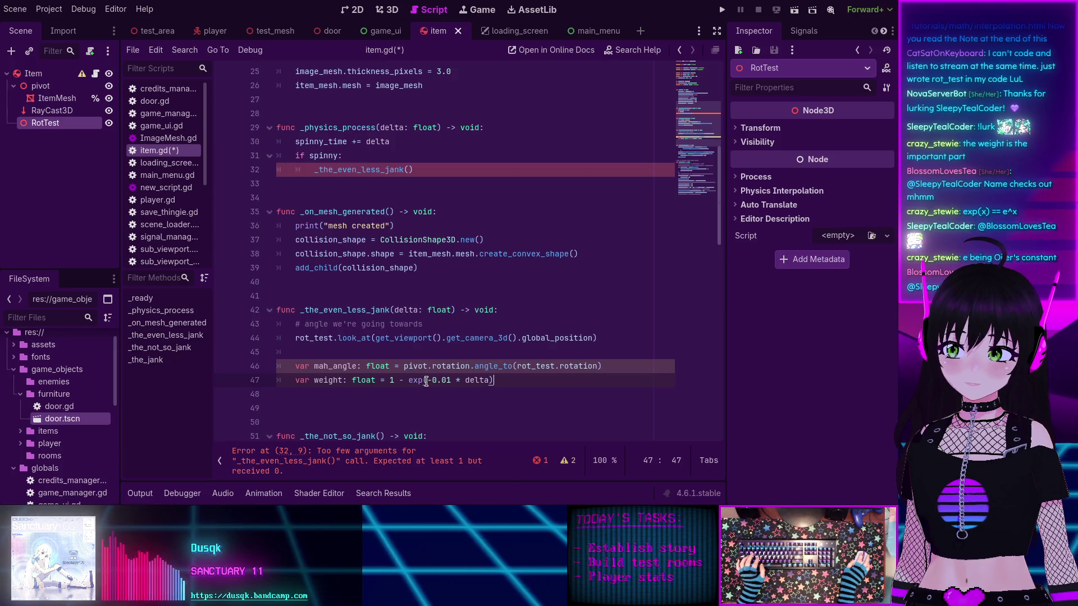
Step: Pass delta in the _the_even_less_jank(delta) call on line 32
scroll(425, 380, down, 1)
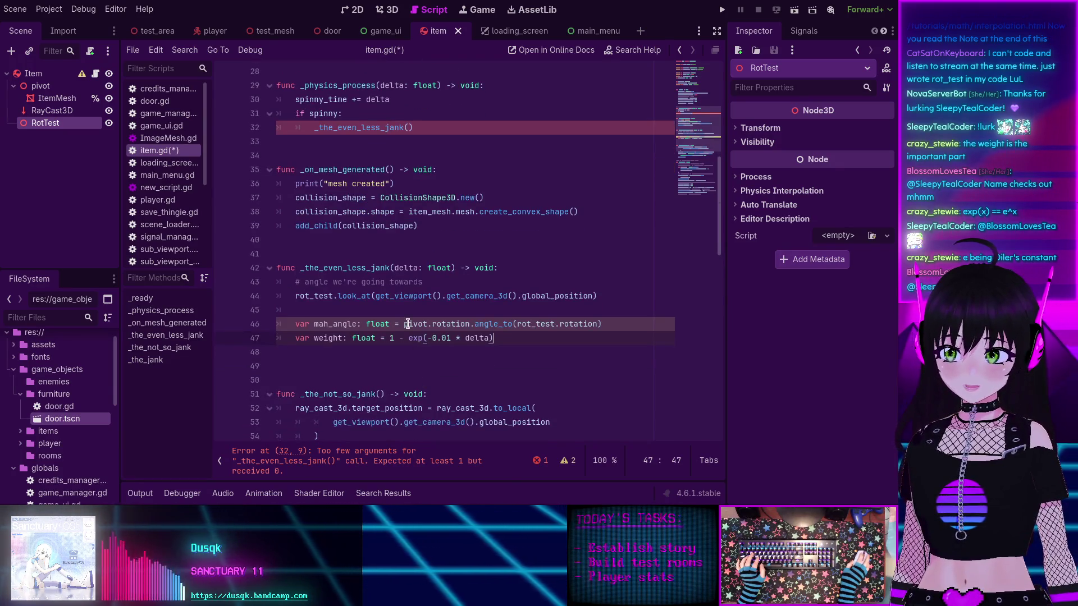
click(322, 466)
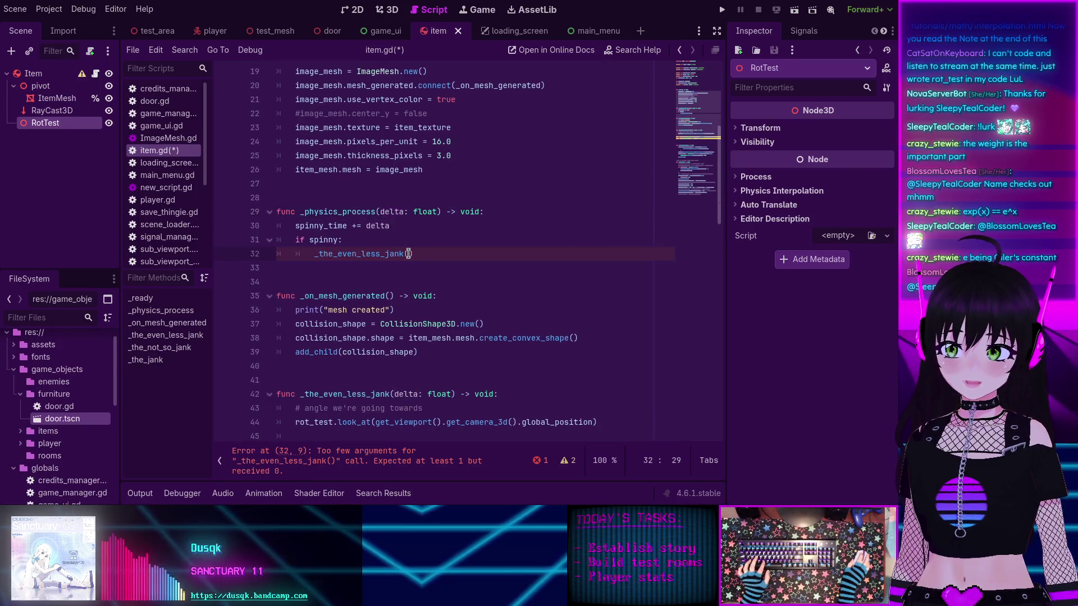
text(delta)
scroll(444, 302, down, 4)
click(510, 296)
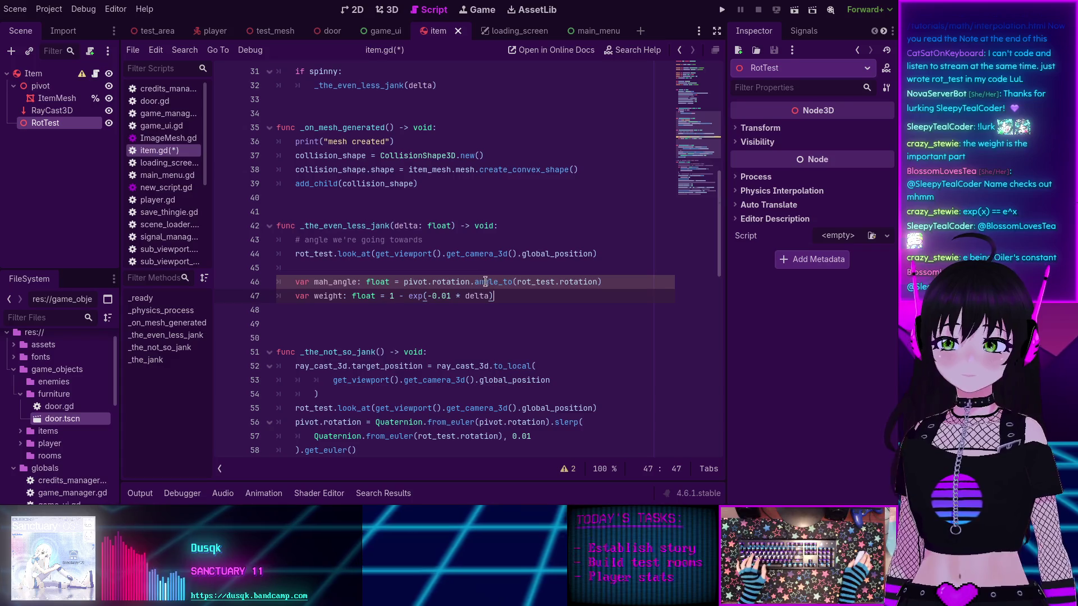
scroll(427, 299, up, 2)
double_click(421, 170)
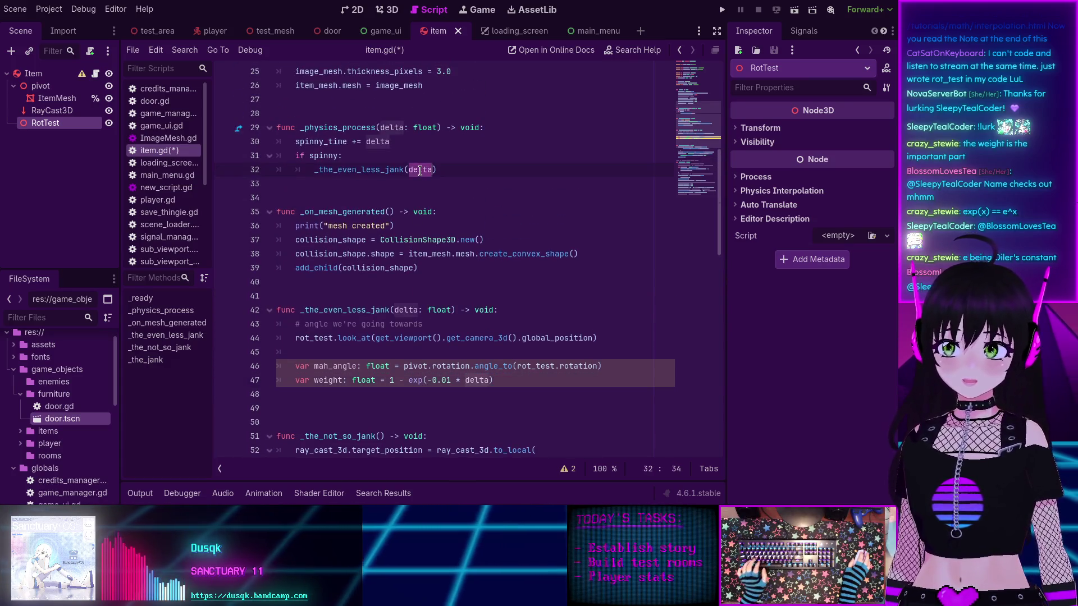
scroll(404, 360, down, 3)
click(381, 310)
Step: Give _the_not_so_jank a delta: float parameter and change the weight to exp(-1 * delta)
text(delta)
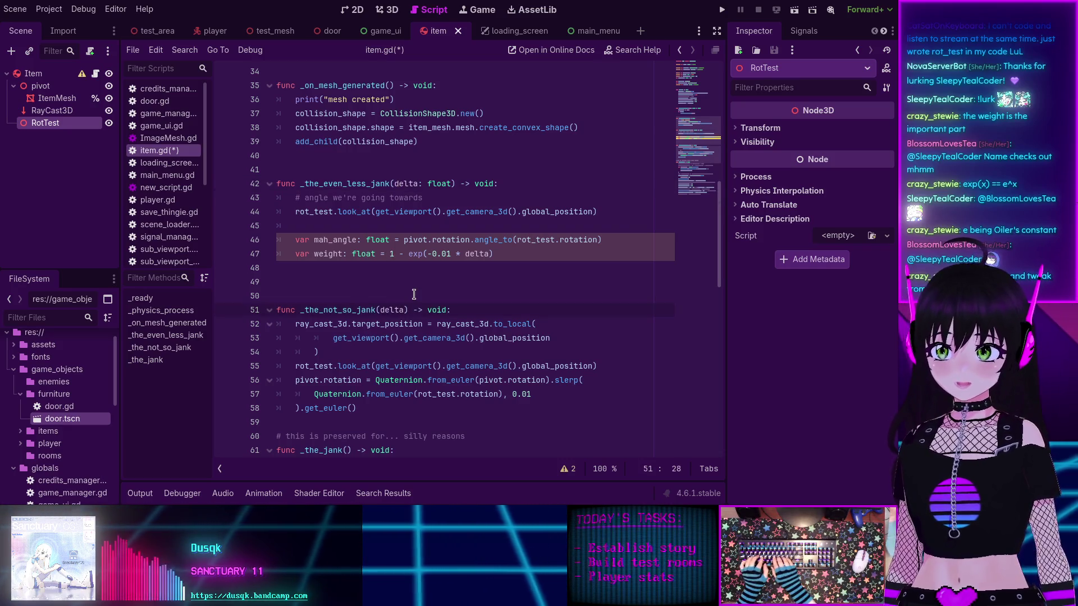
text(: weight)
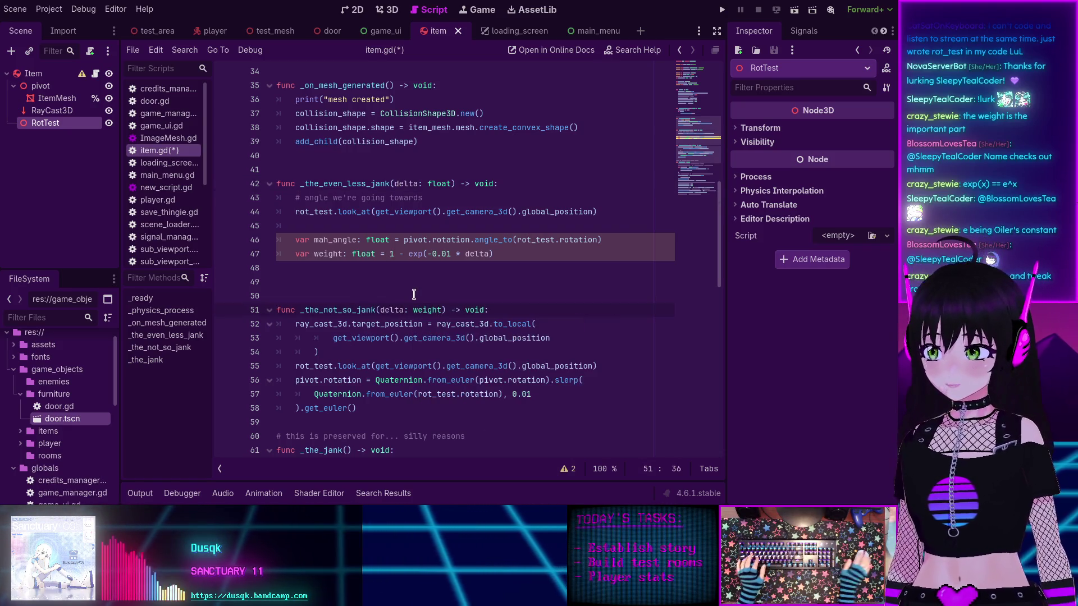
click(382, 324)
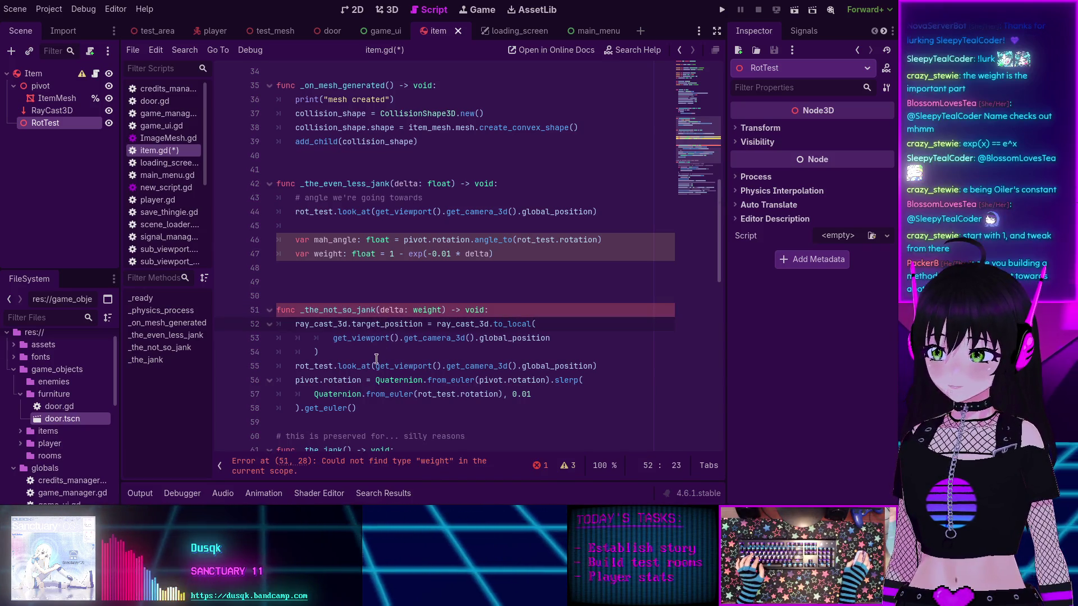
click(455, 253)
key(Left)
key(Left)
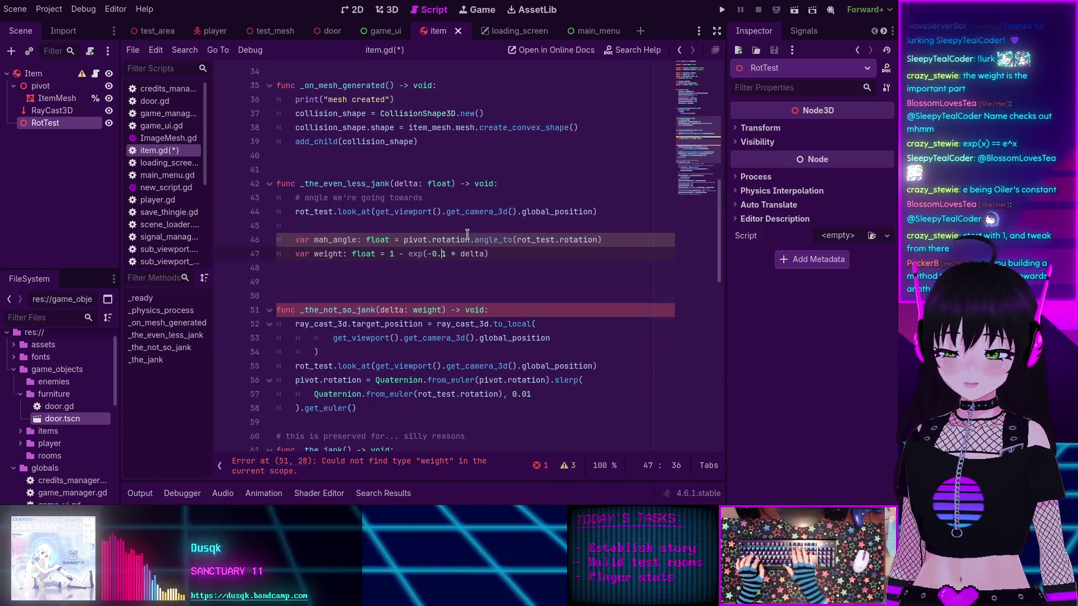
key(BackSpace)
key(BackSpace)
key(BackSpace)
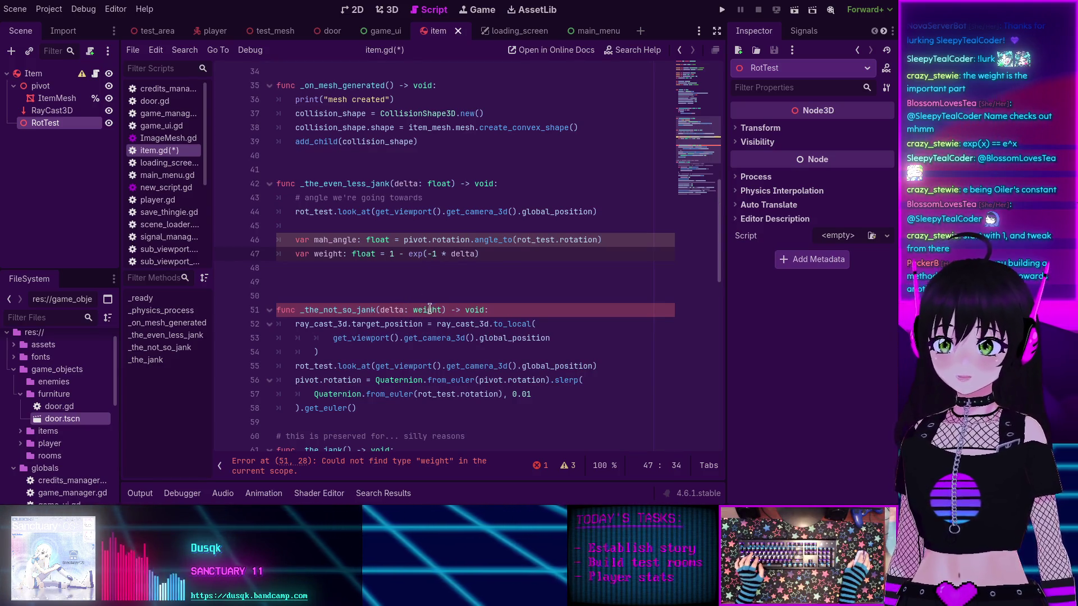
double_click(431, 308)
text(float)
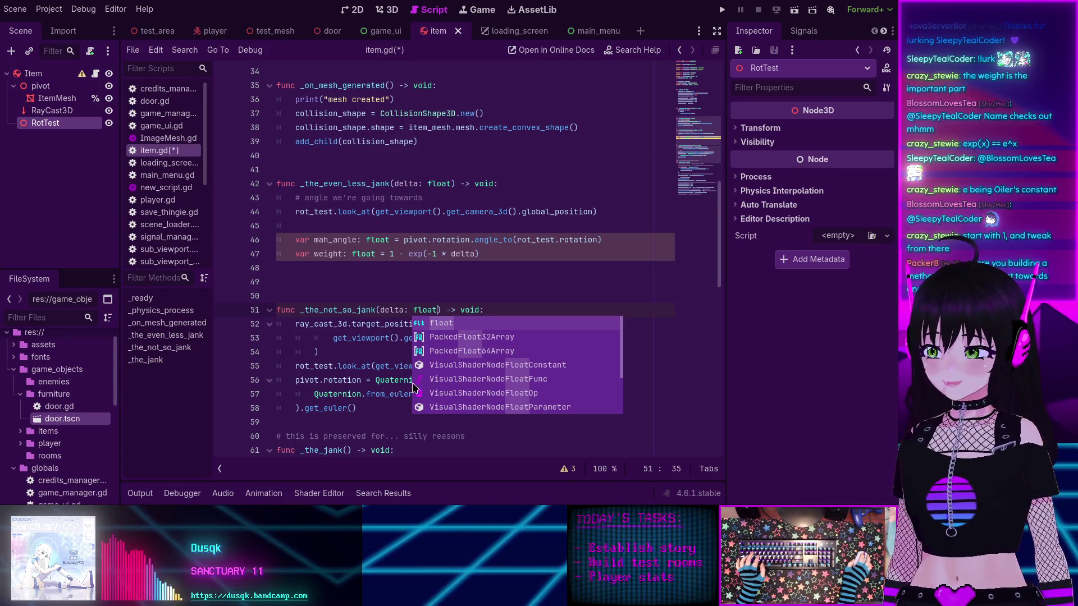
click(392, 273)
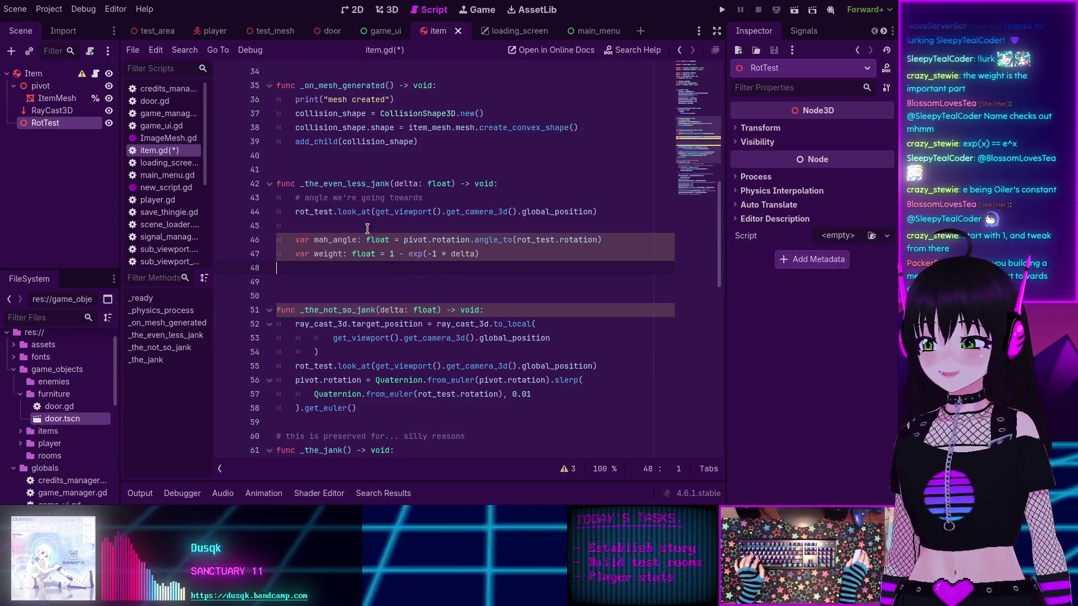
Step: Review the _the_jank, _the_not_so_jank and _the_even_less_jank function names in item.gd
scroll(364, 296, down, 1)
scroll(362, 297, up, 1)
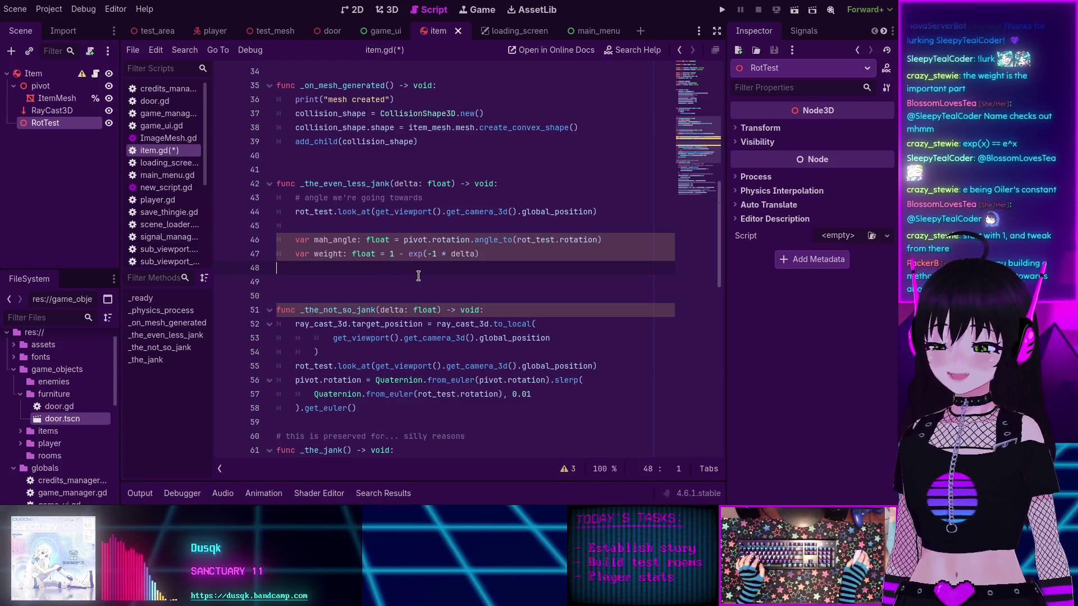
scroll(349, 223, down, 4)
click(323, 282)
double_click(324, 283)
scroll(328, 246, up, 2)
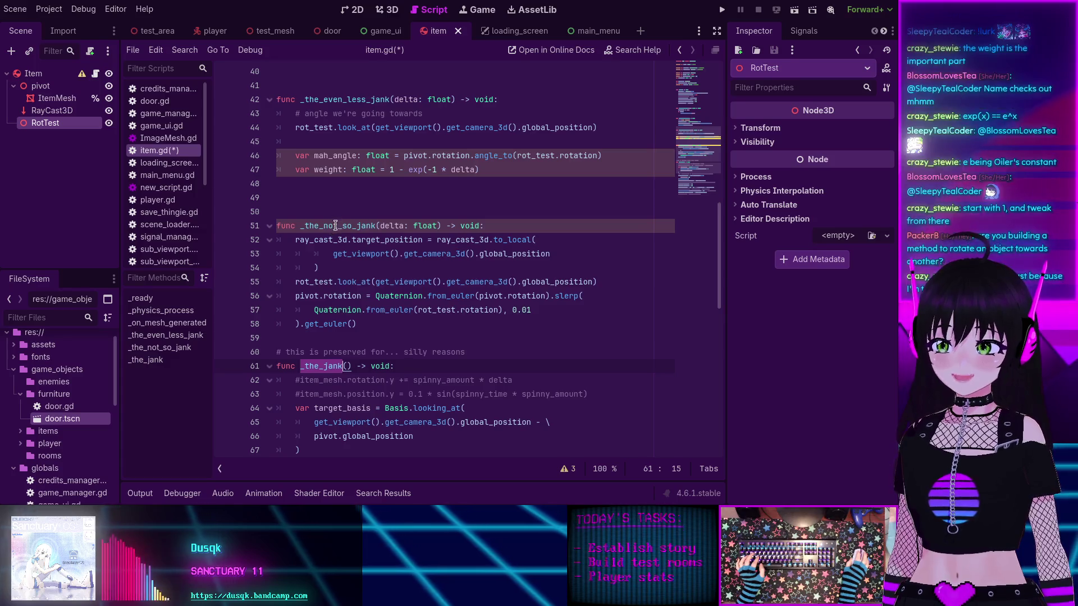
double_click(336, 226)
scroll(336, 226, up, 2)
double_click(342, 185)
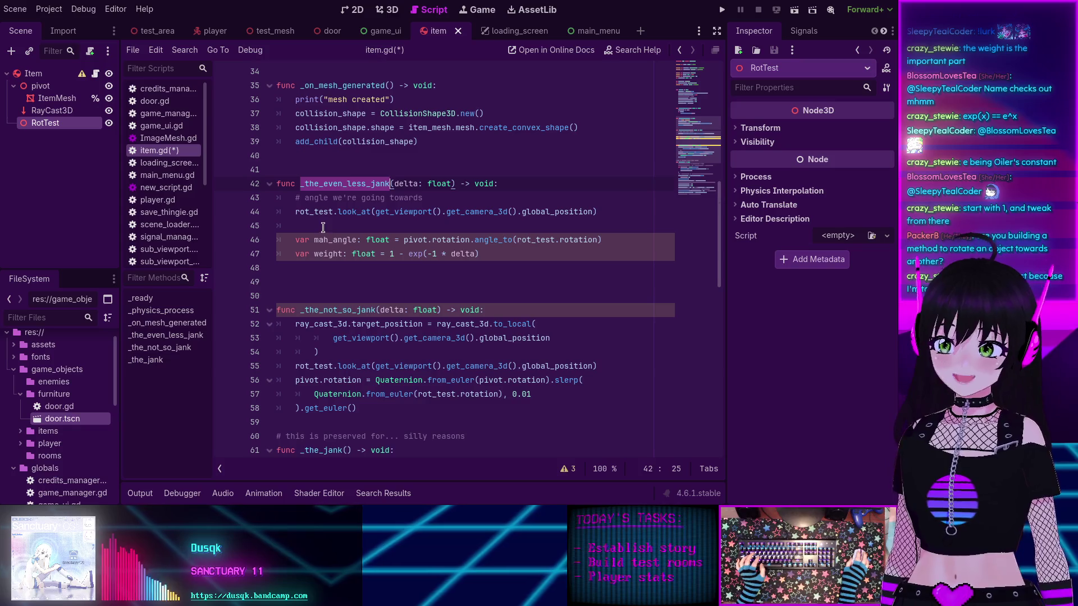
Step: Add a blank line below the weight line in _the_even_less_jank
click(531, 260)
key(Return)
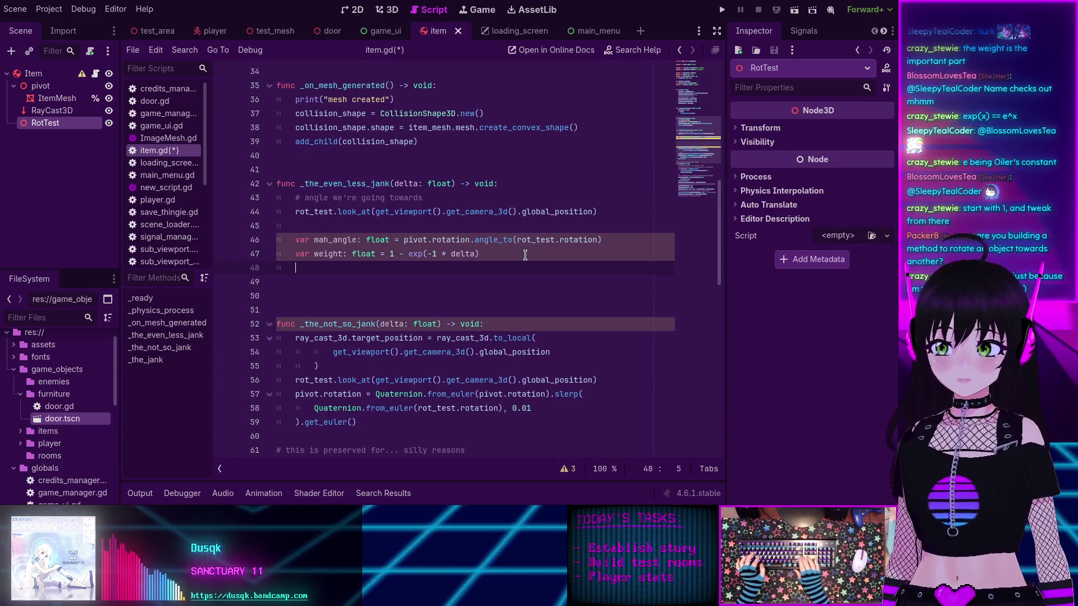
double_click(324, 239)
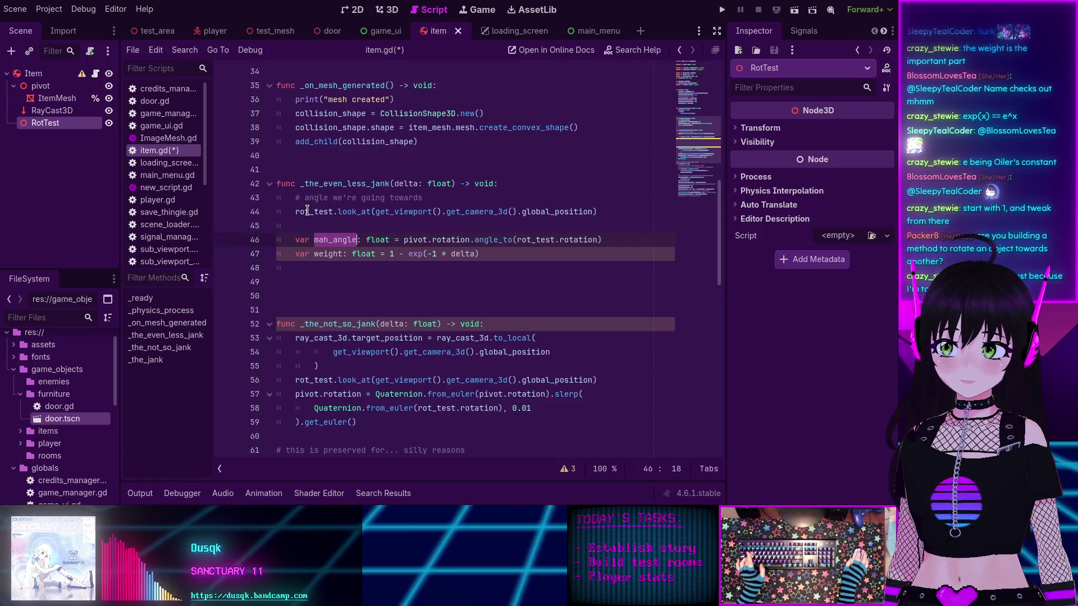
click(321, 274)
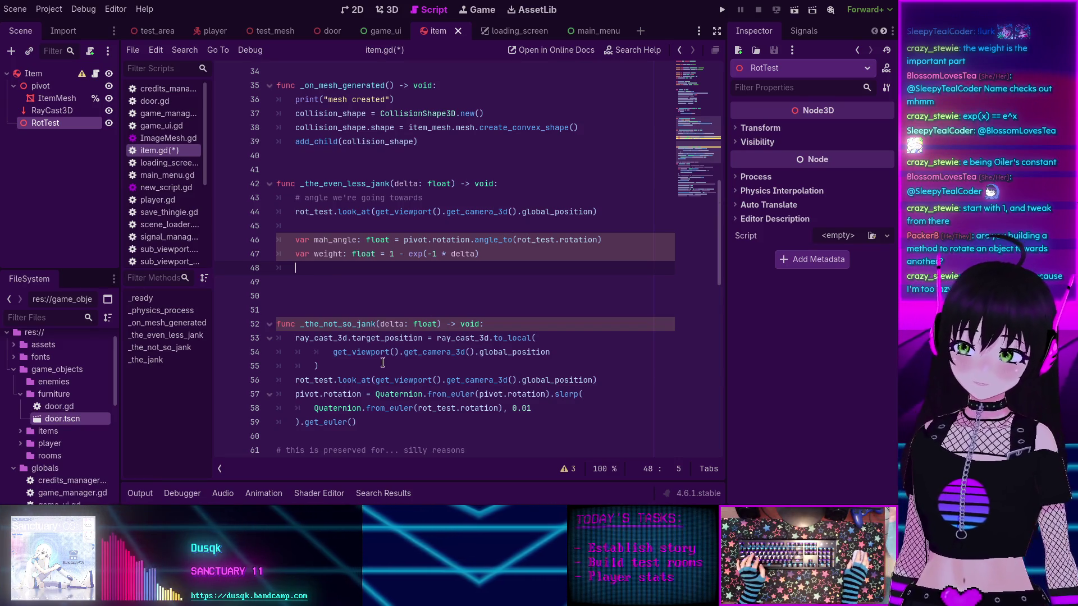
Step: Check the Quaternion, get_euler and mah_angle references in the rotation code
mouse_move(297, 394)
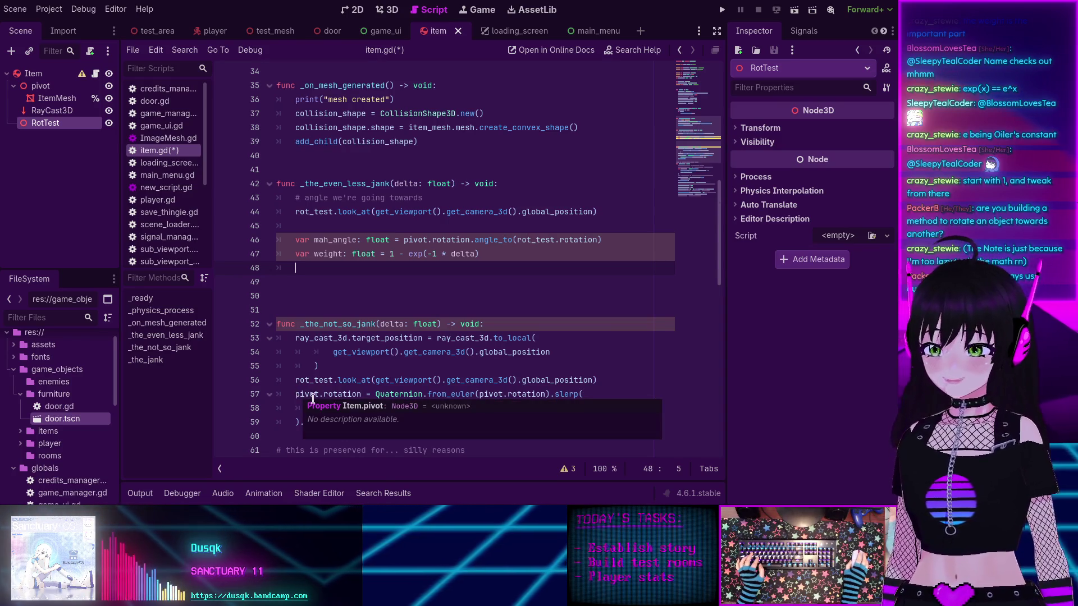
scroll(371, 391, down, 2)
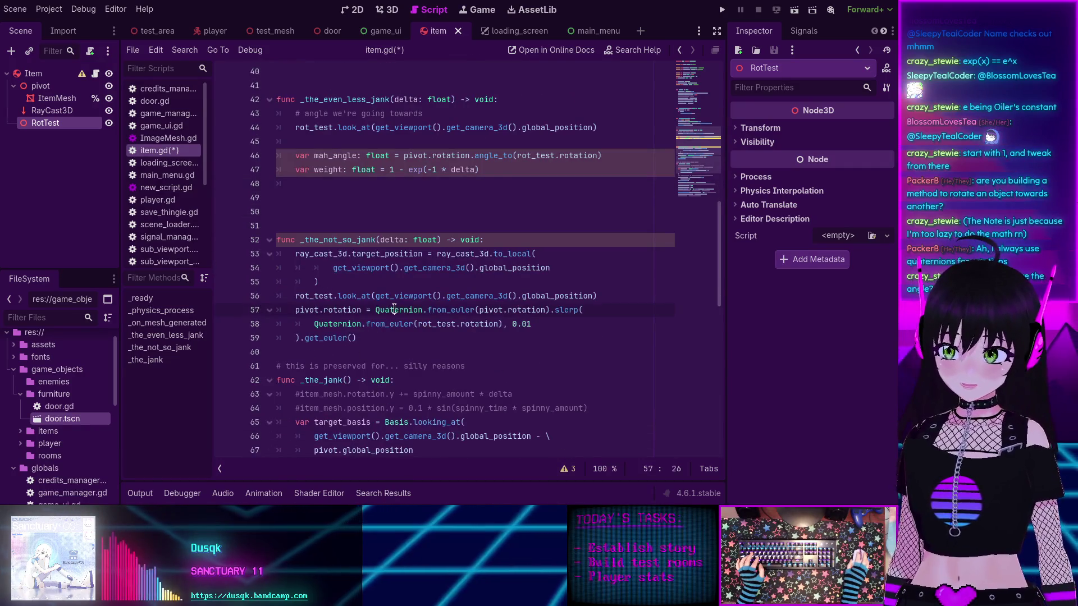
double_click(395, 309)
mouse_move(445, 311)
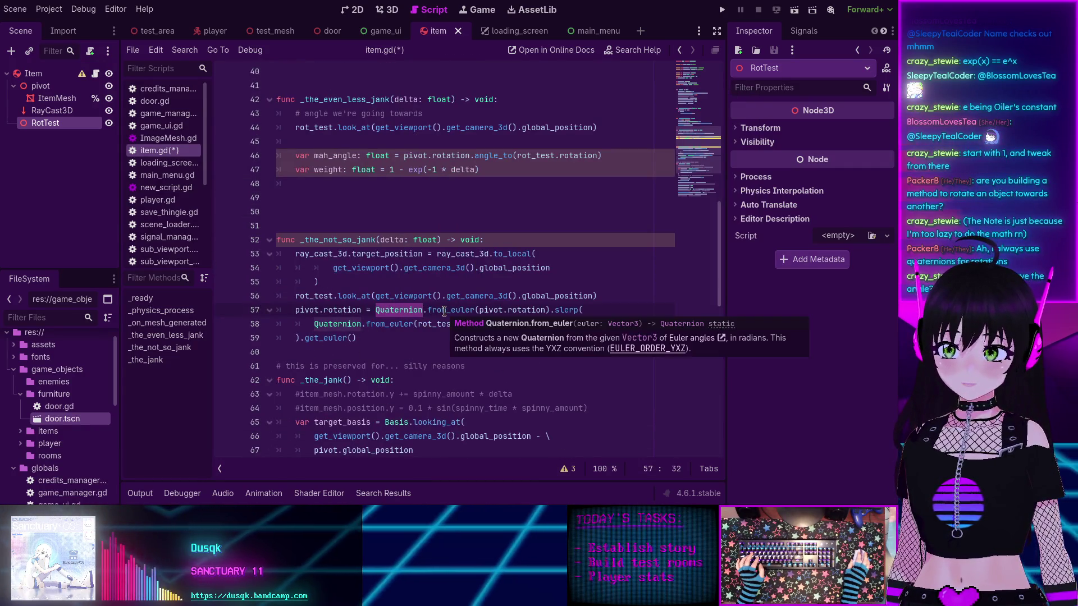
double_click(328, 338)
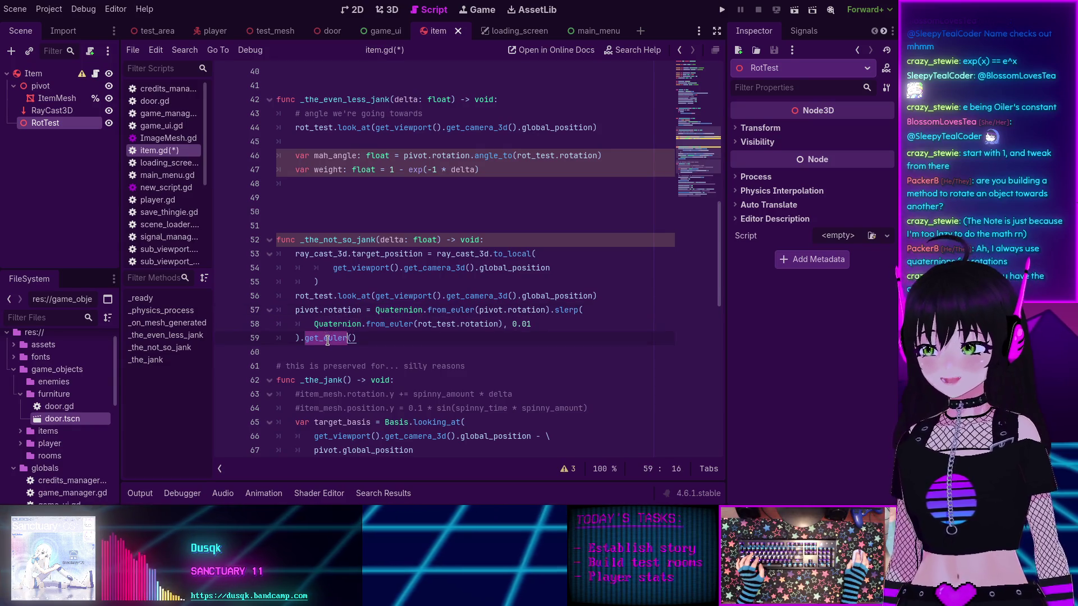
scroll(332, 339, up, 3)
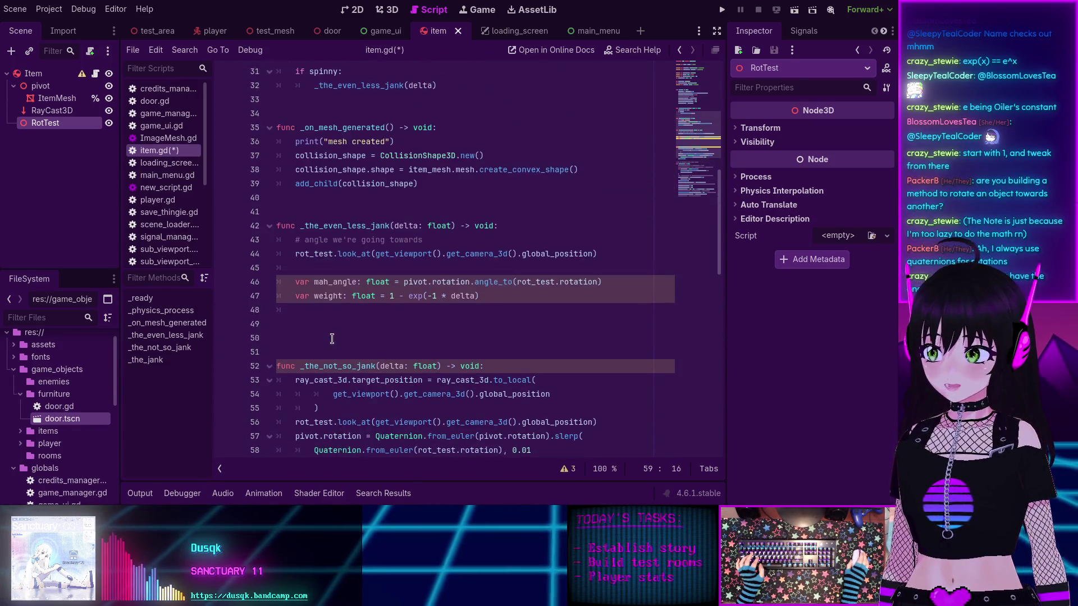
double_click(335, 283)
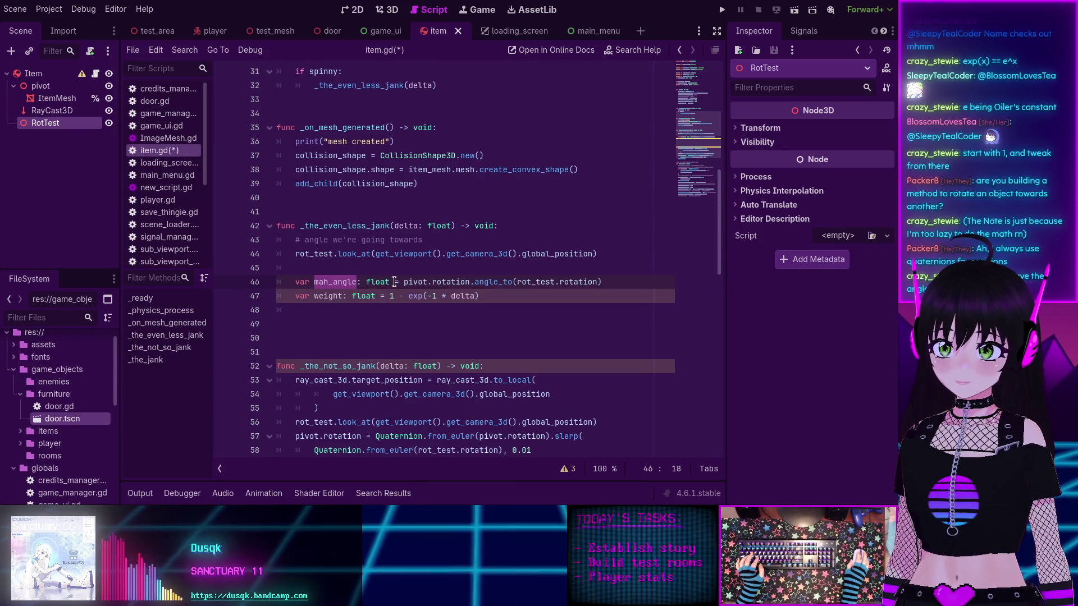
mouse_move(386, 284)
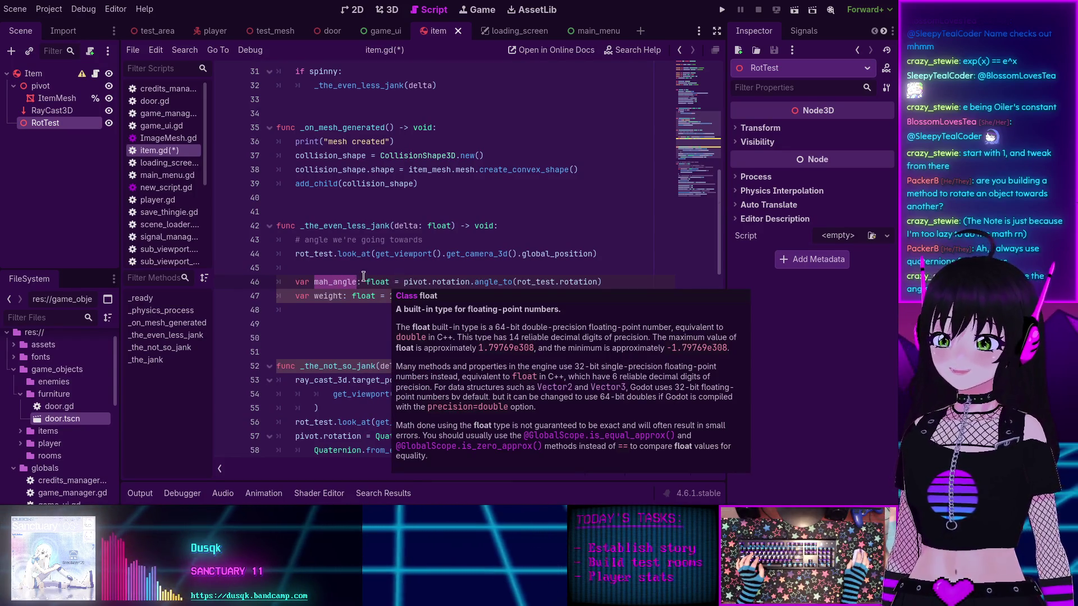
click(321, 268)
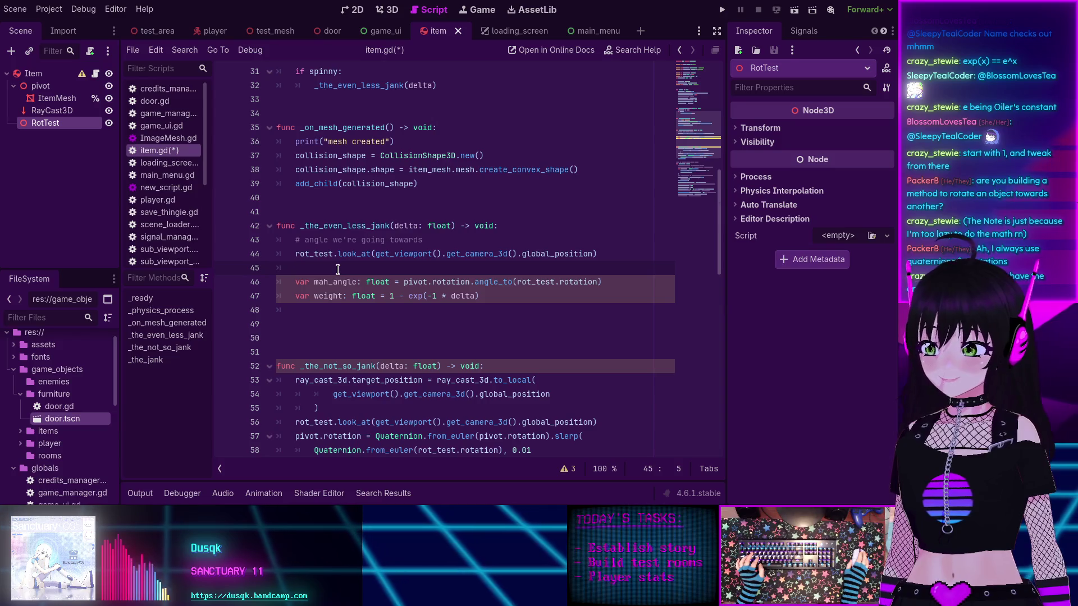
Step: Select weight line 47 and restore the weight line at the top of _the_not_so_jank
scroll(335, 303, down, 1)
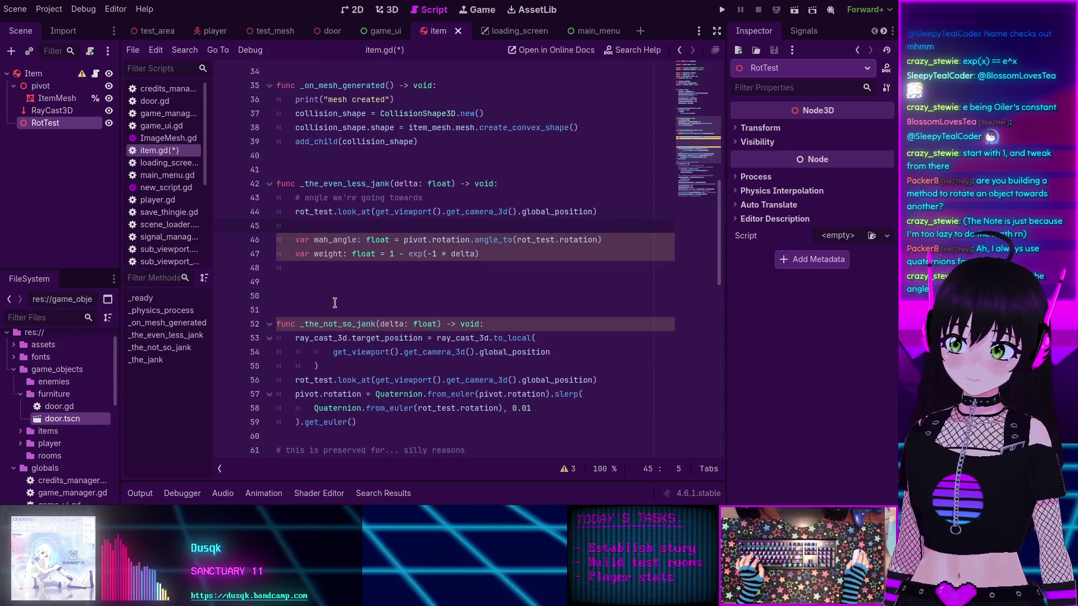
drag(294, 256, 481, 255)
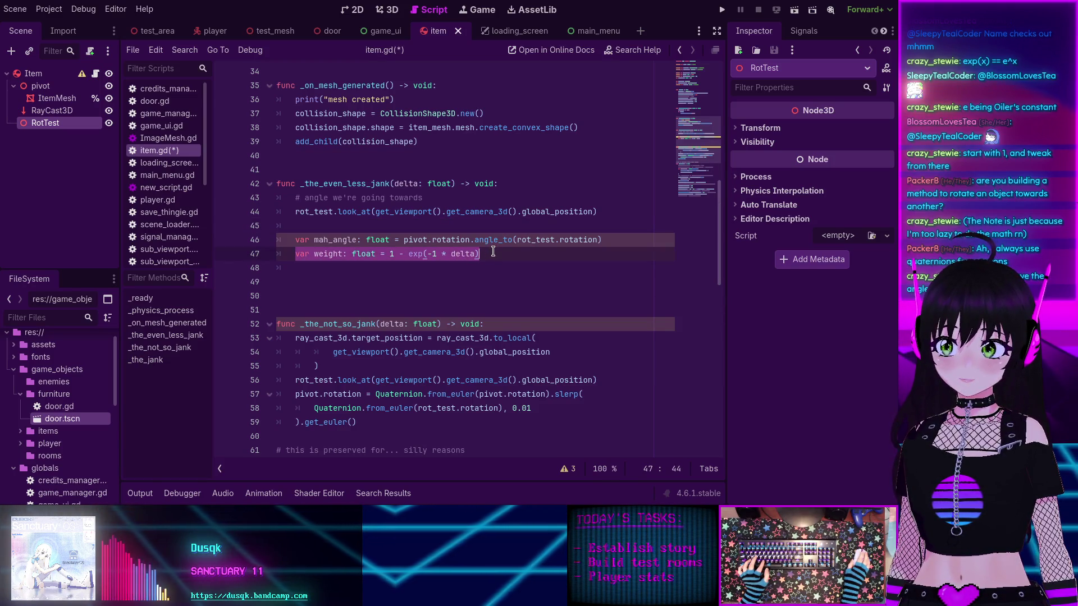
scroll(493, 252, down, 1)
scroll(493, 251, down, 1)
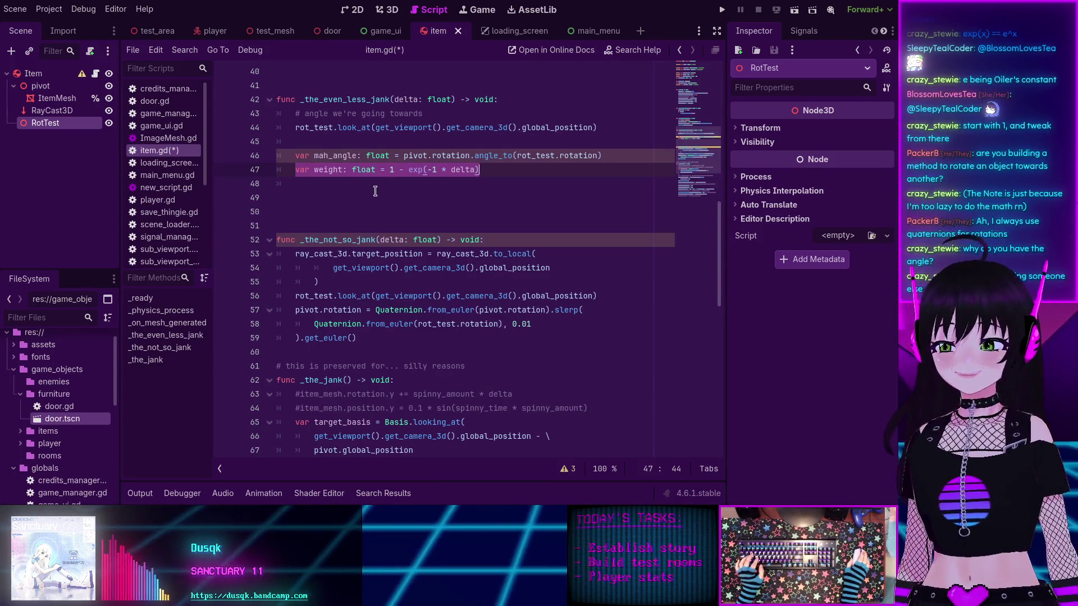
key(ctrl+z)
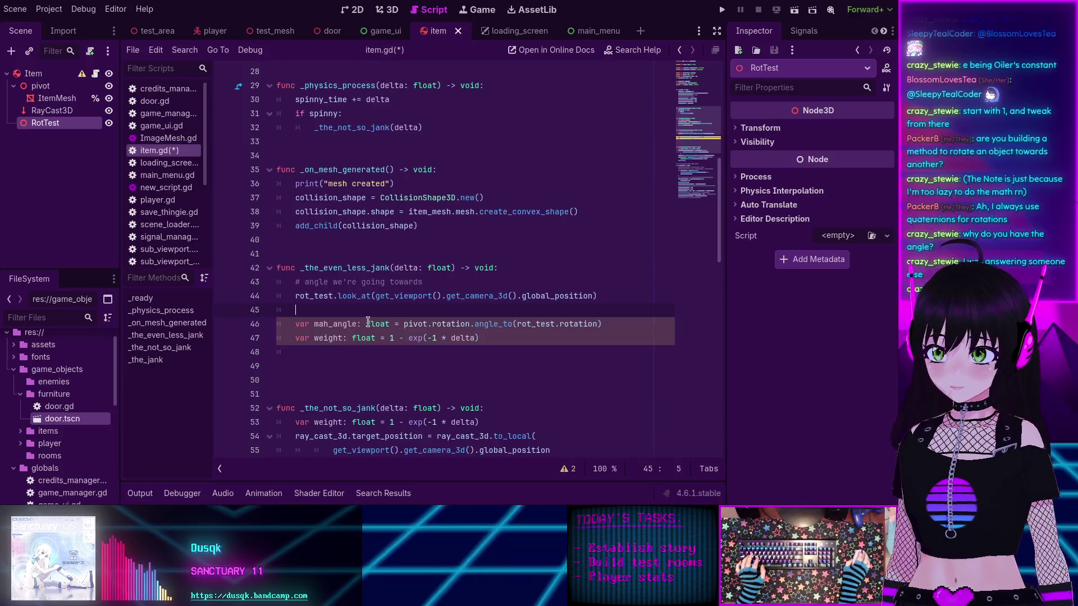
Step: Delete _the_even_less_jank and its extra blank line, save item.gd, and run the project
mouse_move(310, 364)
mouse_down()
mouse_move(278, 280)
mouse_move(261, 272)
mouse_up()
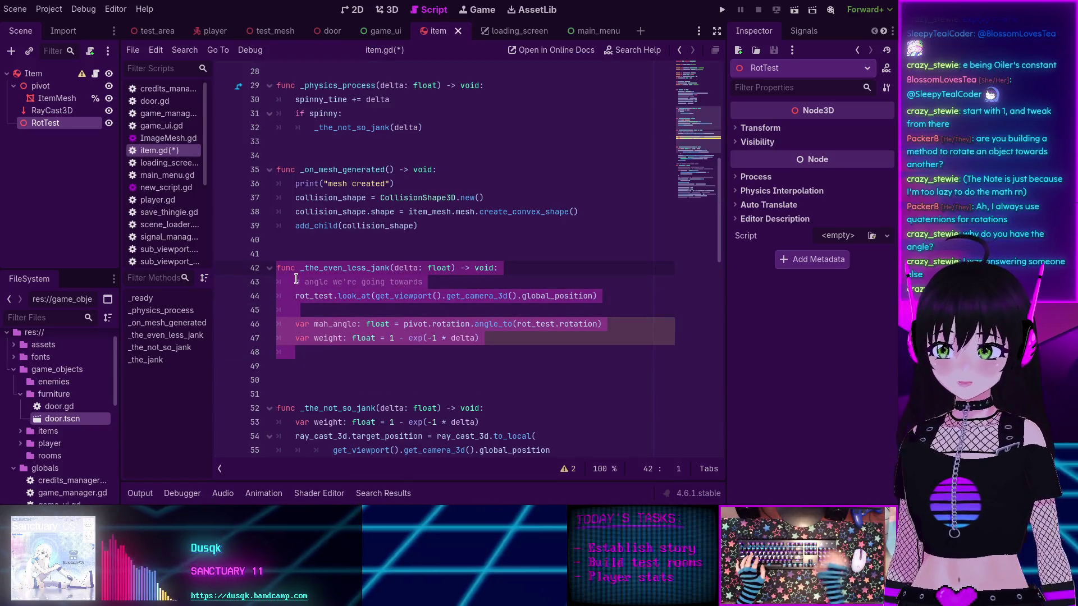
key(BackSpace)
key(BackSpace)
key(BackSpace)
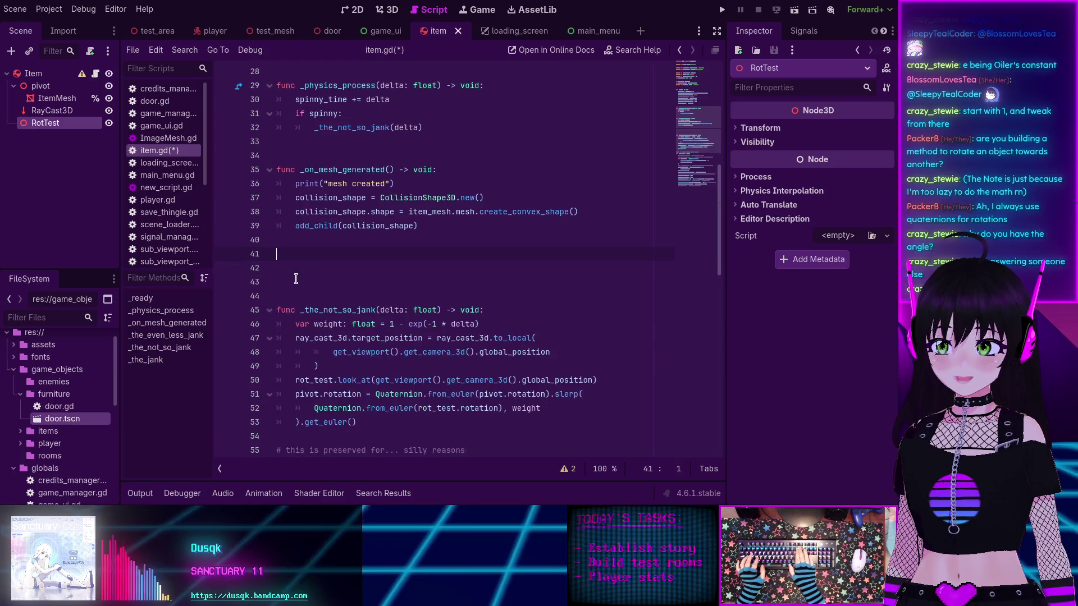
key(Delete)
key(ctrl+s)
click(722, 9)
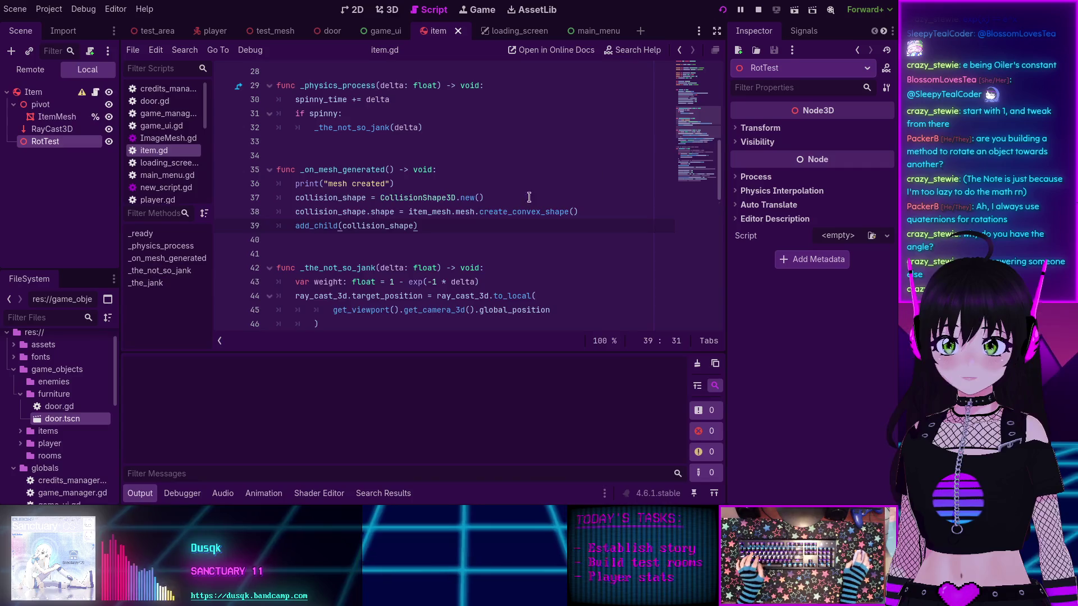
Step: Start the level from the main menu and walk toward the trees, turning left
click(212, 149)
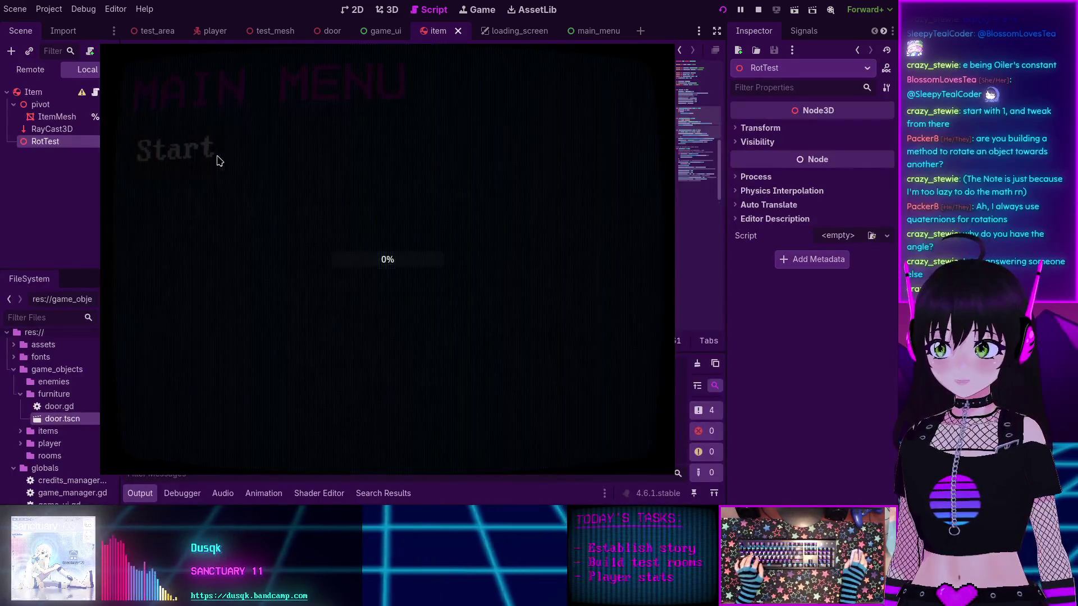
key(Left)
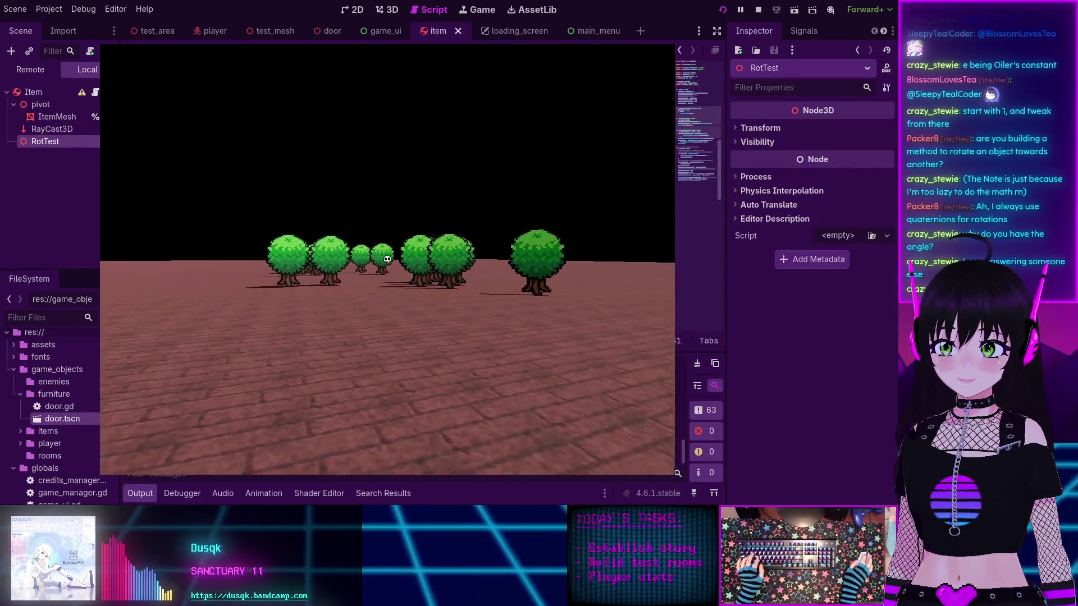
key(Up)
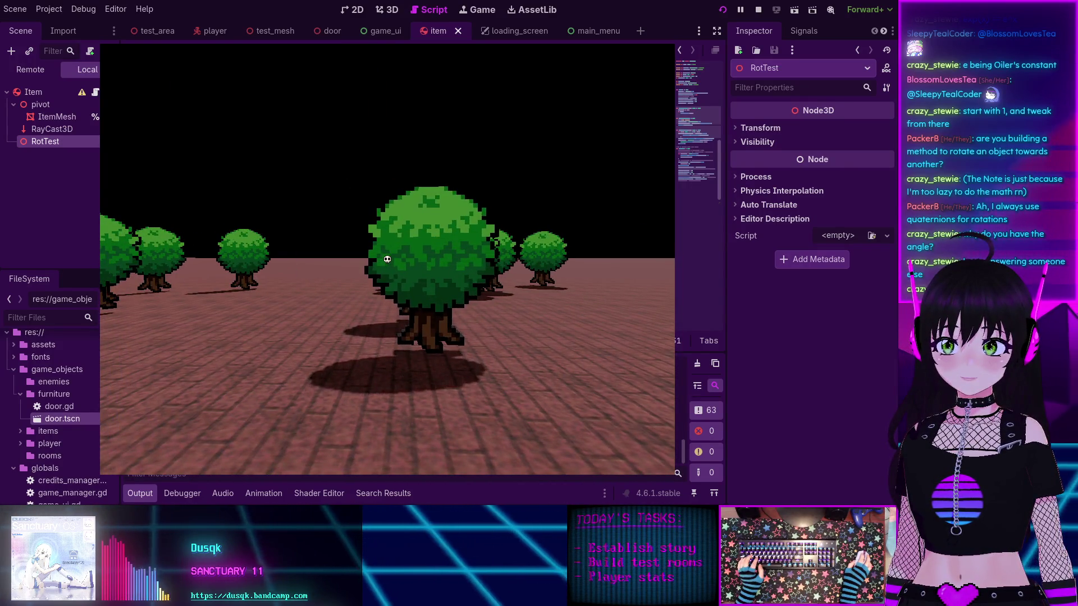
key(Left)
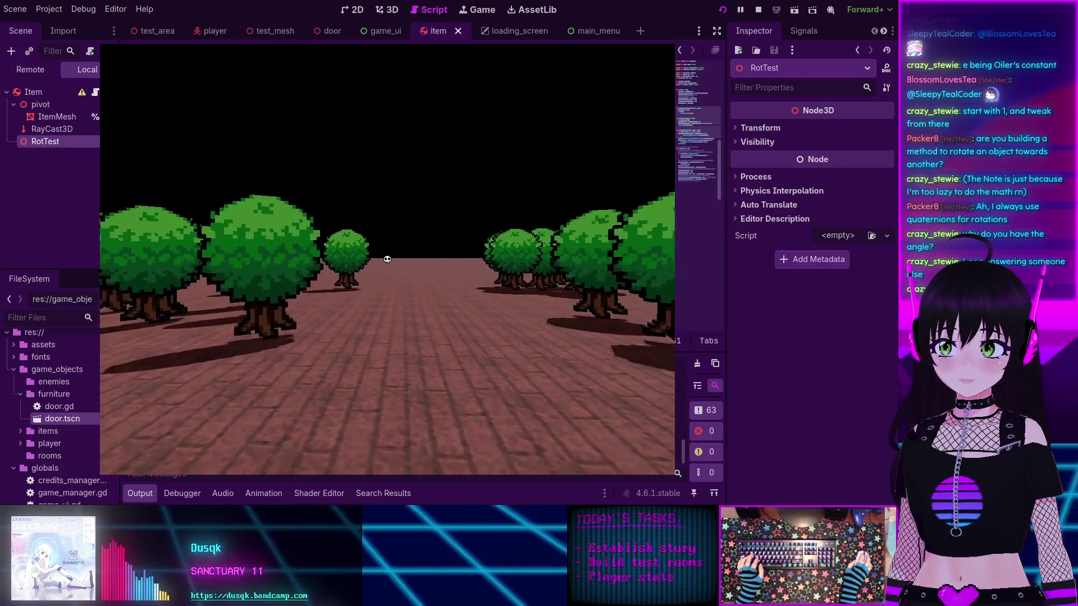
key(Left)
key(Left)
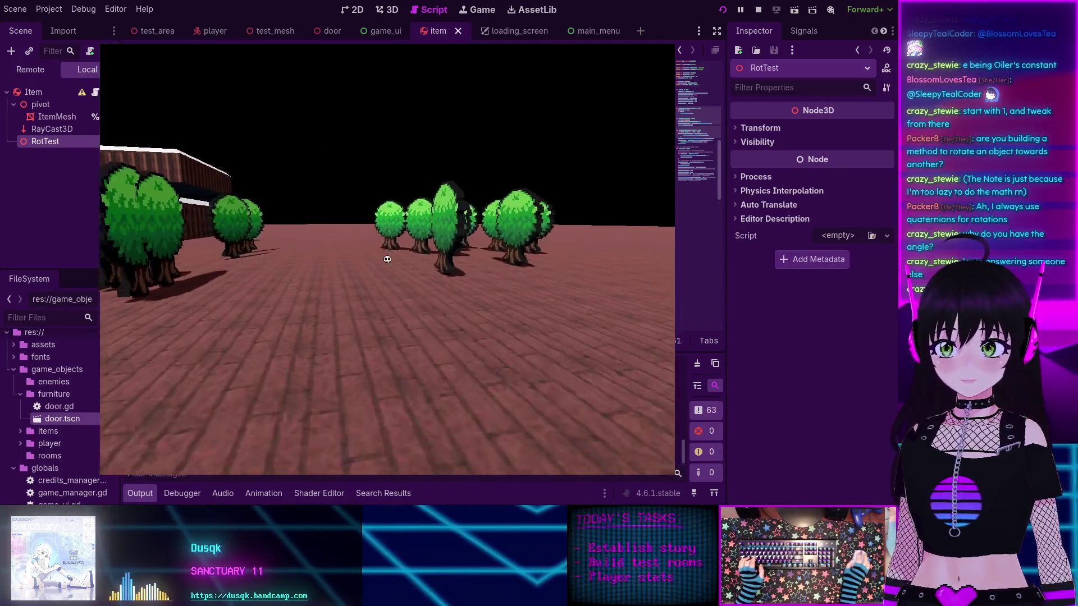
key(Left)
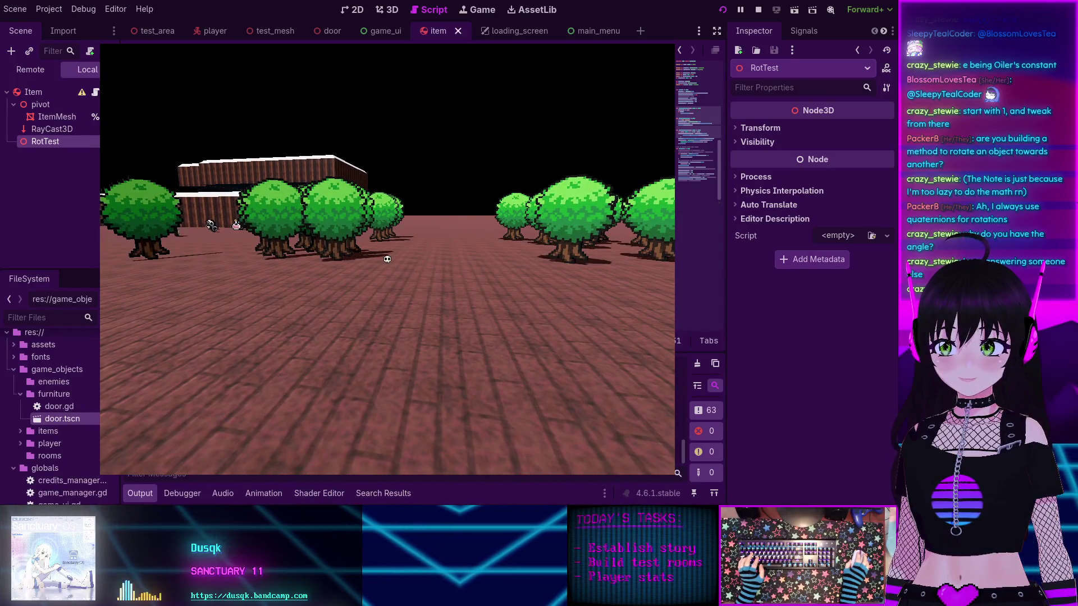
Step: Turn right across the trees, walk through the tree cluster, then stop the game with F8
key(Right)
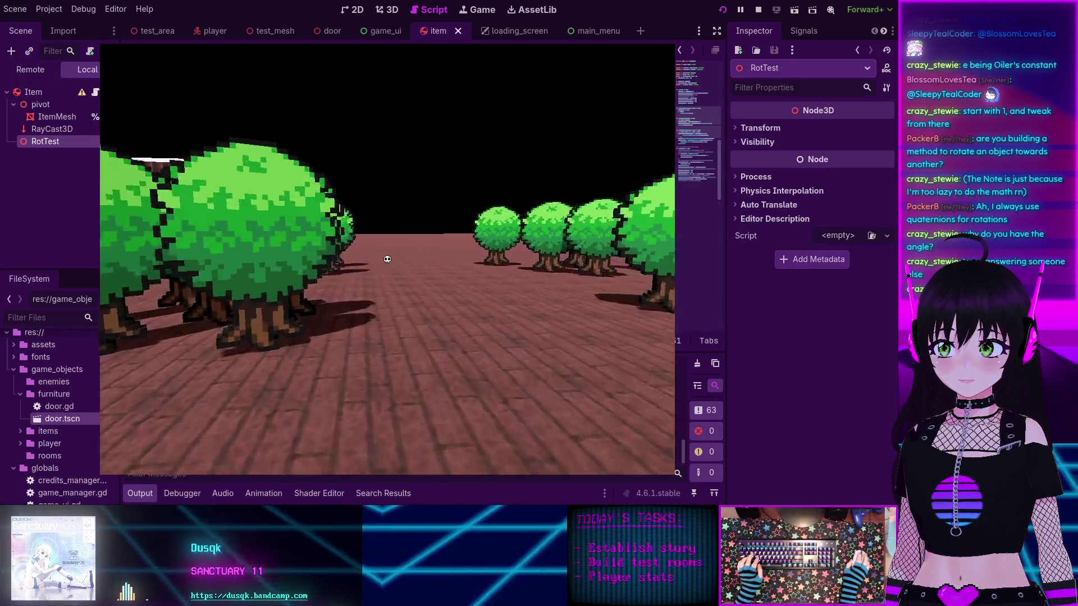
key(Right)
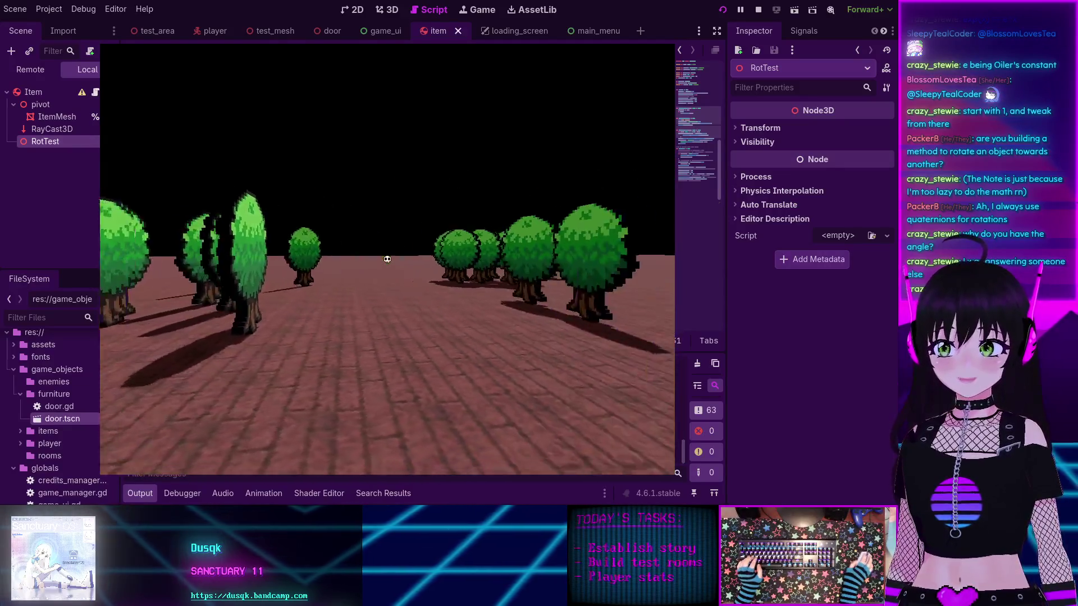
key(Right)
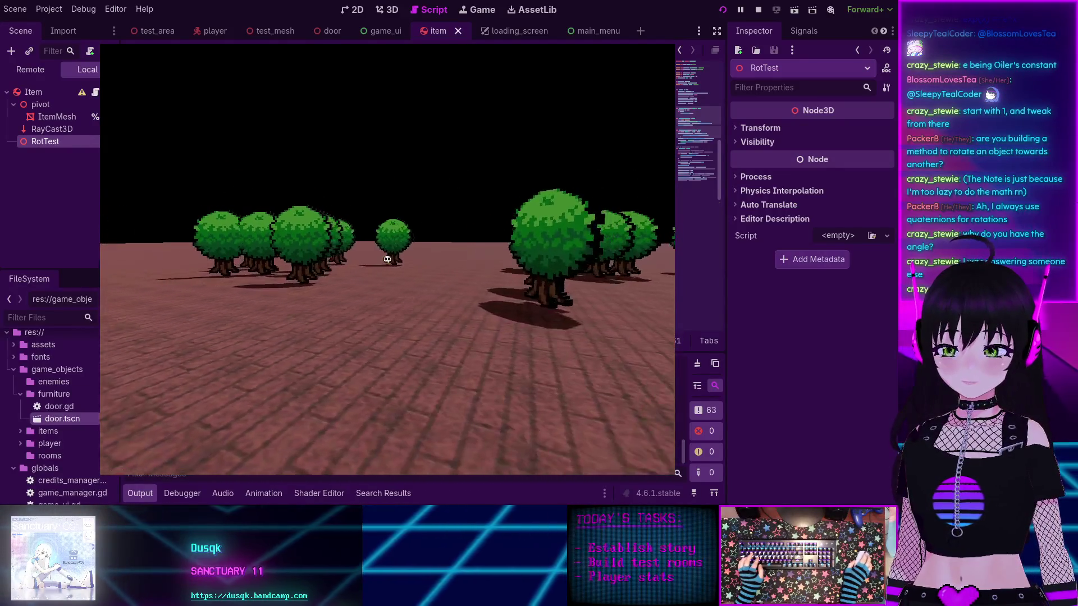
key(Up)
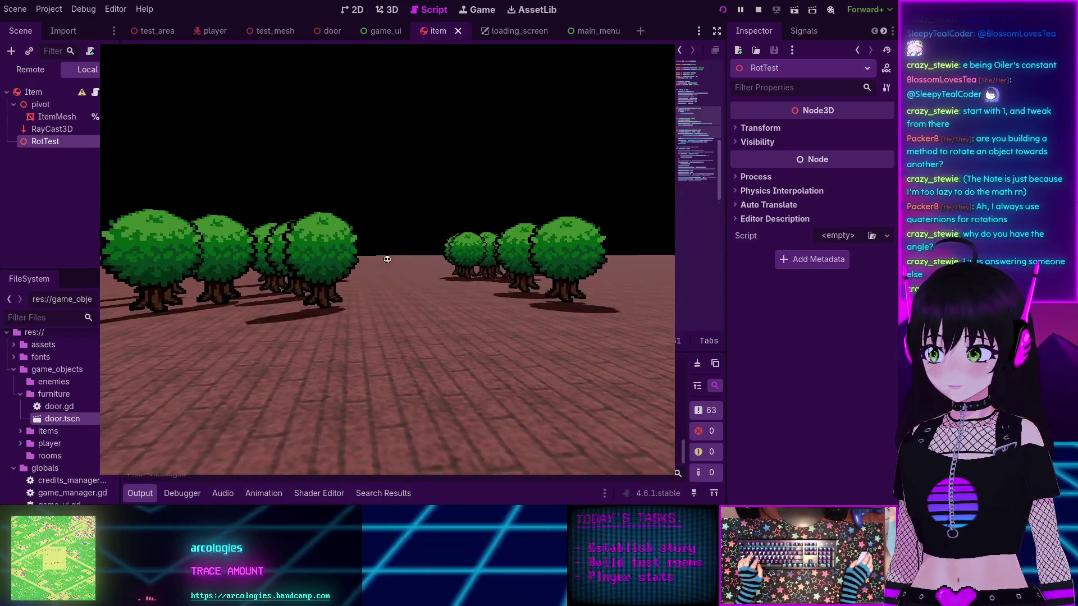
key(Left)
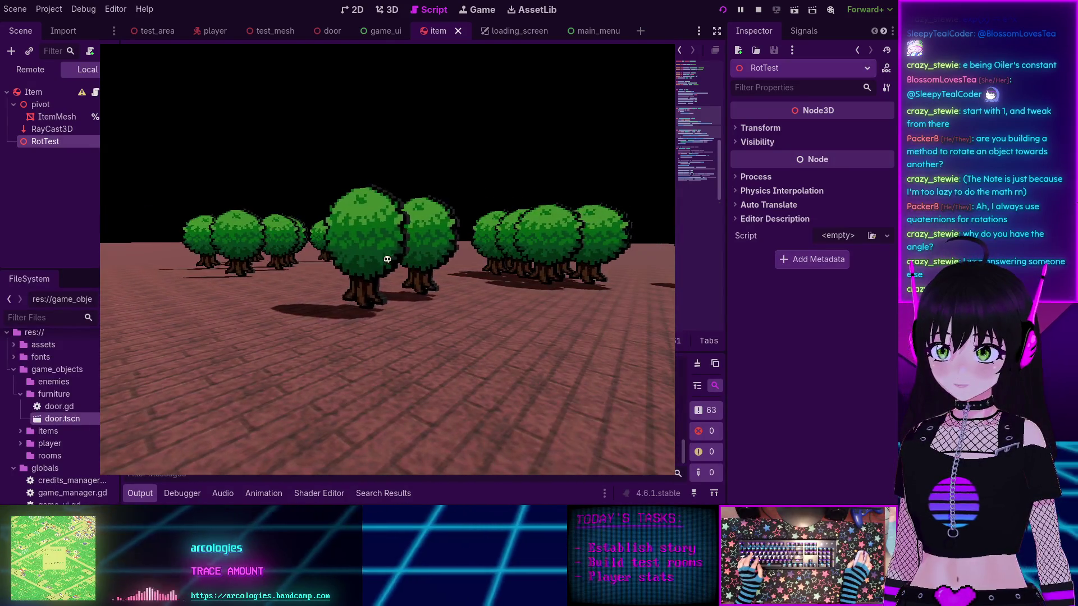
key(Up)
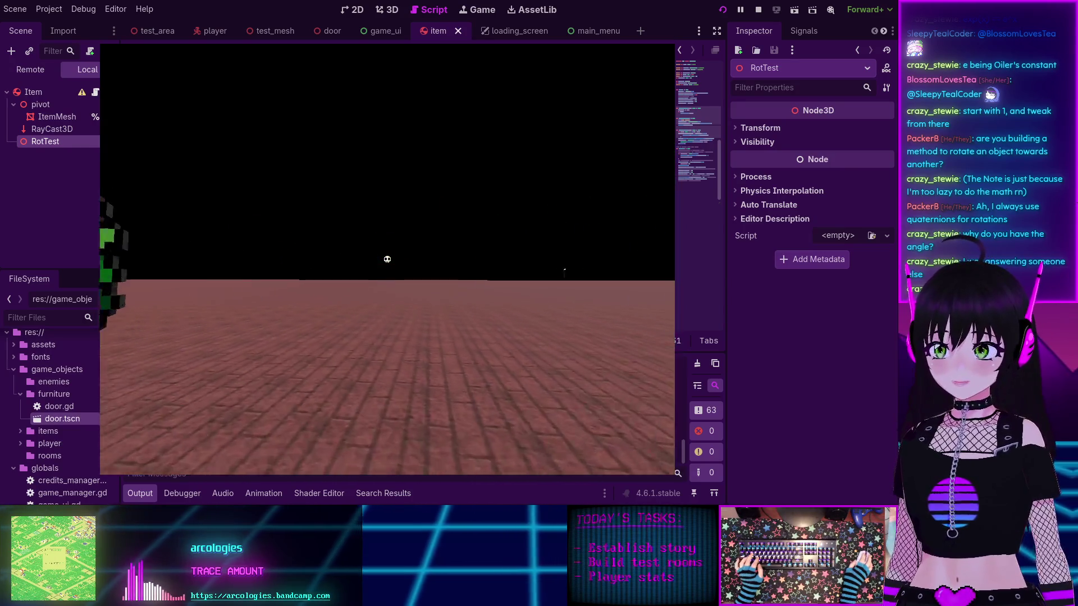
key(F8)
scroll(467, 262, down, 5)
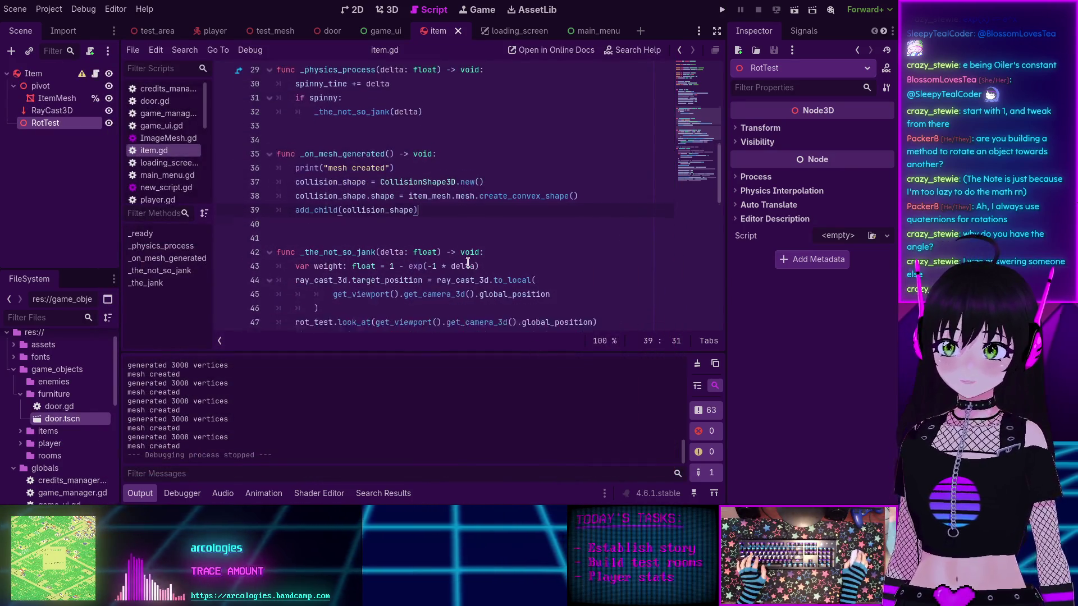
scroll(467, 262, up, 6)
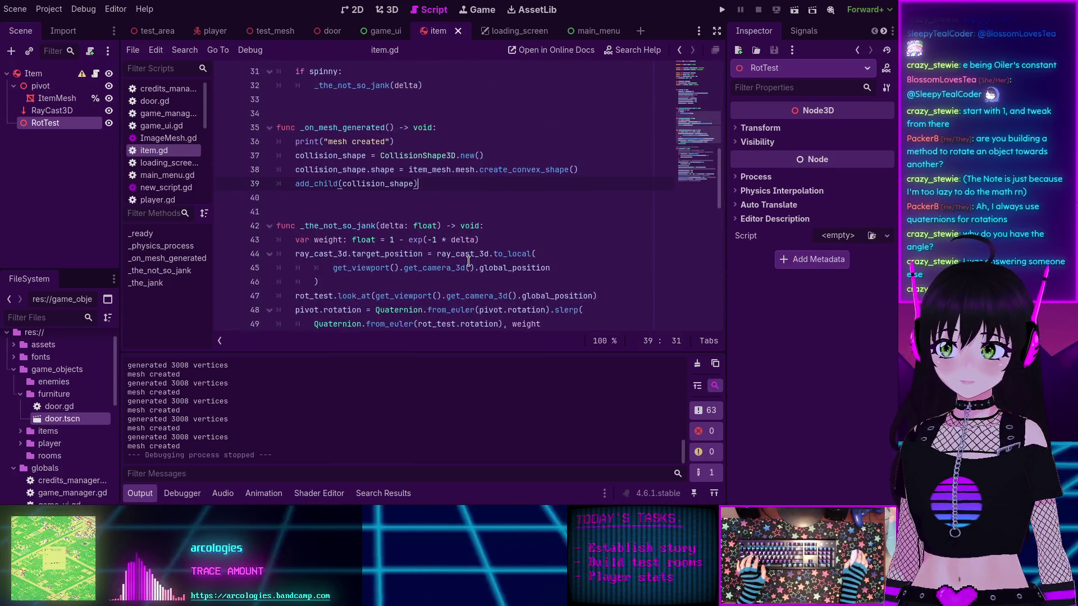
scroll(466, 261, down, 4)
click(303, 272)
key(Return)
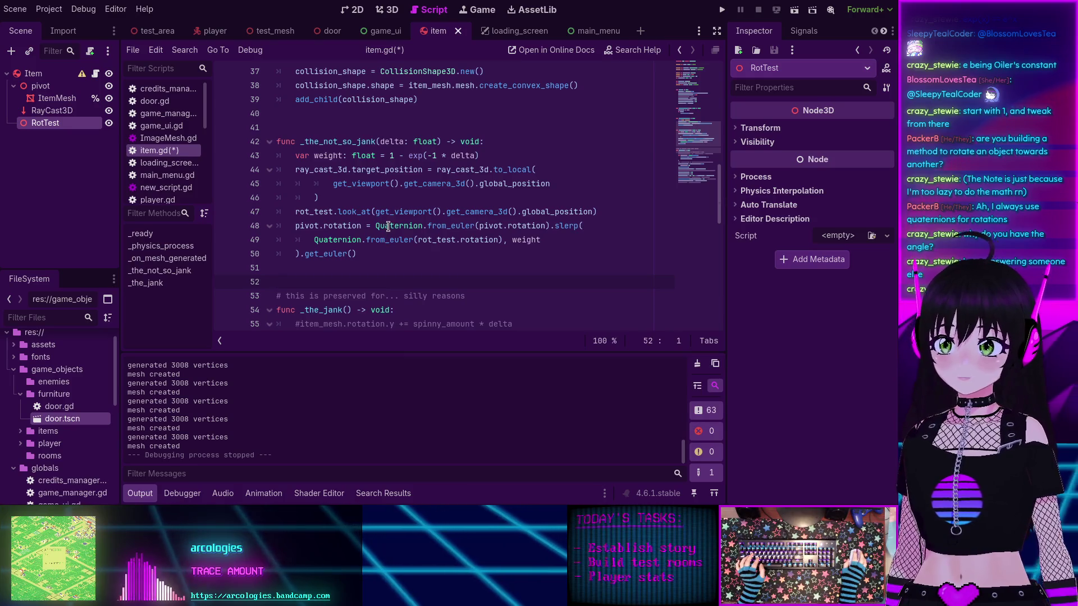
mouse_move(370, 255)
mouse_down()
mouse_move(278, 240)
mouse_move(295, 225)
mouse_up()
click(398, 252)
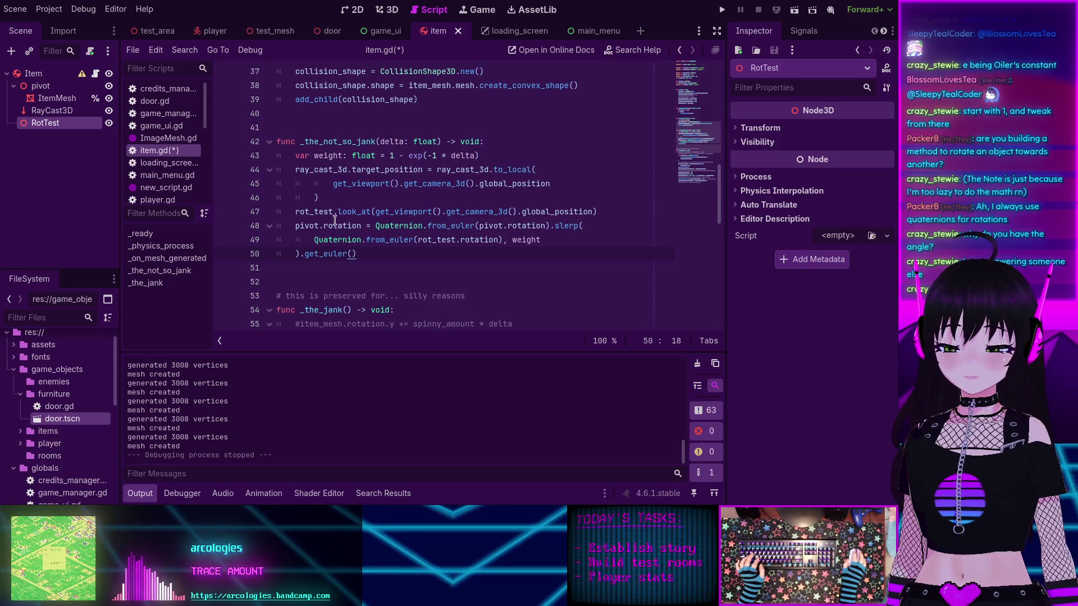
mouse_move(401, 226)
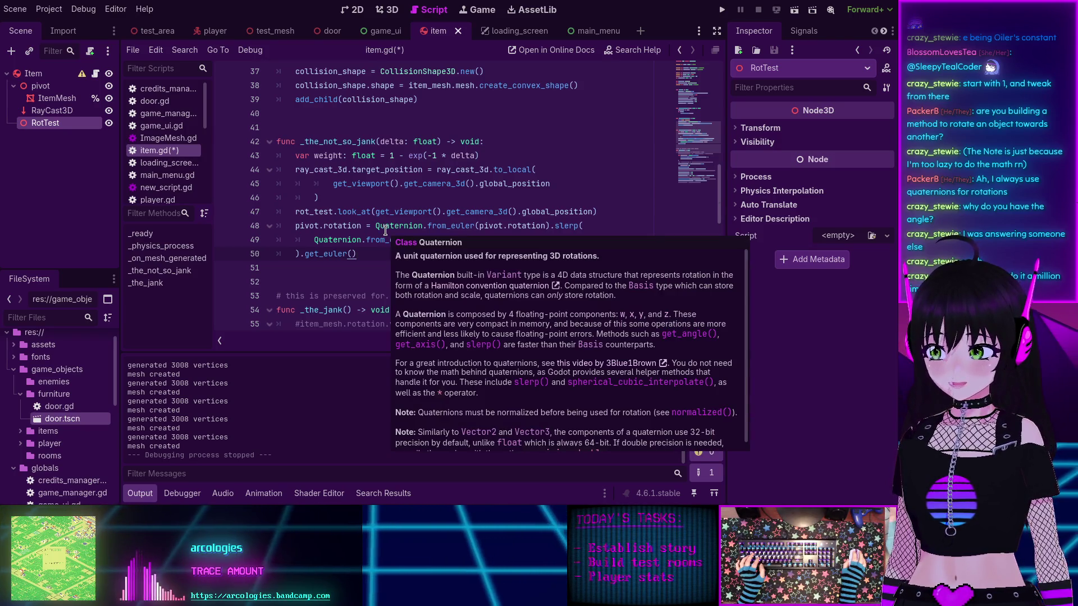
scroll(386, 231, up, 5)
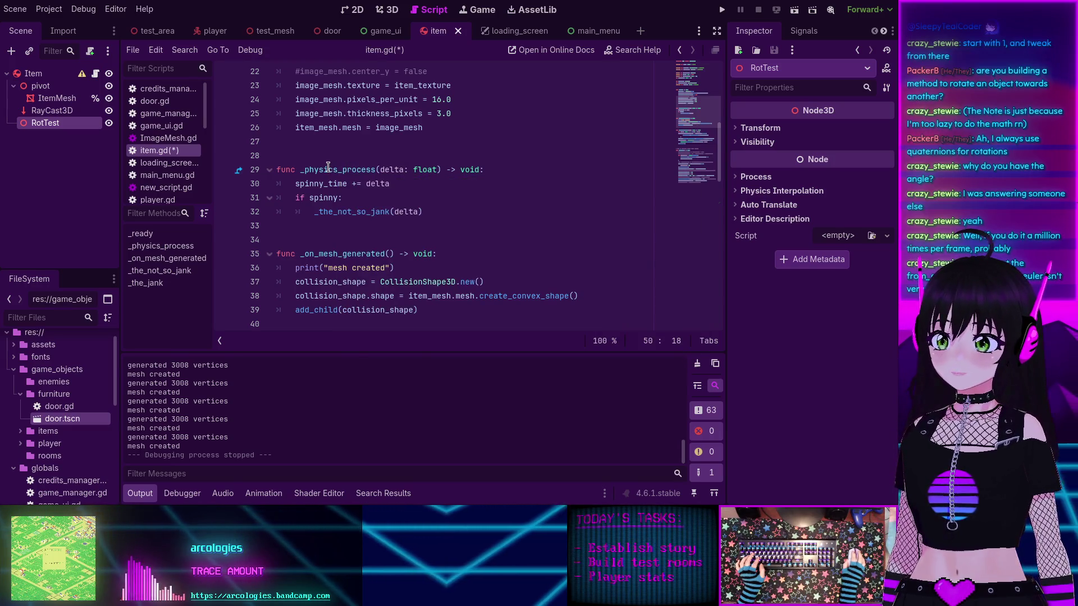
scroll(328, 167, down, 3)
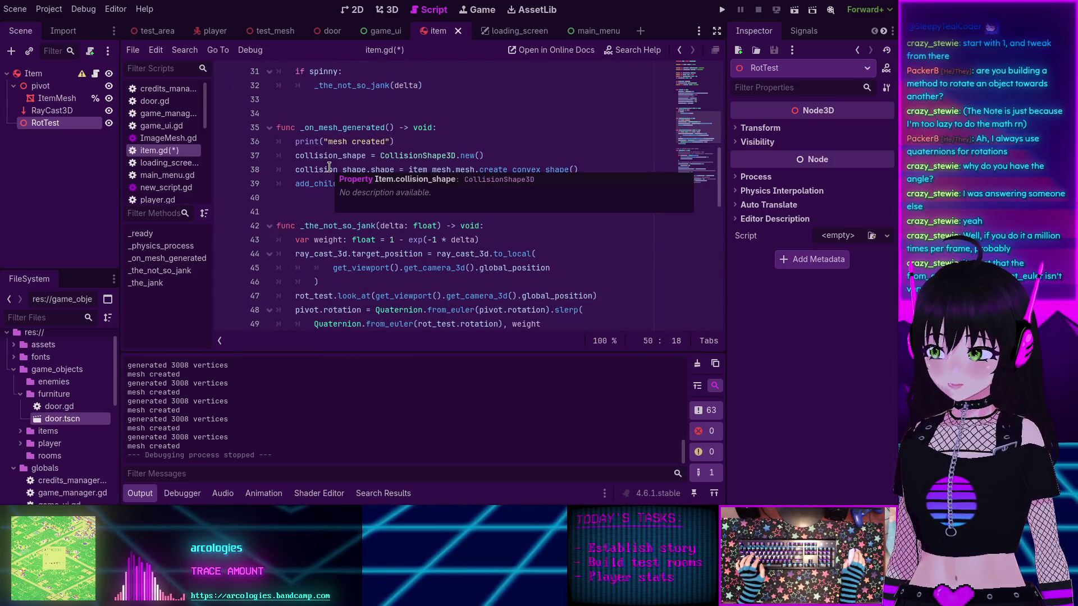
scroll(348, 172, up, 2)
scroll(377, 177, up, 5)
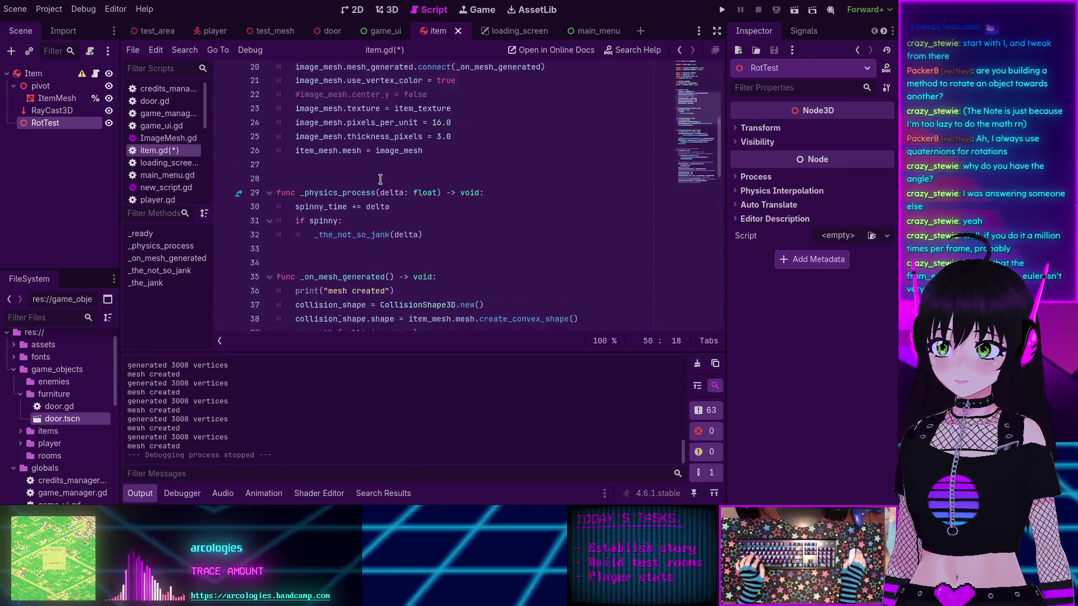
scroll(379, 180, down, 5)
scroll(379, 181, down, 6)
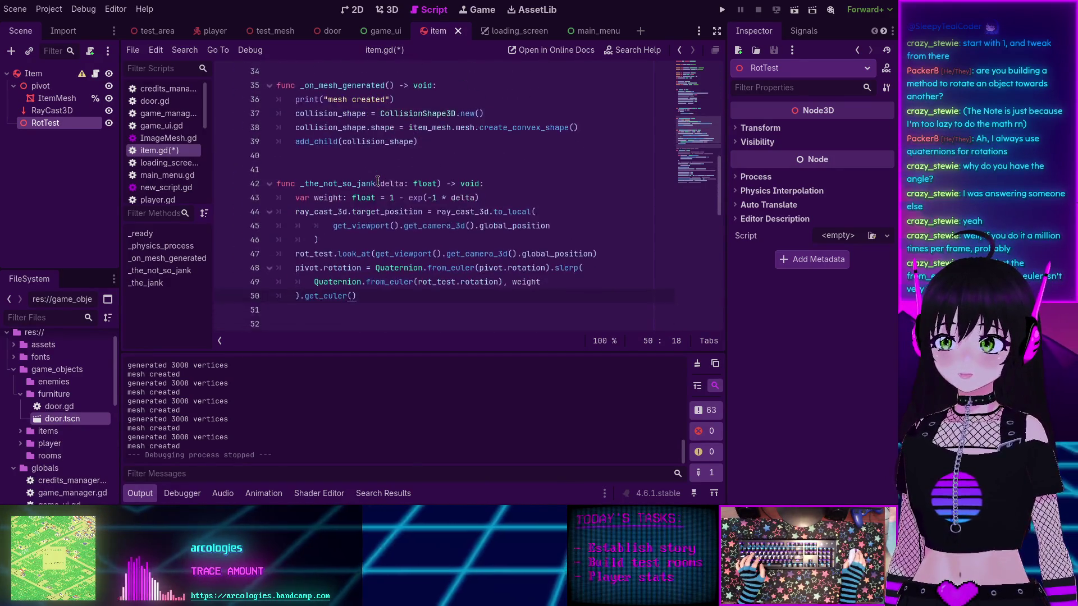
scroll(377, 181, up, 2)
scroll(377, 182, up, 2)
click(379, 204)
key(Return)
key(Return)
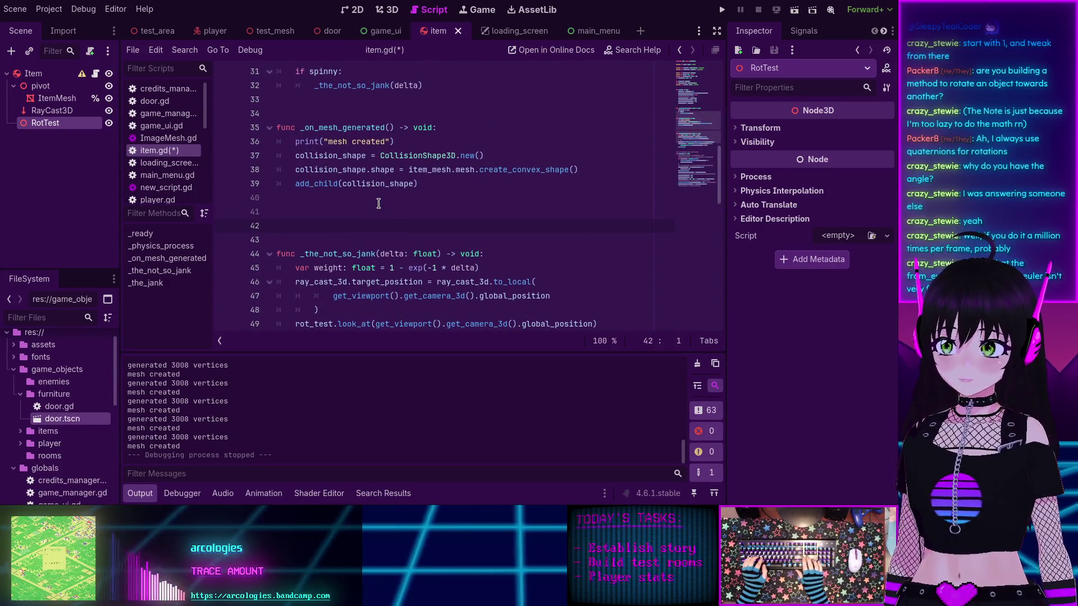
Step: Write the header func _the_even_less_jank(delta: float) -> void: above _the_not_so_jank and begin its body
key(Return)
key(Up)
text(func _the)
text(_even_)
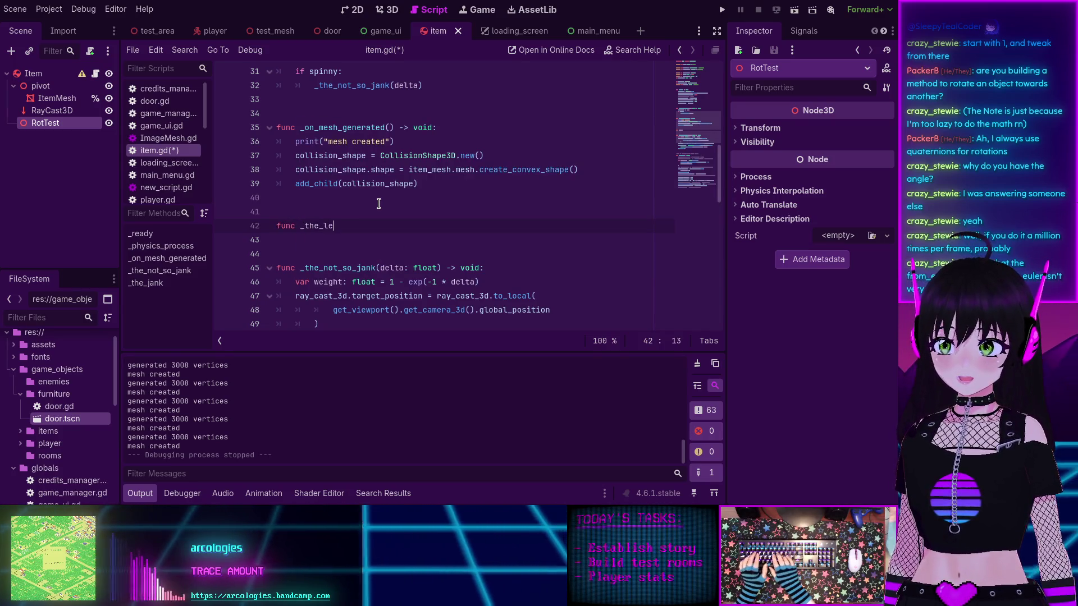
text(les)
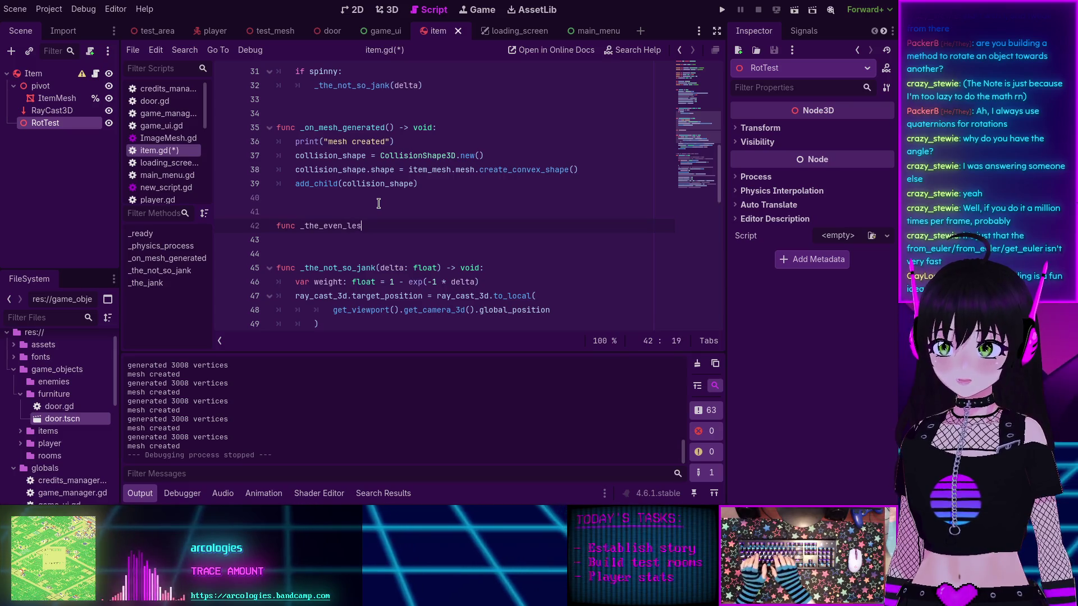
text(s_jank(delta: fl)
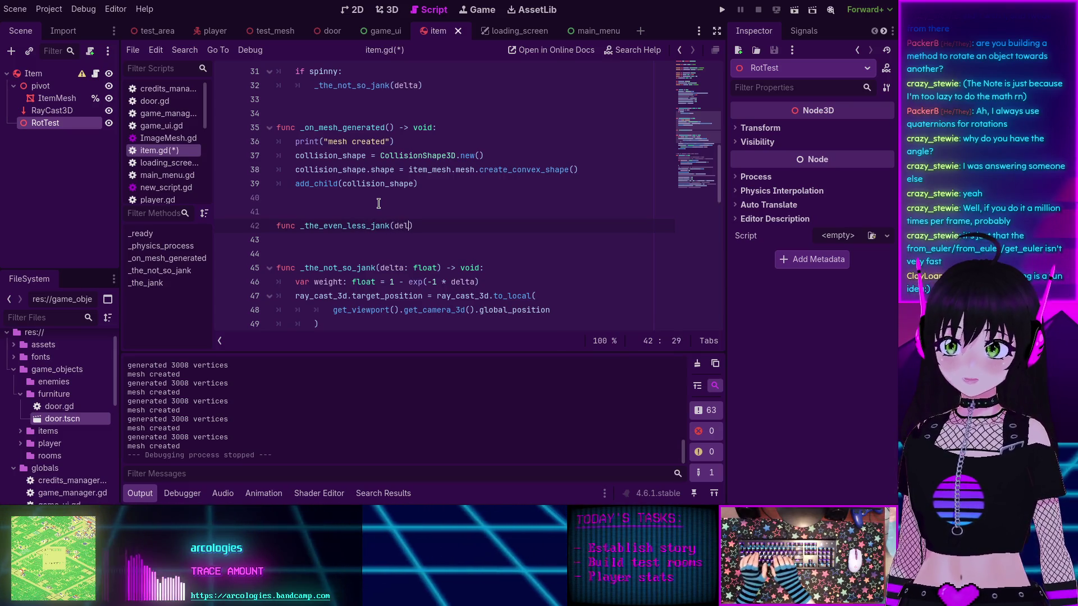
text(oat) -> void:)
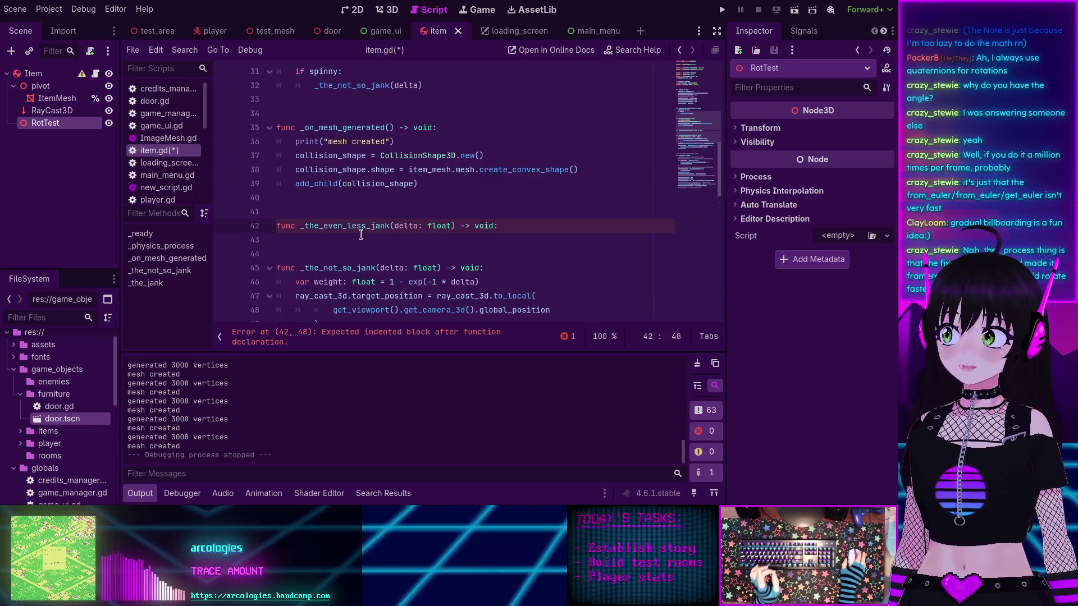
scroll(387, 219, down, 1)
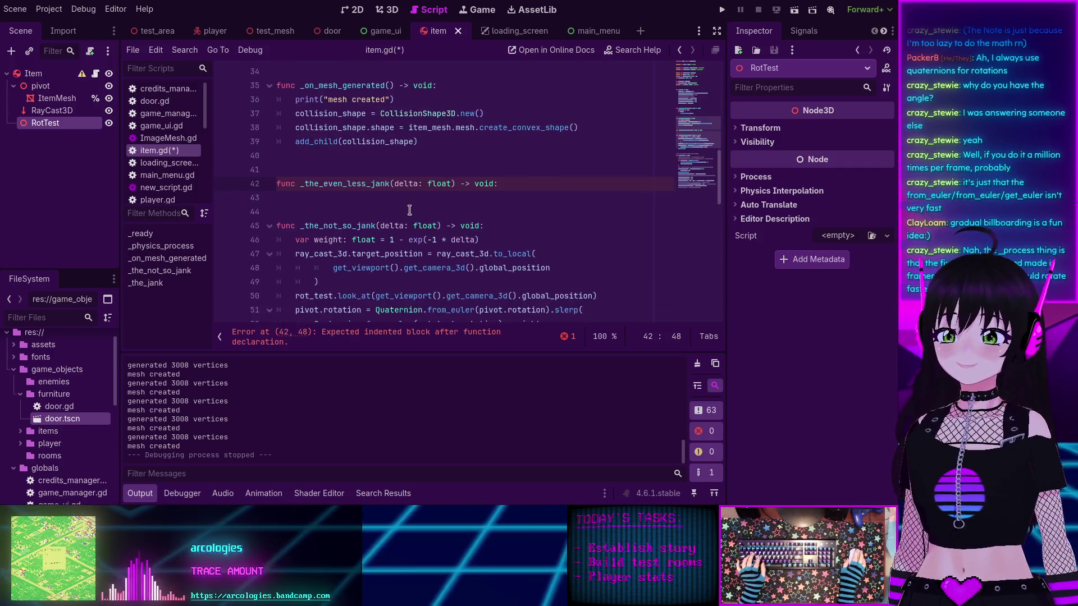
key(Return)
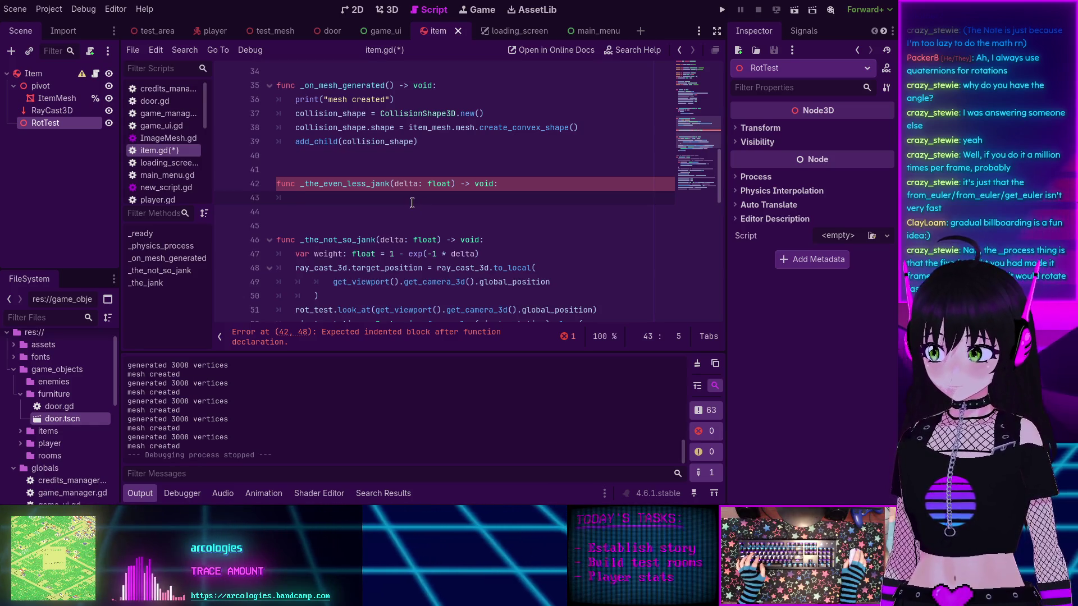
Step: Scroll through item.gd, then expand RotTest's Transform section in the Inspector
scroll(410, 205, down, 2)
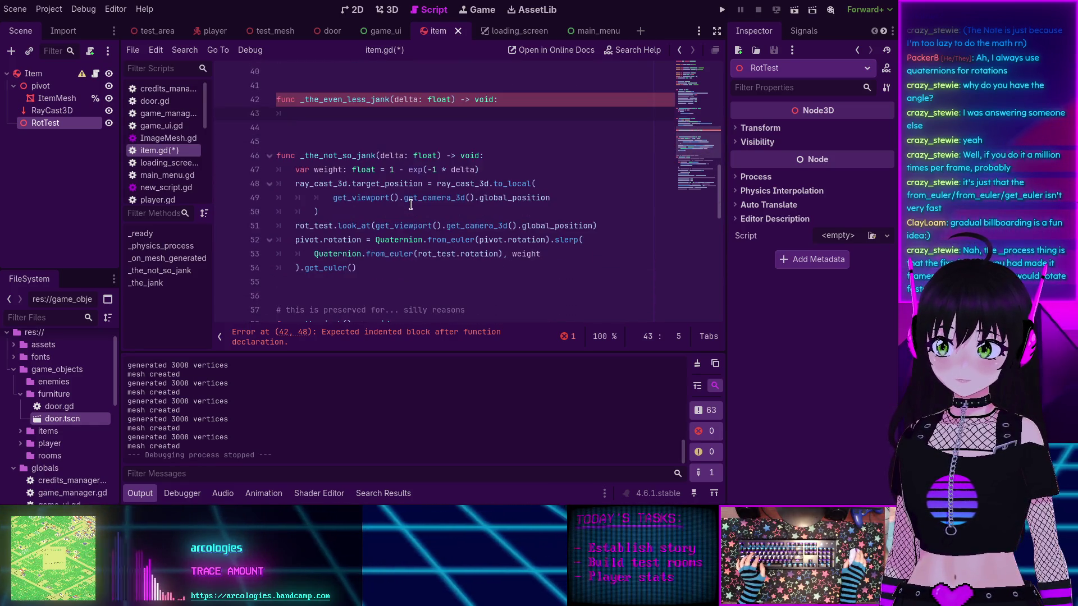
scroll(410, 205, up, 2)
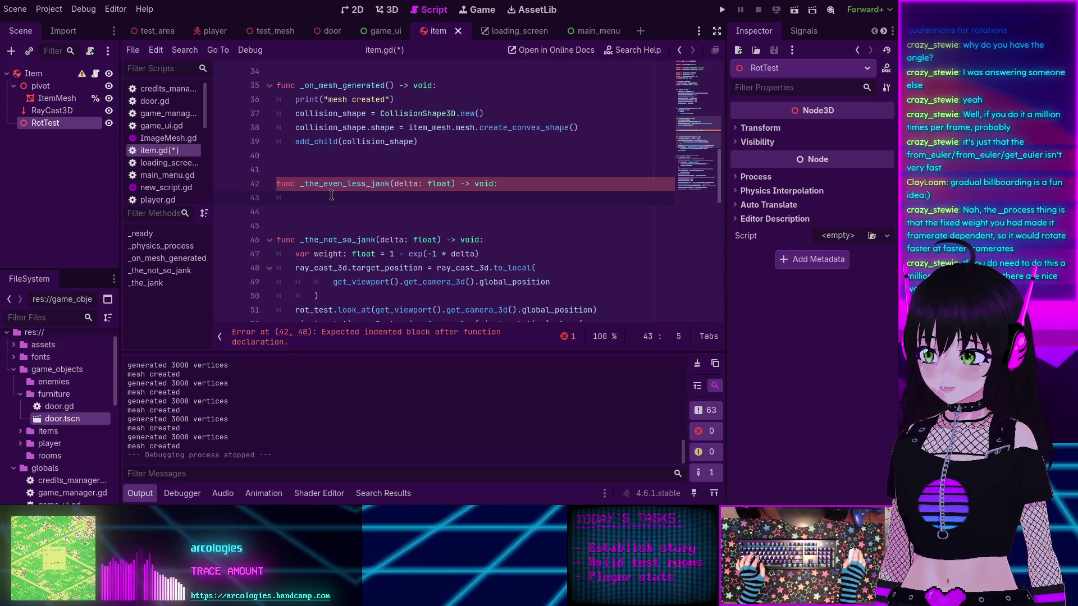
scroll(331, 195, down, 2)
scroll(332, 195, down, 5)
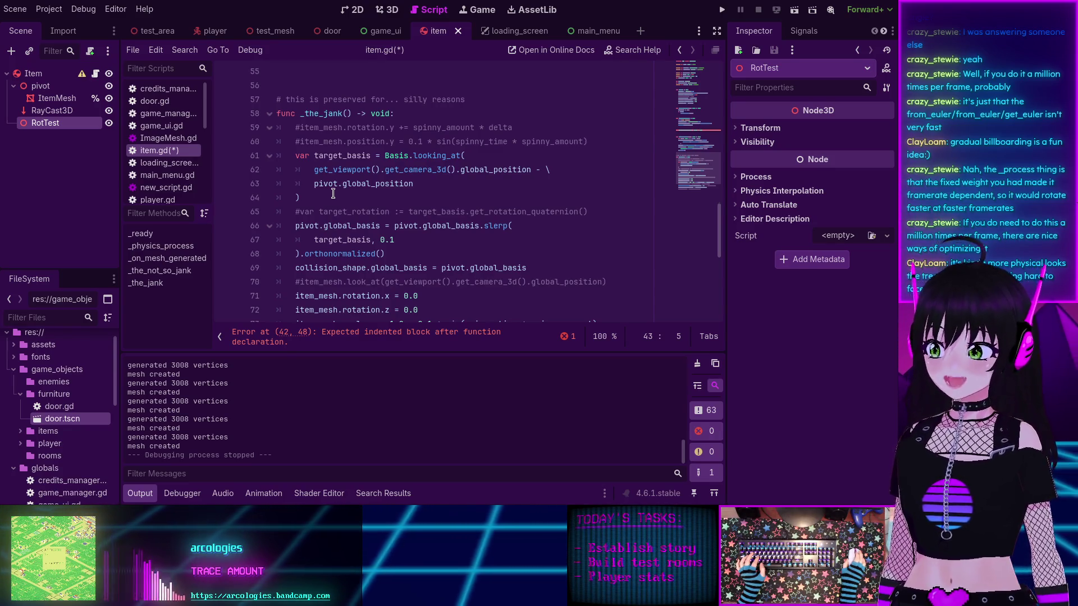
scroll(369, 209, down, 1)
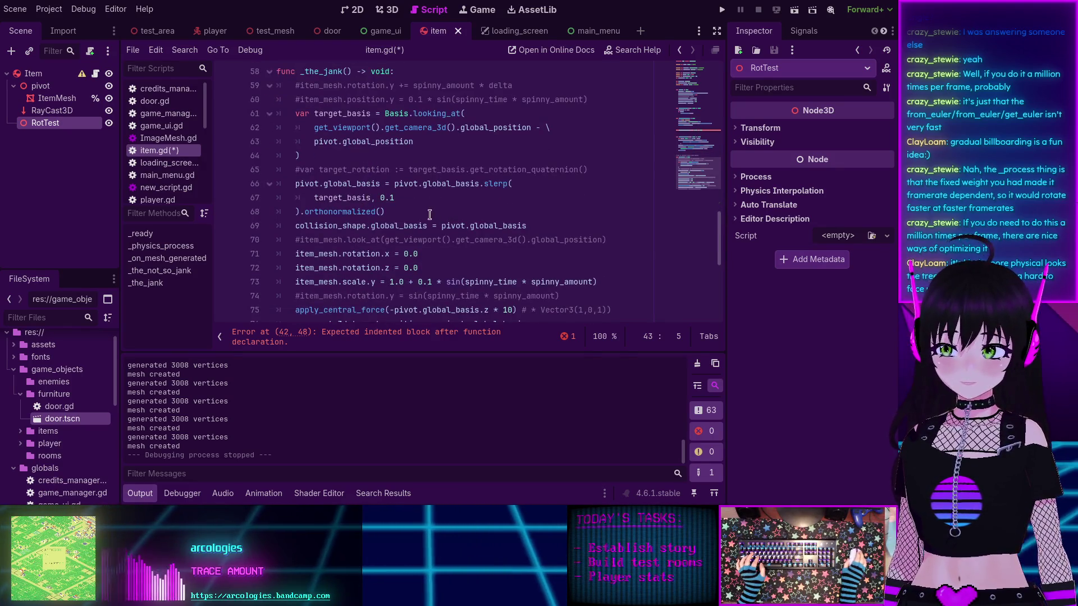
scroll(428, 212, up, 3)
scroll(425, 211, up, 3)
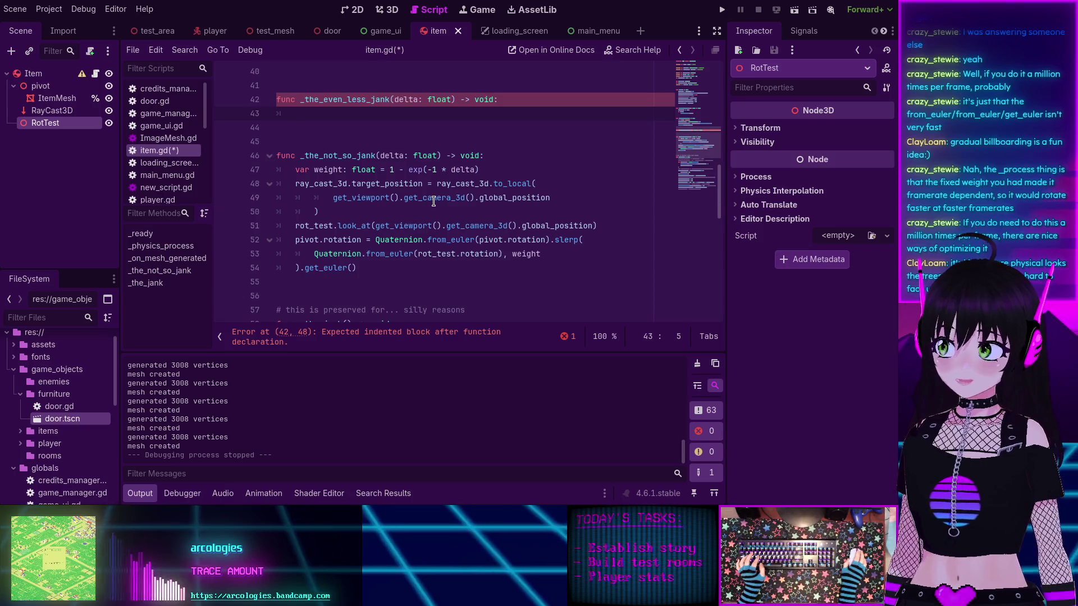
scroll(427, 205, down, 3)
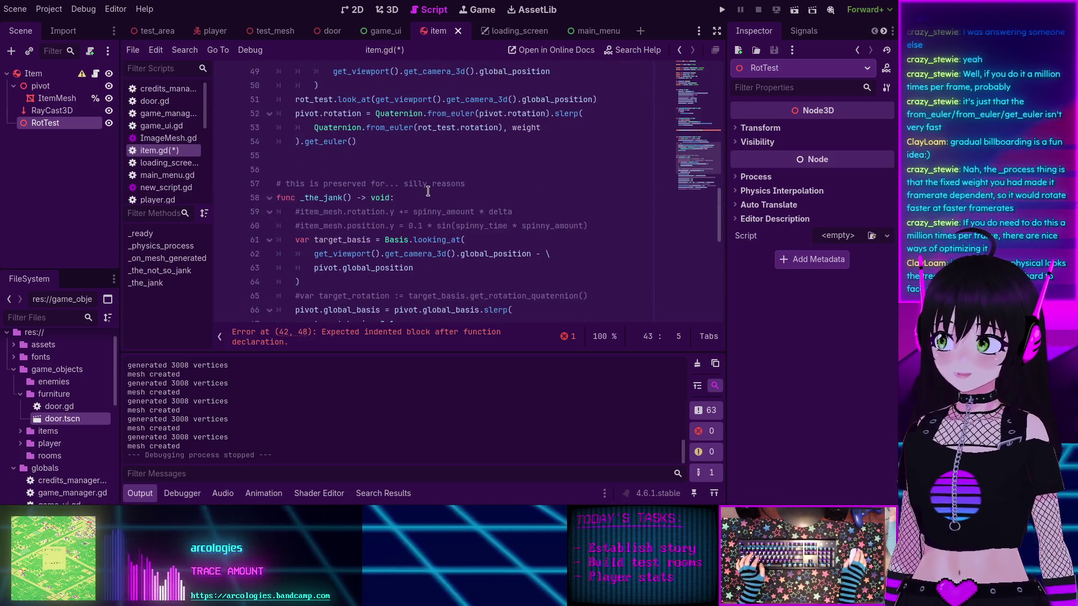
scroll(424, 194, up, 3)
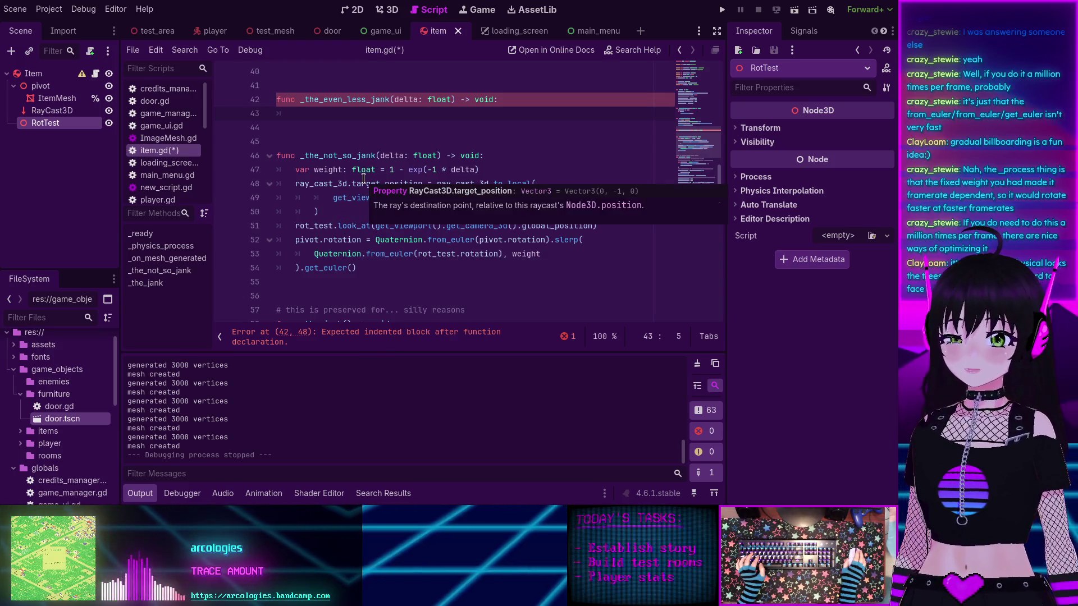
click(737, 129)
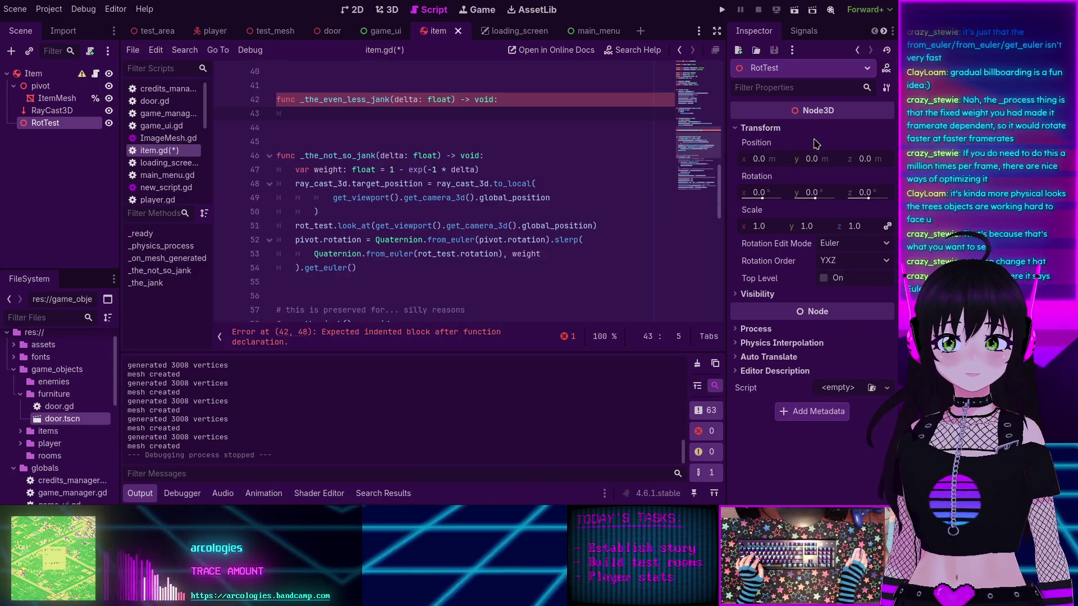
Step: Switch RotTest's Rotation Edit Mode to Quaternion, then to Basis
click(836, 245)
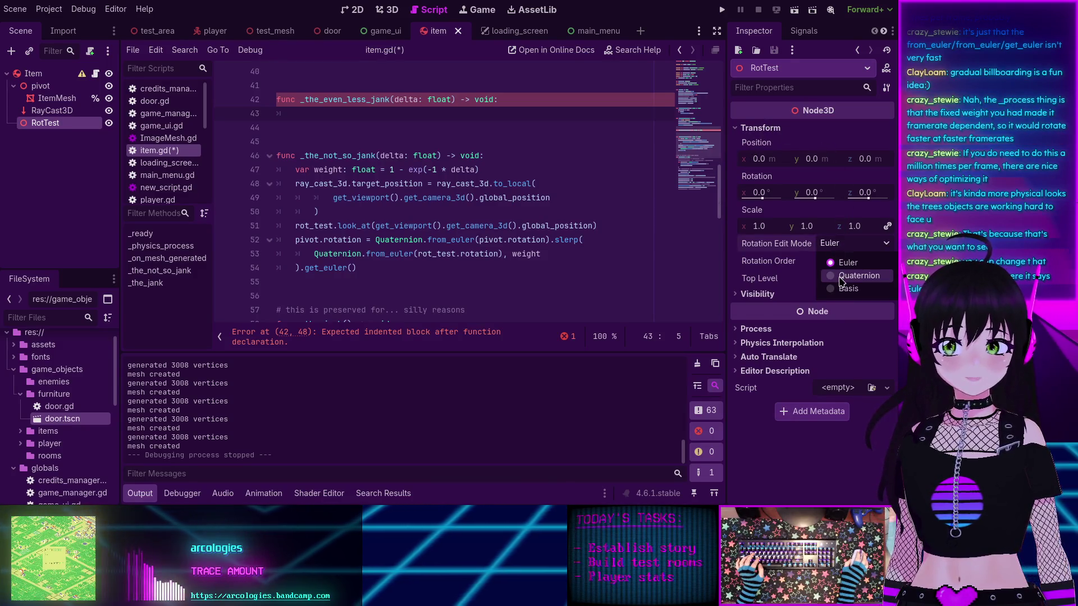
click(840, 278)
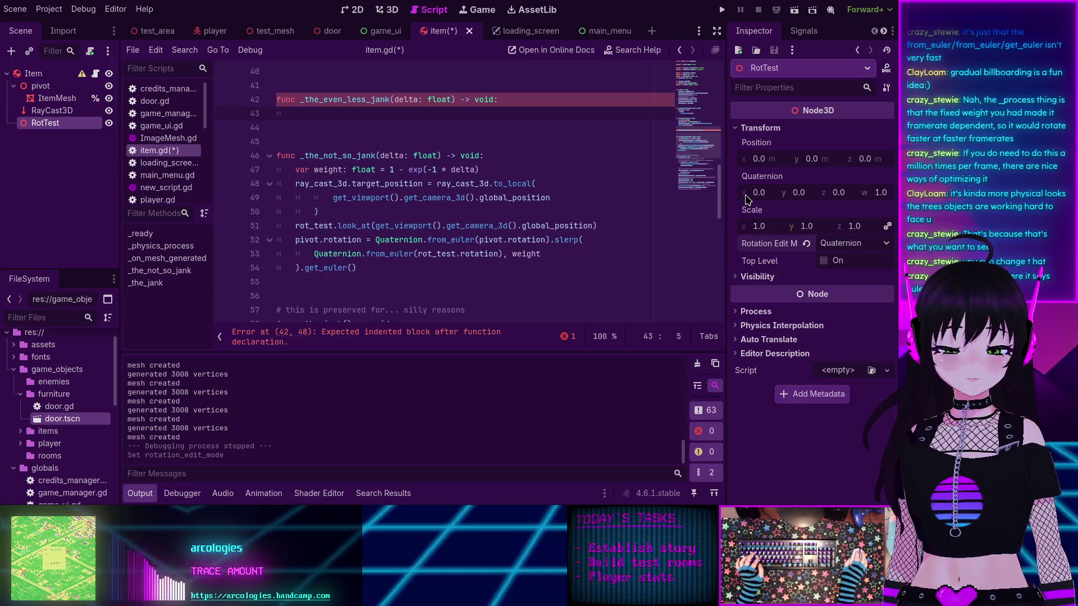
click(837, 243)
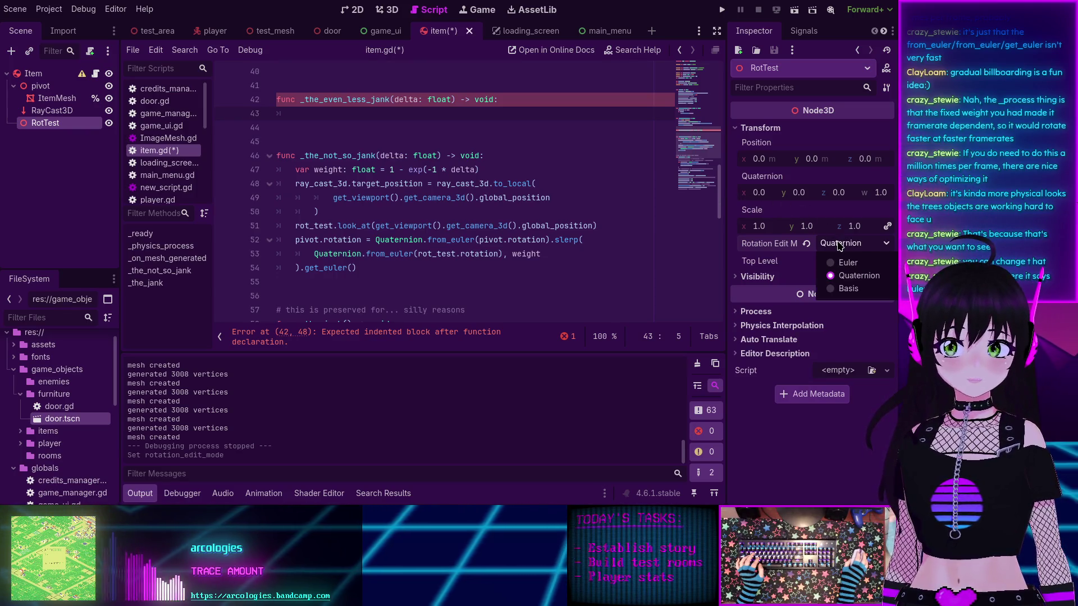
click(843, 289)
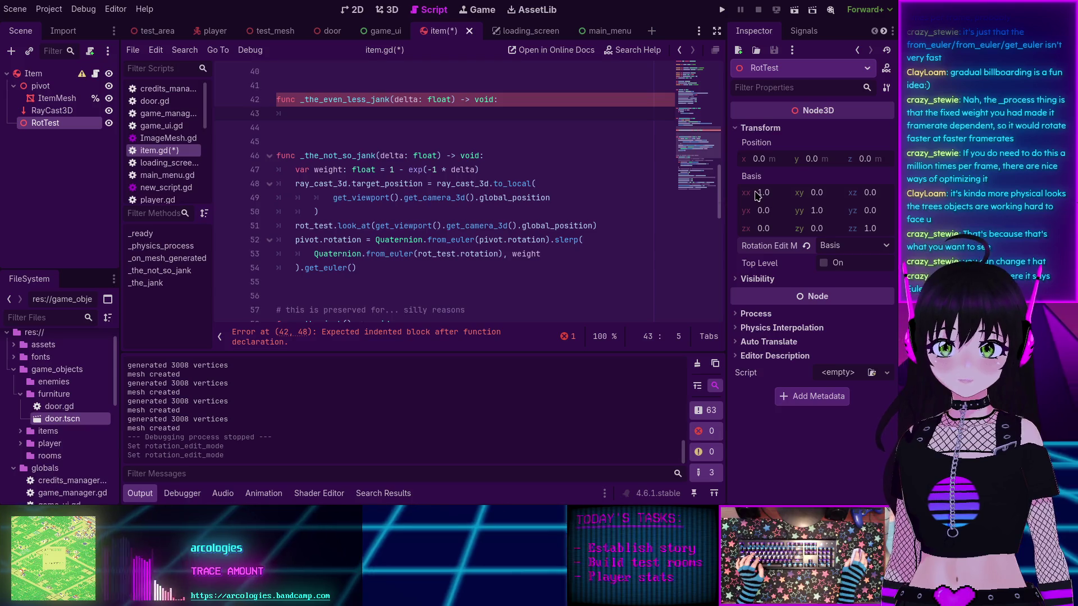
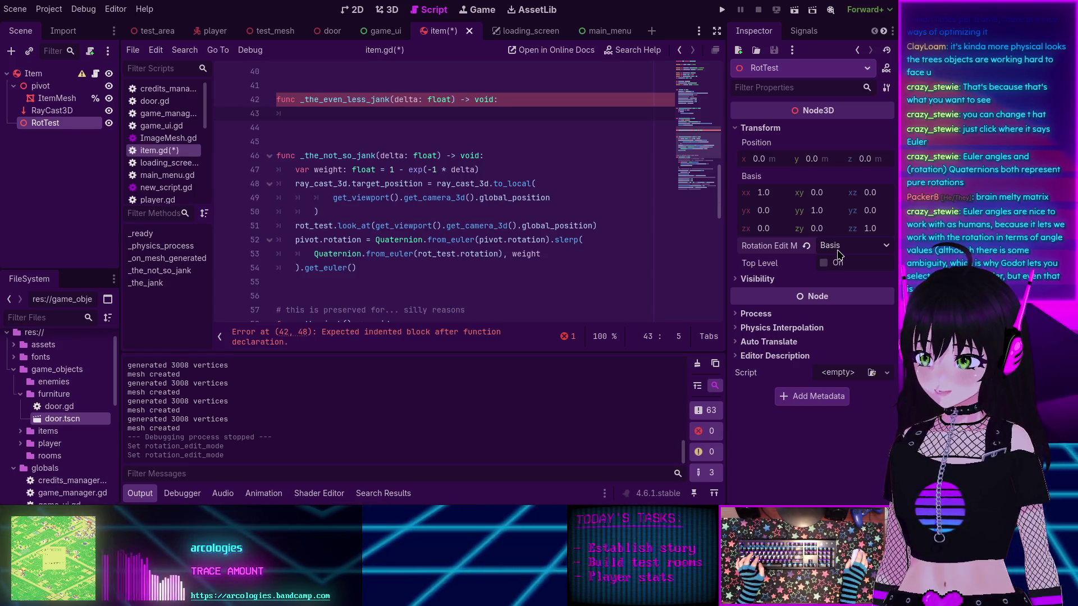
Step: Switch RotTest's Rotation Edit Mode to Quaternion, then back to Euler
click(839, 250)
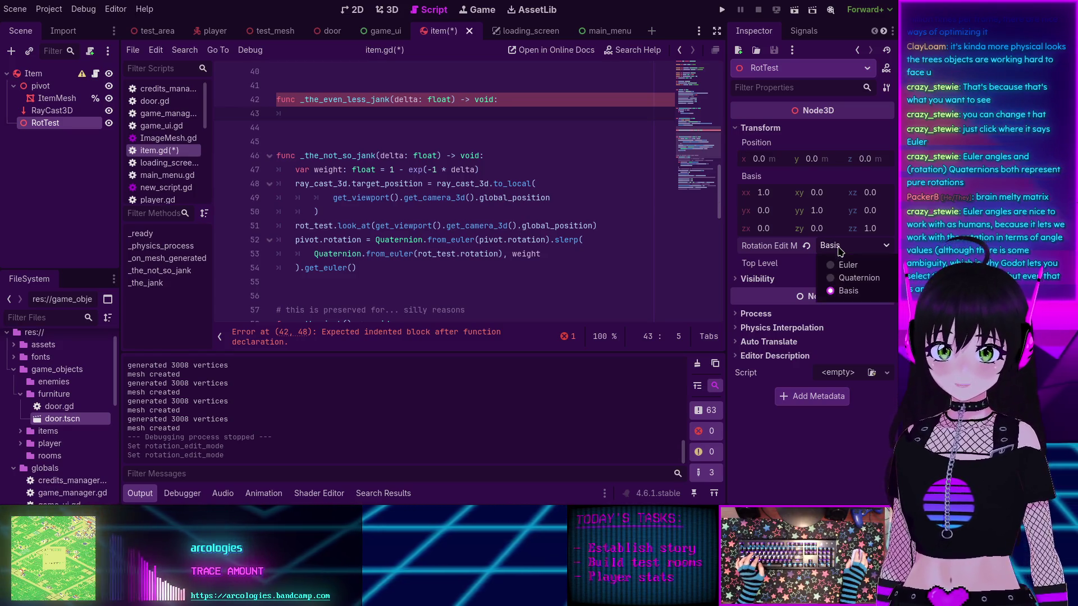
click(851, 279)
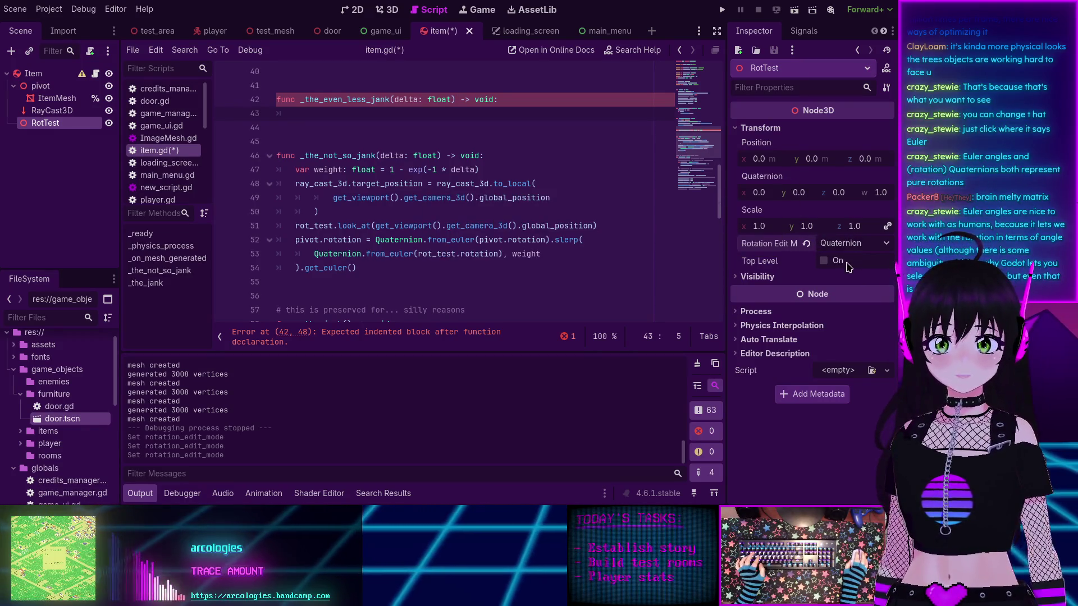
click(841, 245)
click(835, 260)
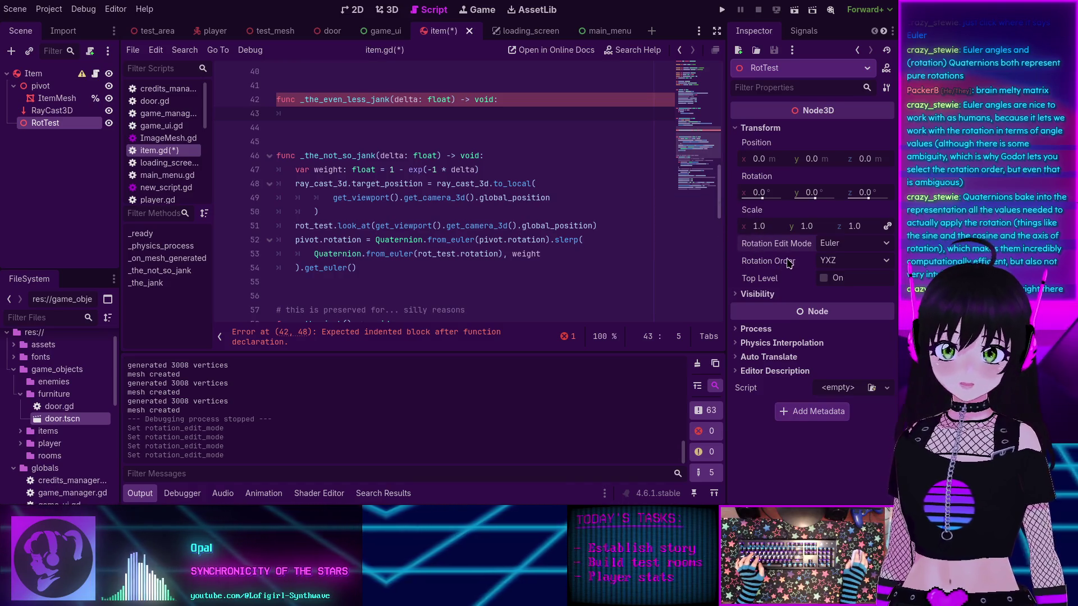
mouse_move(778, 263)
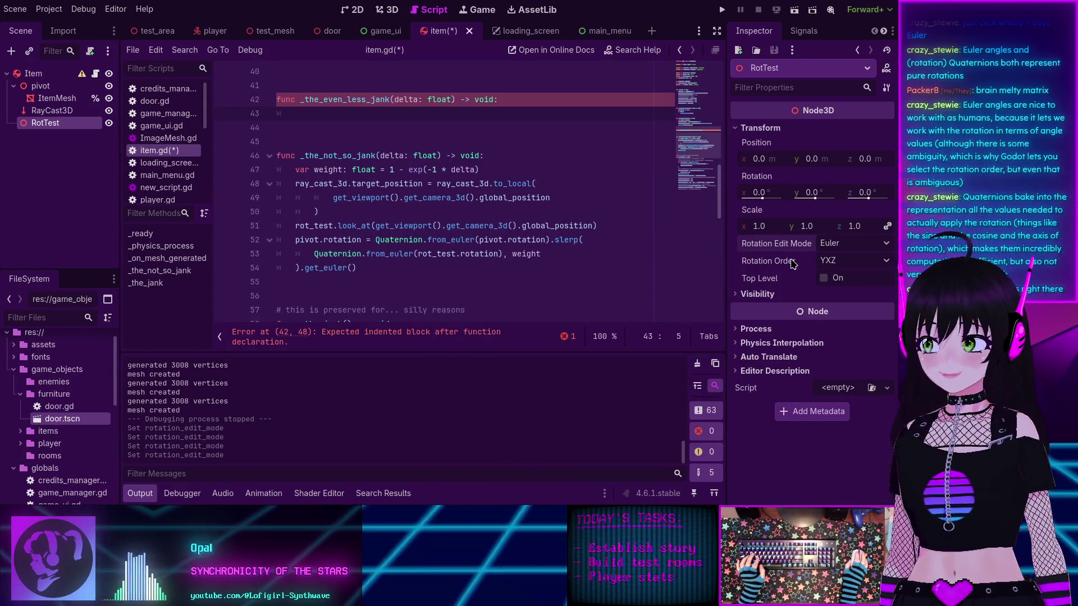
click(831, 260)
click(832, 265)
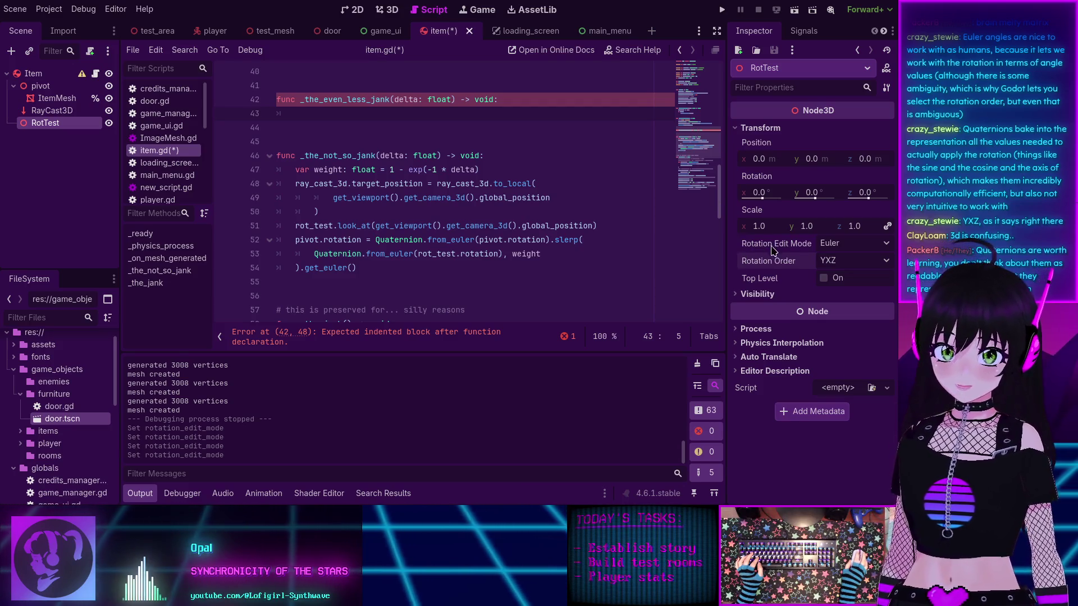
Step: Show RotTest's rotation as quaternion (0, 0, 0, 1) and switch to the 3D workspace
click(838, 249)
click(835, 277)
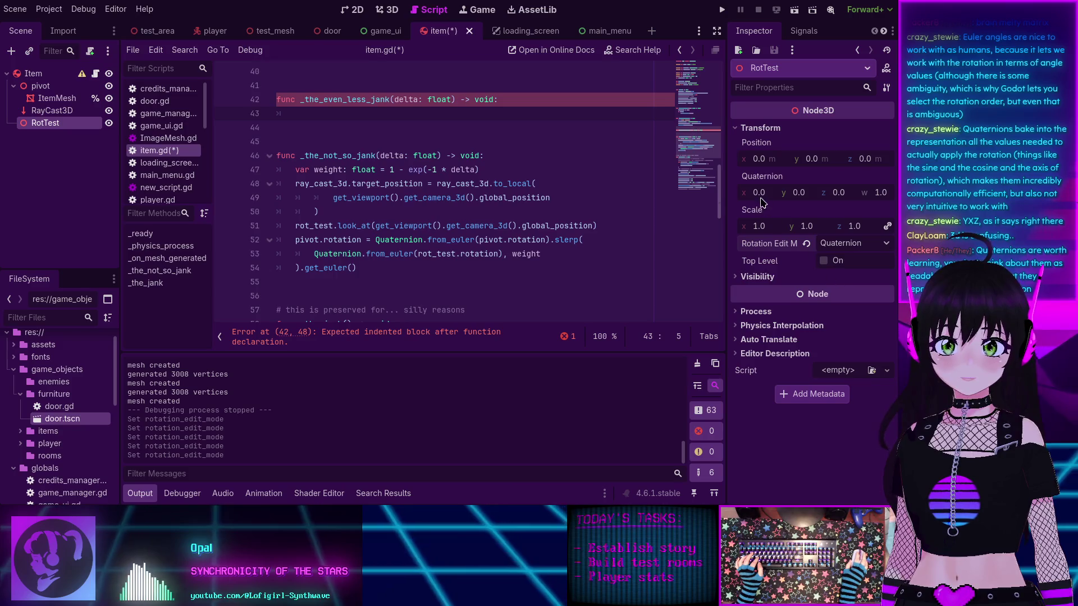
mouse_move(764, 183)
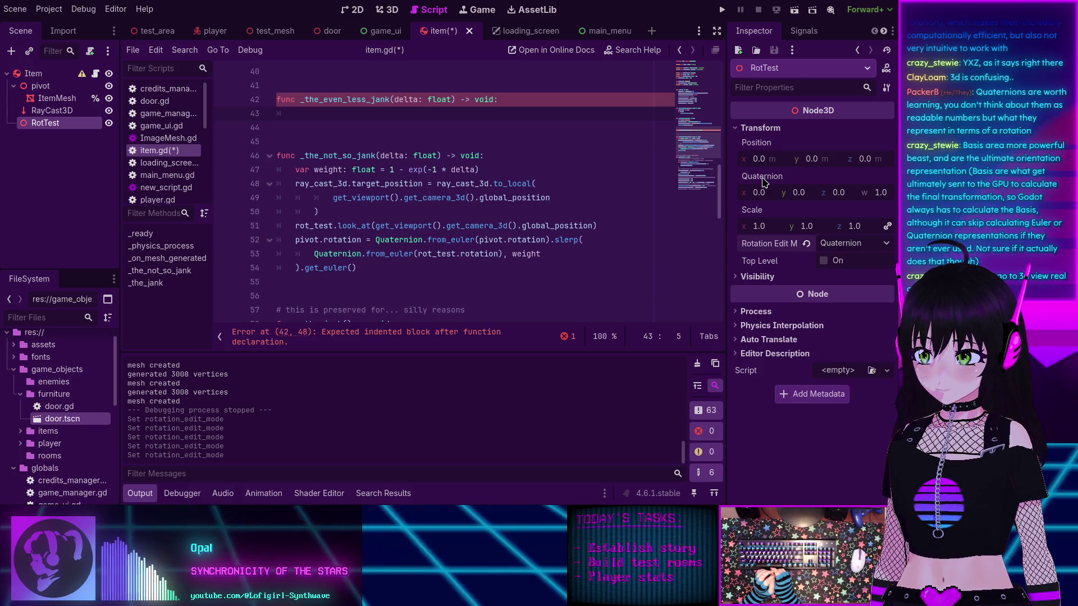
click(387, 11)
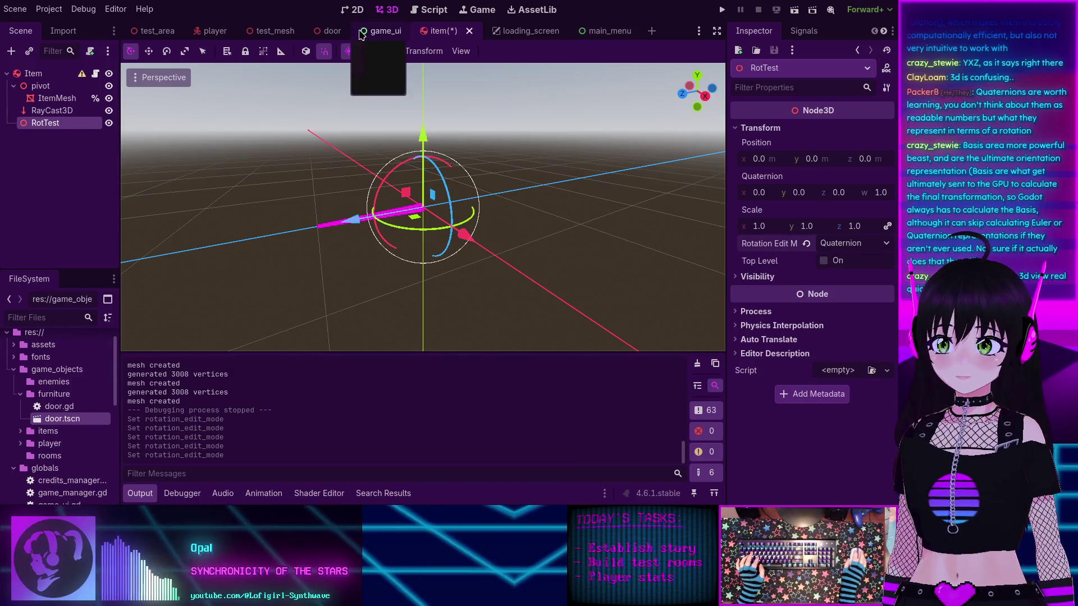
Step: Open the test_mesh scene, expand its Transform properties and enable Use Local Space
click(262, 32)
drag(127, 124, 150, 103)
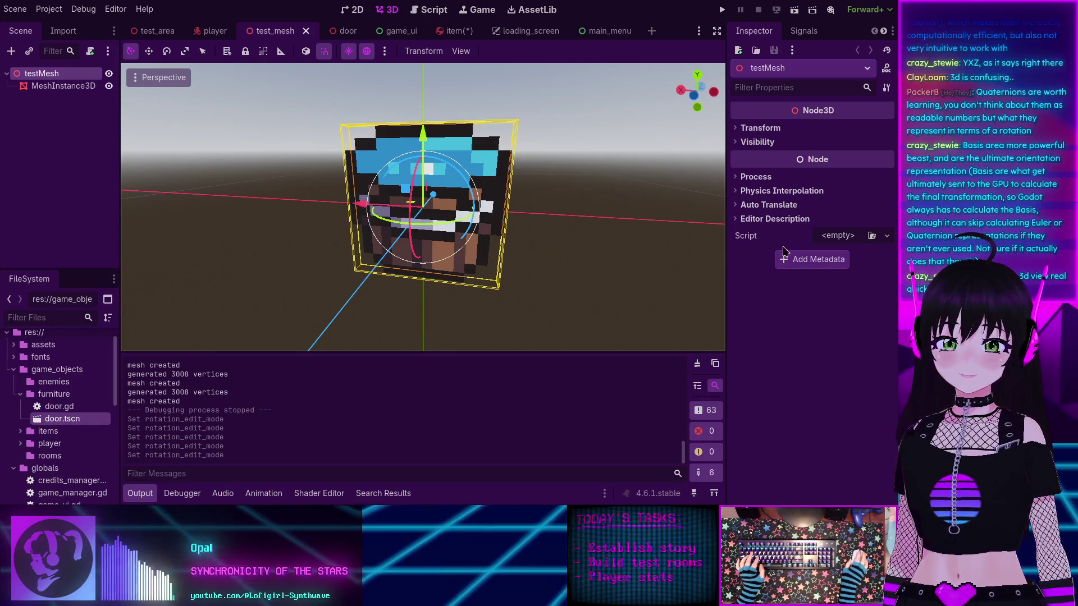
click(758, 128)
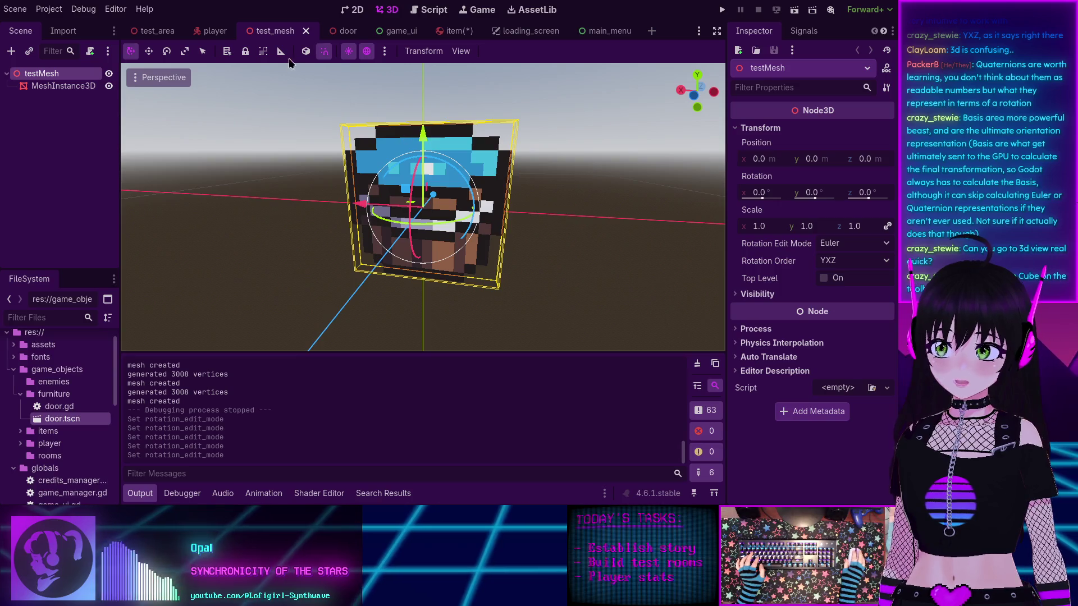
click(306, 52)
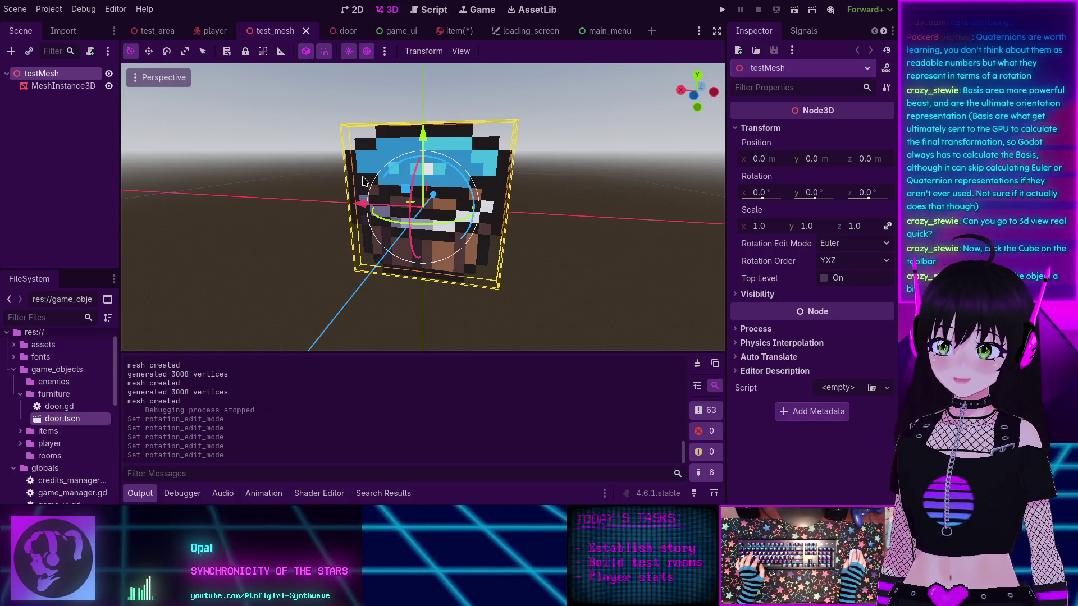
Step: Try rotating testMesh around Y and Z with the gizmo, then undo back to 0°
mouse_move(384, 222)
mouse_down()
mouse_move(492, 220)
mouse_move(335, 219)
mouse_move(416, 205)
mouse_move(416, 185)
mouse_move(415, 208)
mouse_up()
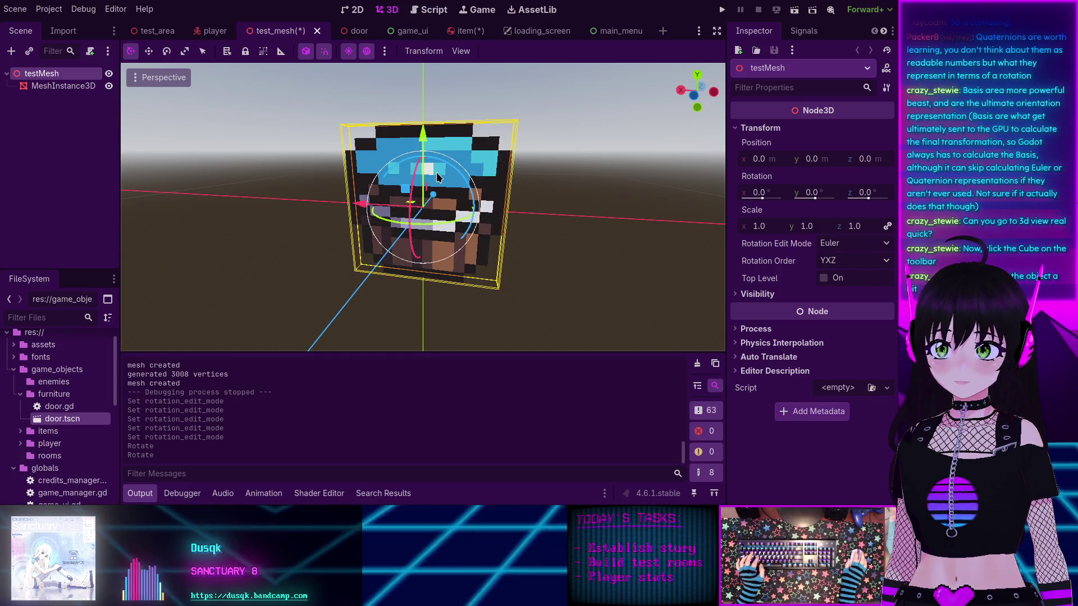
mouse_move(452, 172)
mouse_down()
mouse_move(481, 211)
mouse_move(396, 216)
mouse_move(449, 227)
mouse_move(391, 195)
mouse_up()
key(ctrl+z)
key(ctrl+z)
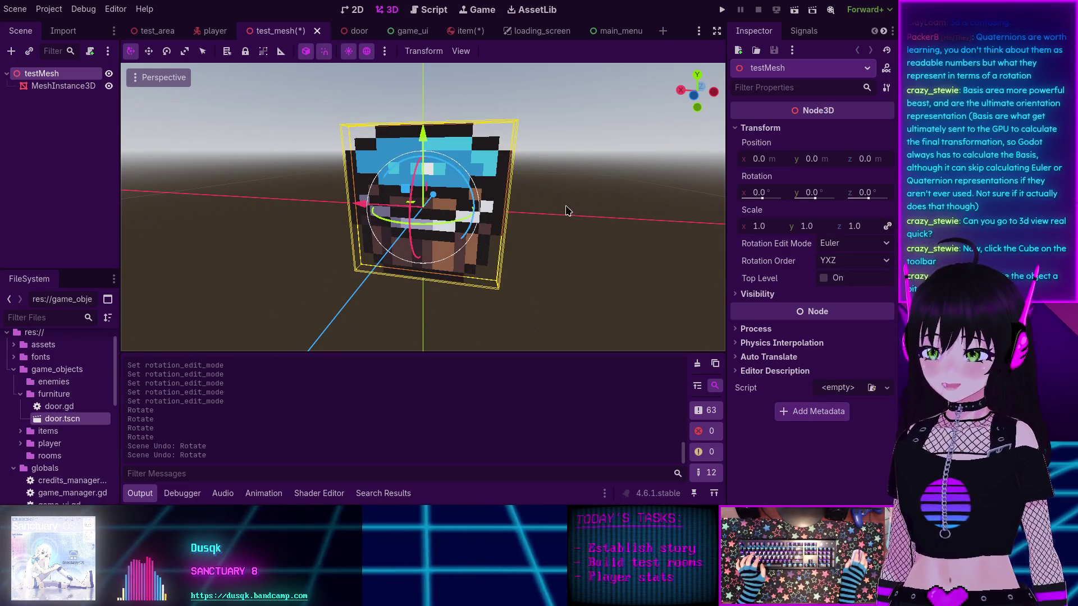
Step: Keep Euler mode and rotate testMesh to -30°, 60°, -30°, undoing a trial X tweak
click(838, 246)
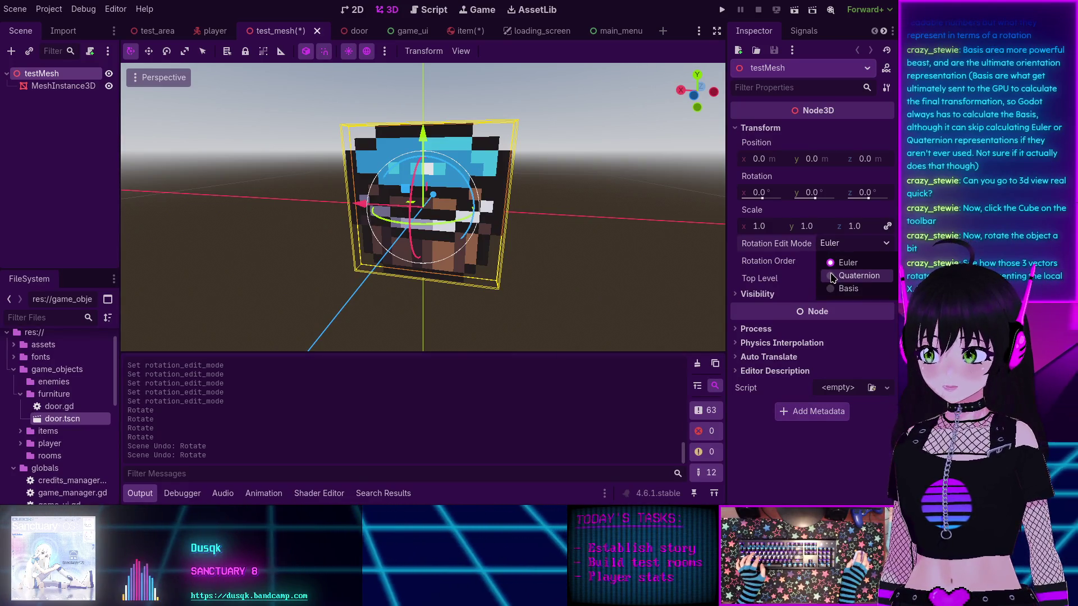
click(829, 262)
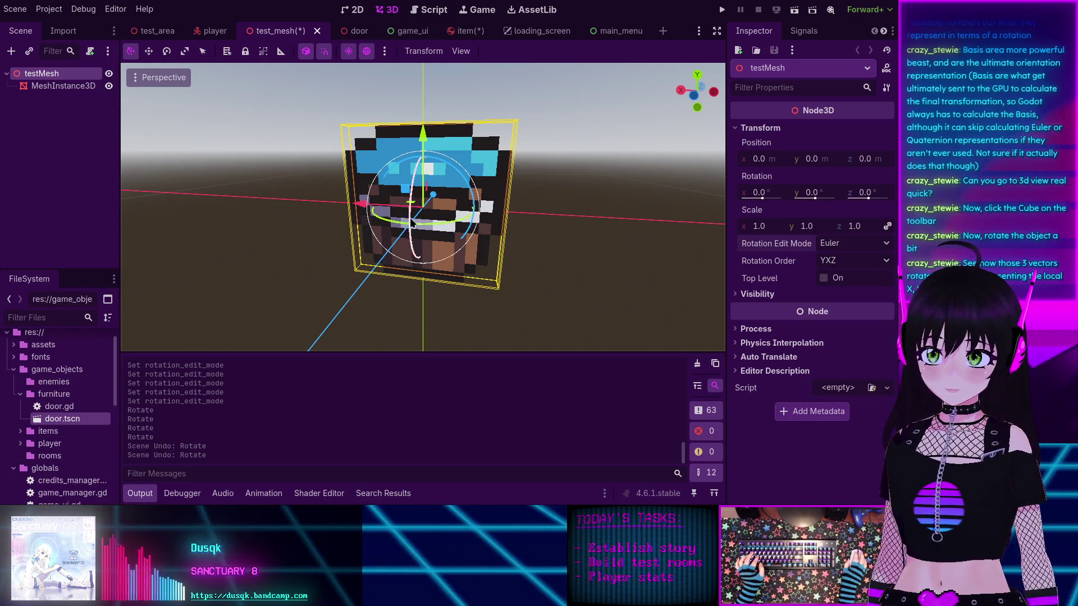
mouse_move(424, 227)
mouse_down()
mouse_move(390, 226)
mouse_move(429, 229)
mouse_move(434, 179)
mouse_move(457, 211)
mouse_move(450, 192)
mouse_move(456, 223)
mouse_move(449, 194)
mouse_move(404, 188)
mouse_move(400, 209)
mouse_move(497, 200)
mouse_up()
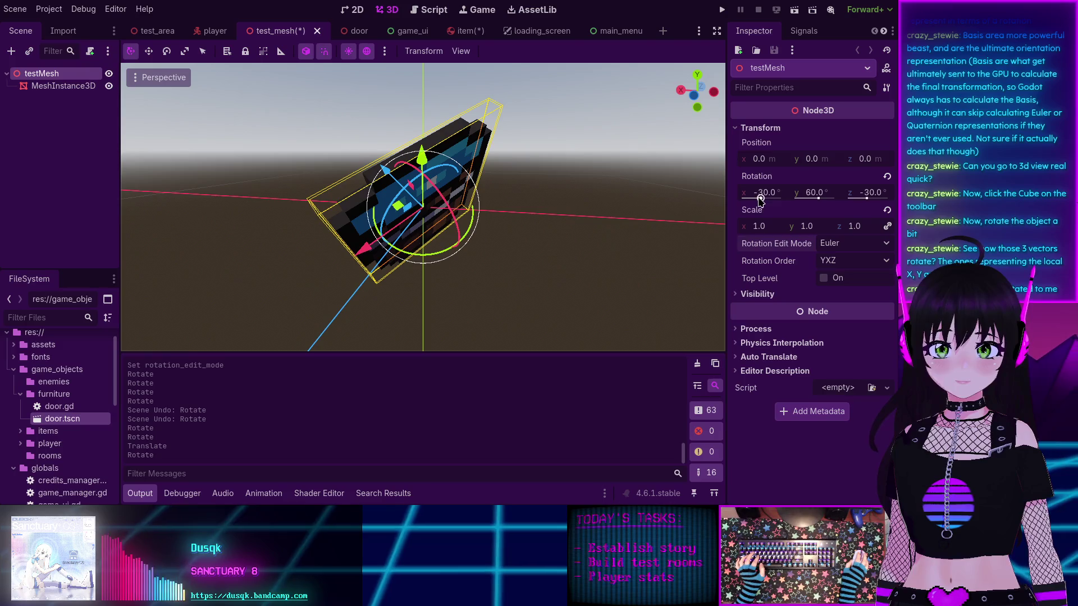
drag(761, 200, 762, 201)
key(ctrl+z)
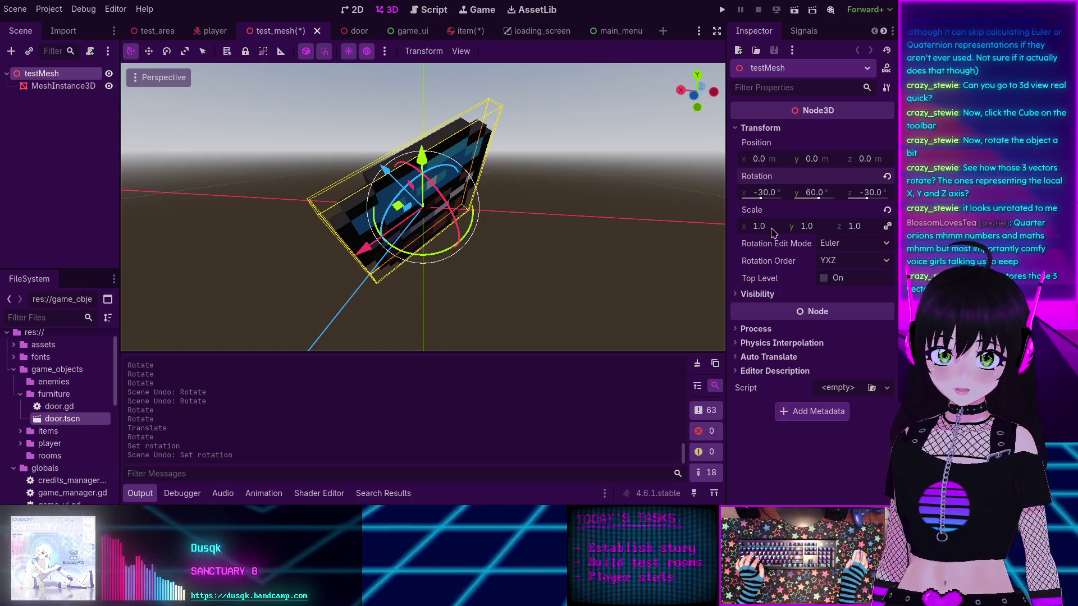
click(844, 244)
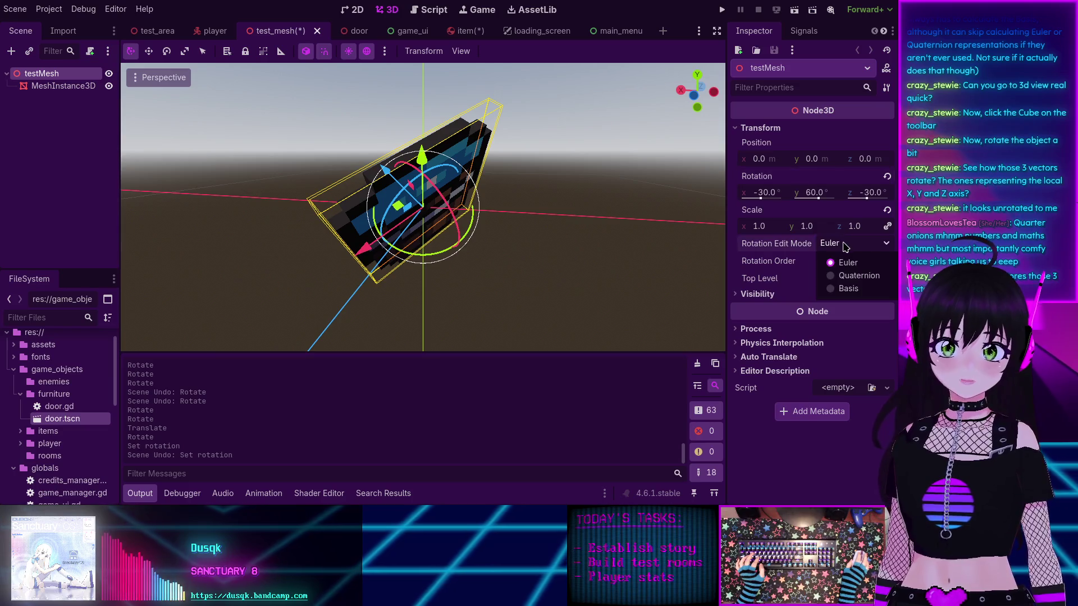
Step: Show testMesh's rotation as a Basis, undo a trial yx of -2.10, then switch to Quaternion
click(848, 289)
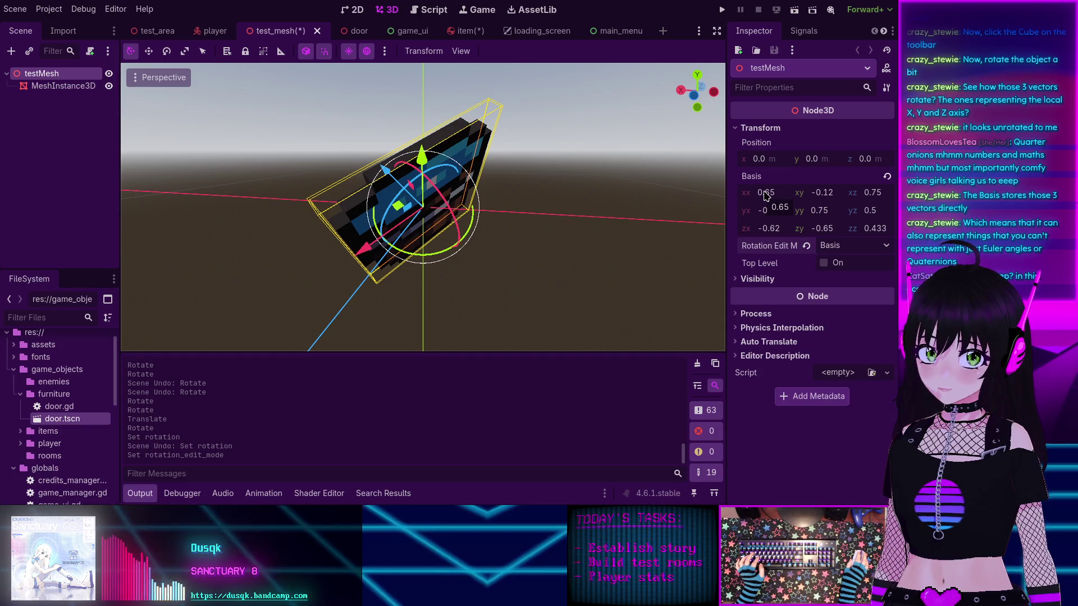
drag(773, 217, 691, 216)
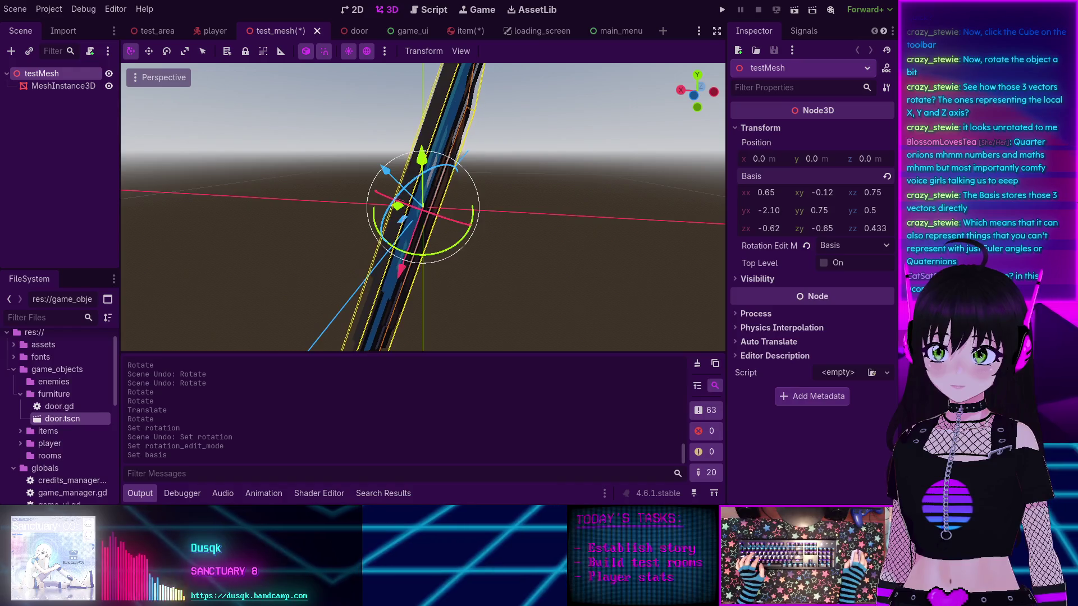
mouse_move(573, 236)
mouse_down()
mouse_move(502, 221)
mouse_move(682, 229)
mouse_move(611, 170)
mouse_move(486, 180)
mouse_move(530, 308)
mouse_move(574, 335)
mouse_move(520, 282)
mouse_move(510, 236)
mouse_up()
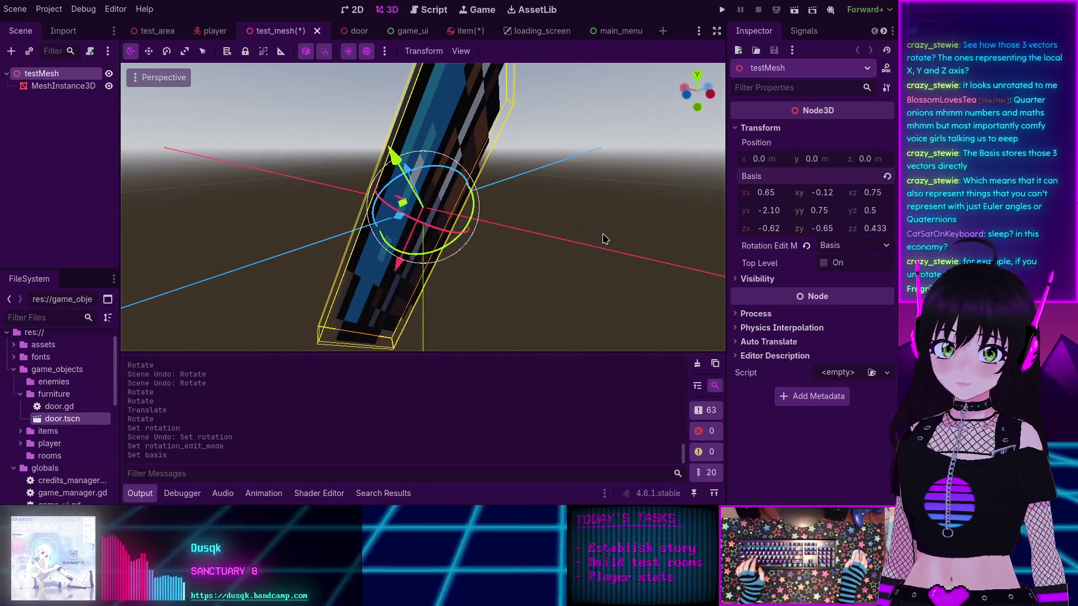
key(ctrl+z)
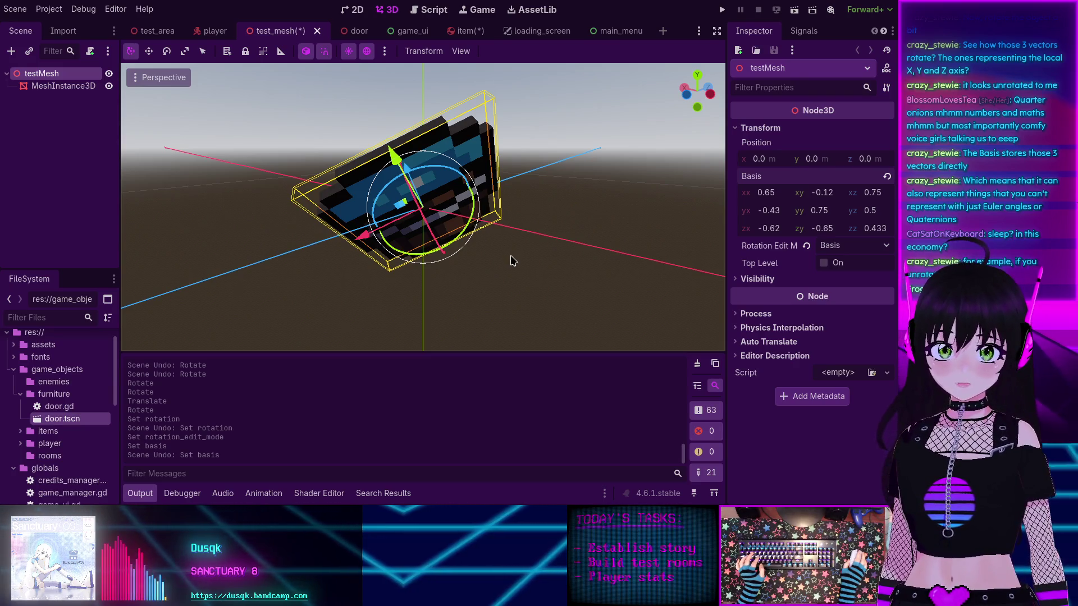
click(838, 248)
click(842, 278)
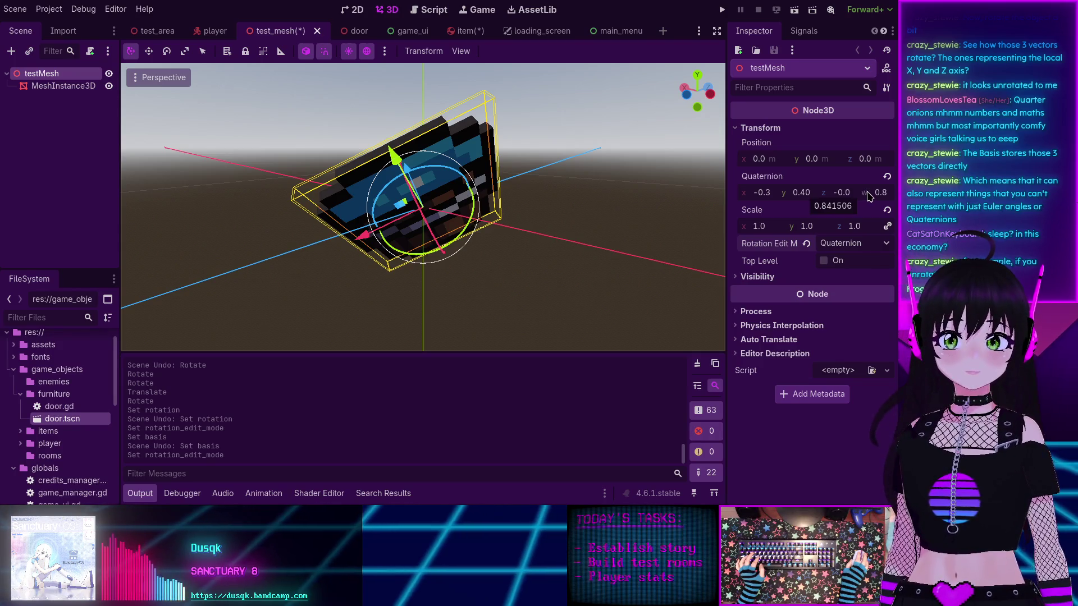
Step: Try quaternion w 3 and a raised x on testMesh, then reset rotation to (0, 0, 0, 1)
click(882, 194)
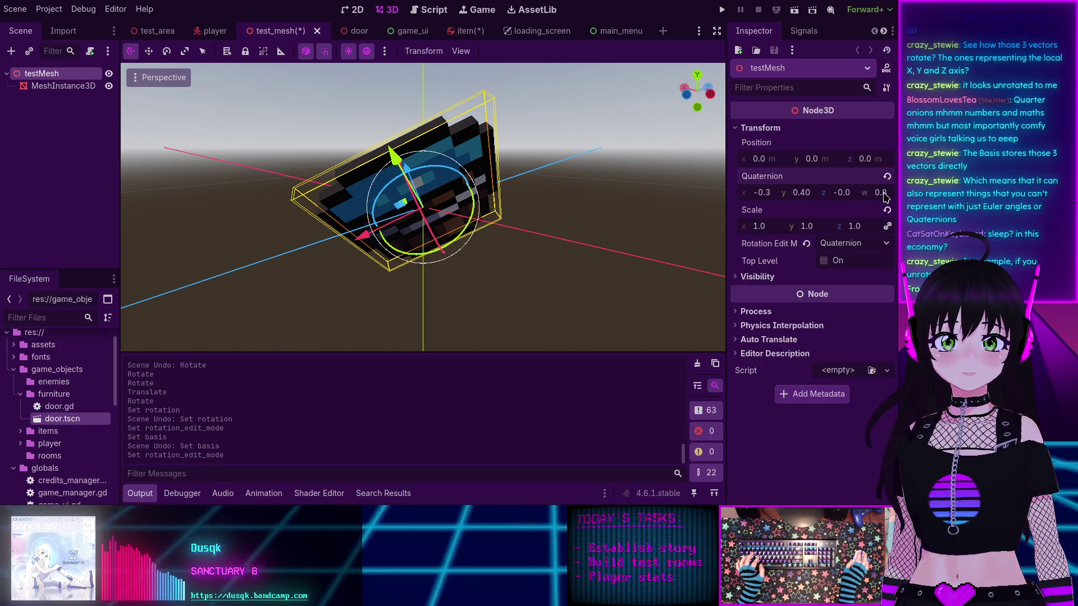
text(3)
key(Return)
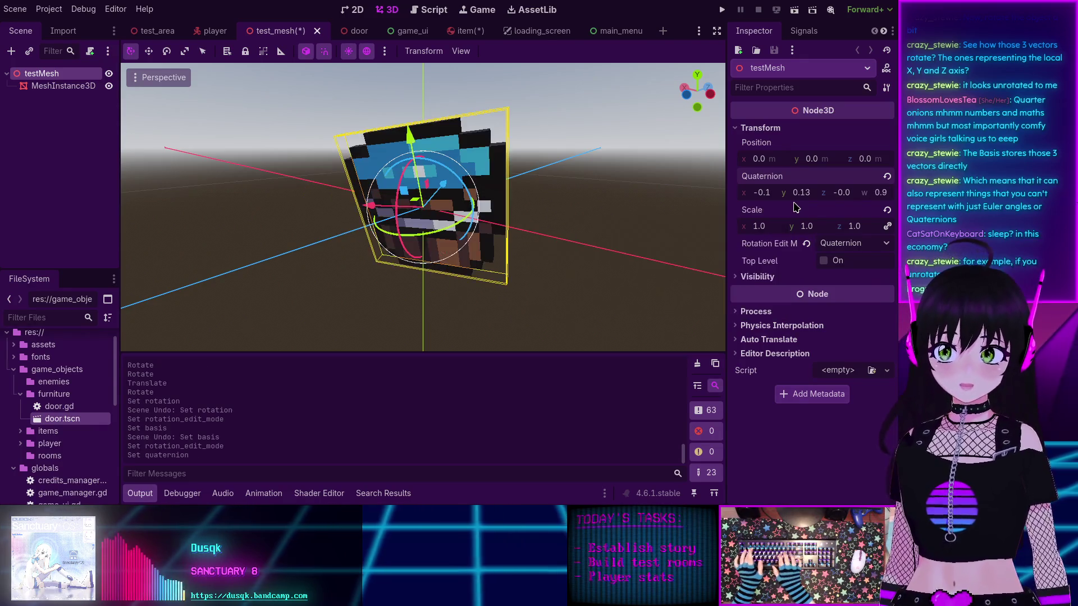
mouse_move(424, 202)
mouse_down()
mouse_move(698, 224)
mouse_move(526, 210)
mouse_move(498, 305)
mouse_move(515, 340)
mouse_move(442, 176)
mouse_move(444, 191)
mouse_up()
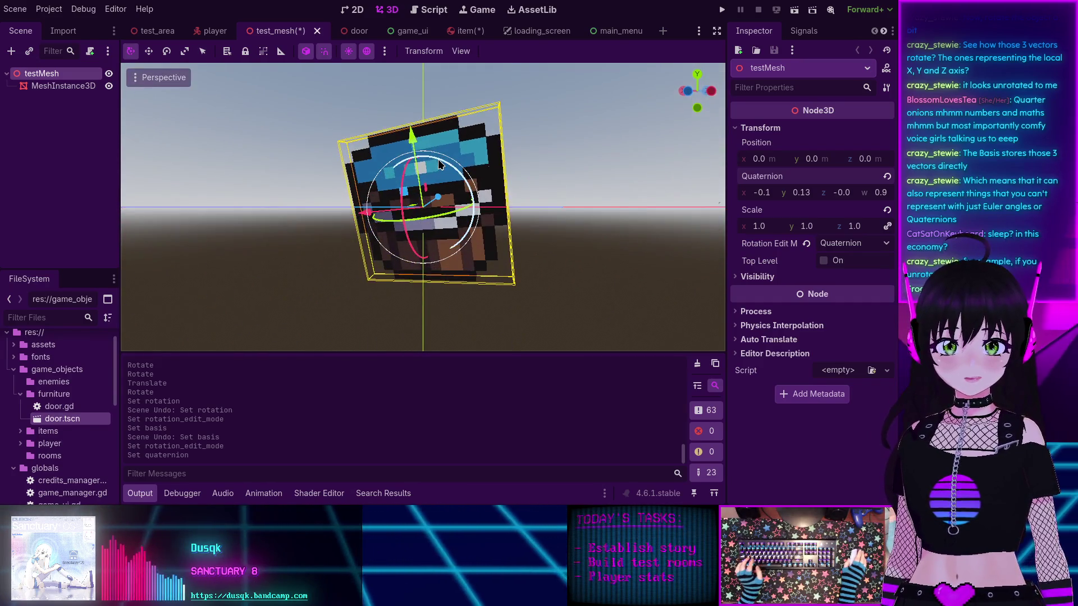
key(ctrl+z)
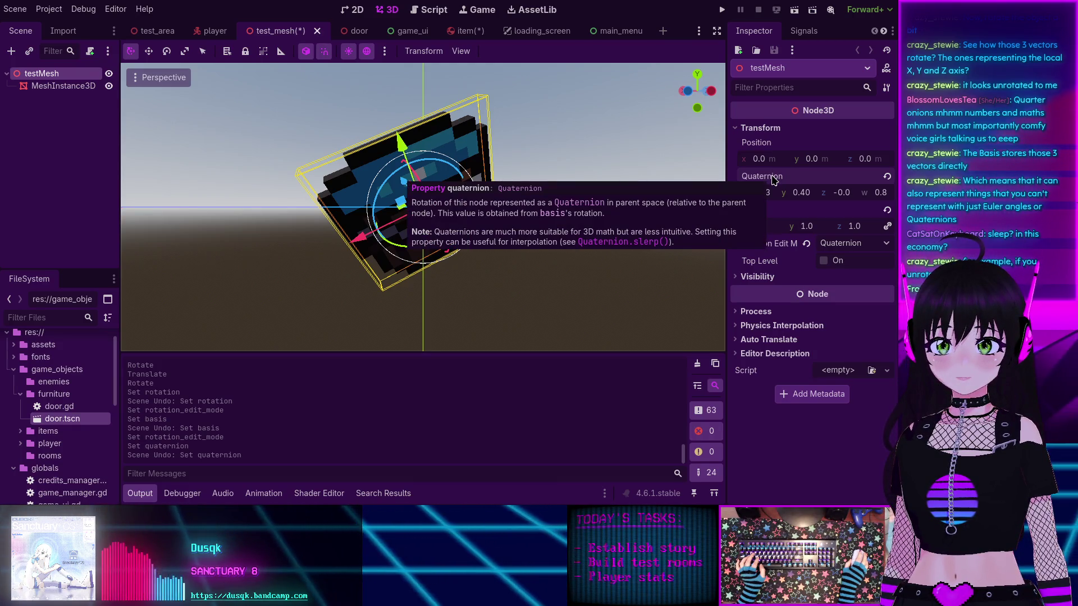
mouse_move(761, 193)
mouse_down()
mouse_move(782, 193)
mouse_move(747, 193)
mouse_move(825, 193)
mouse_move(786, 193)
mouse_up()
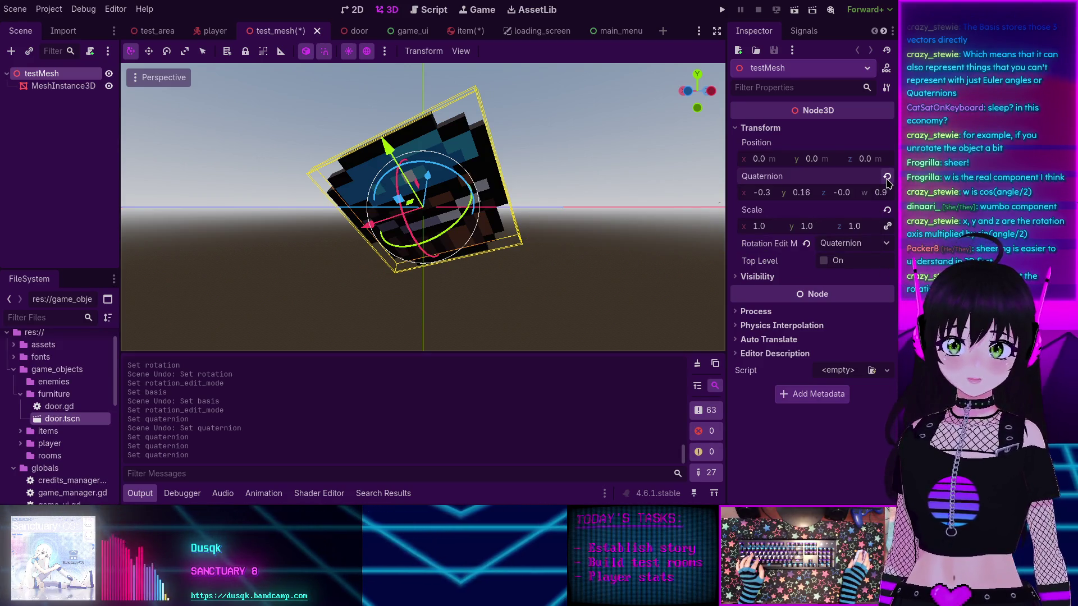
click(888, 178)
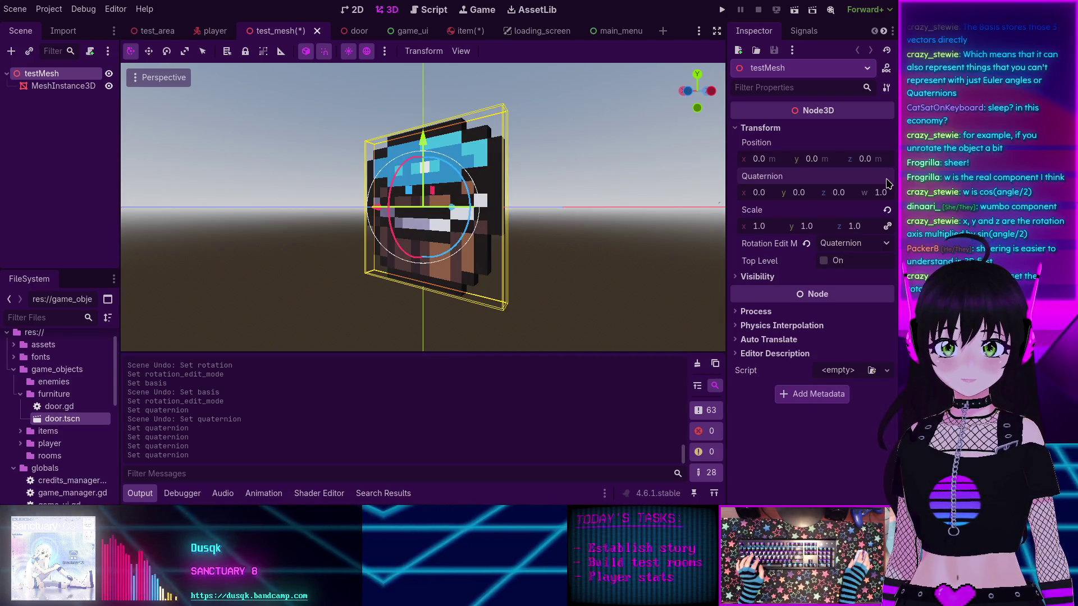
Step: Revert testMesh's scale to default and display its rotation as an identity Basis matrix
click(887, 211)
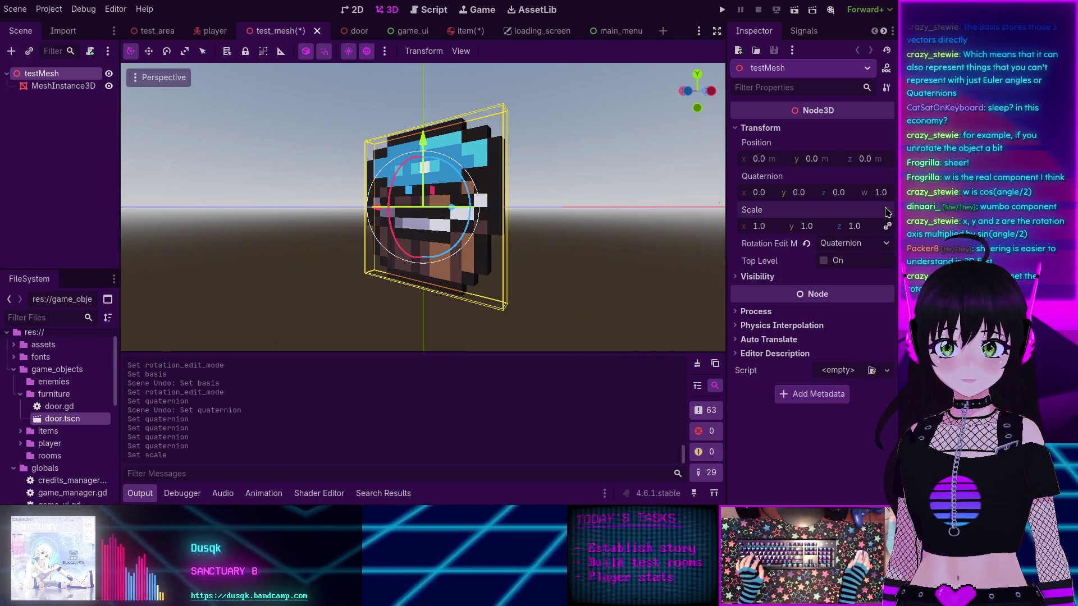
mouse_move(488, 173)
mouse_down()
mouse_move(565, 260)
mouse_move(517, 206)
mouse_move(539, 209)
mouse_up()
scroll(542, 243, up, 4)
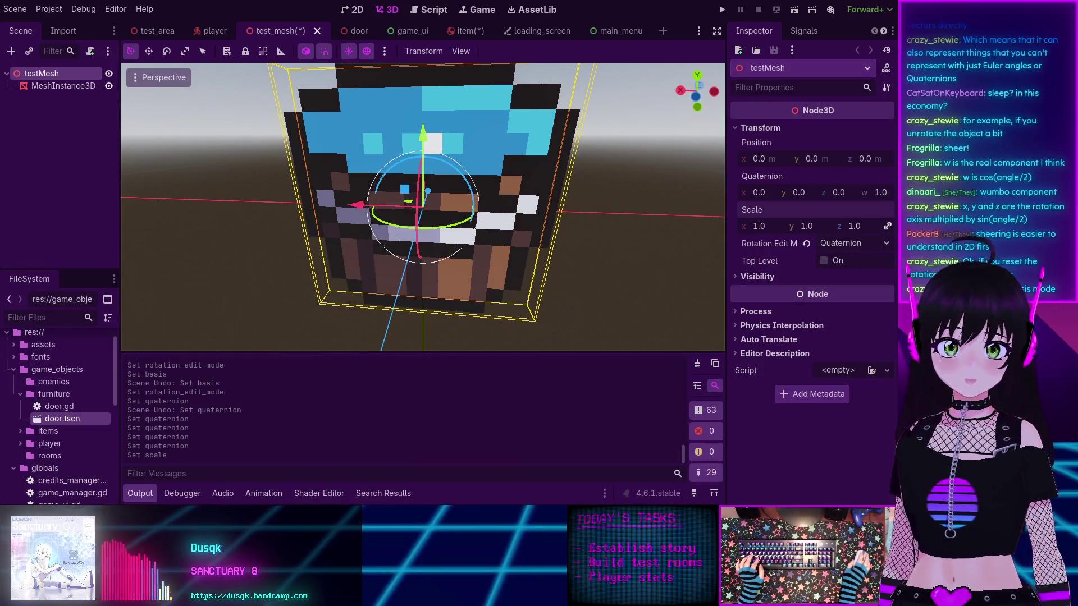
click(838, 245)
click(839, 289)
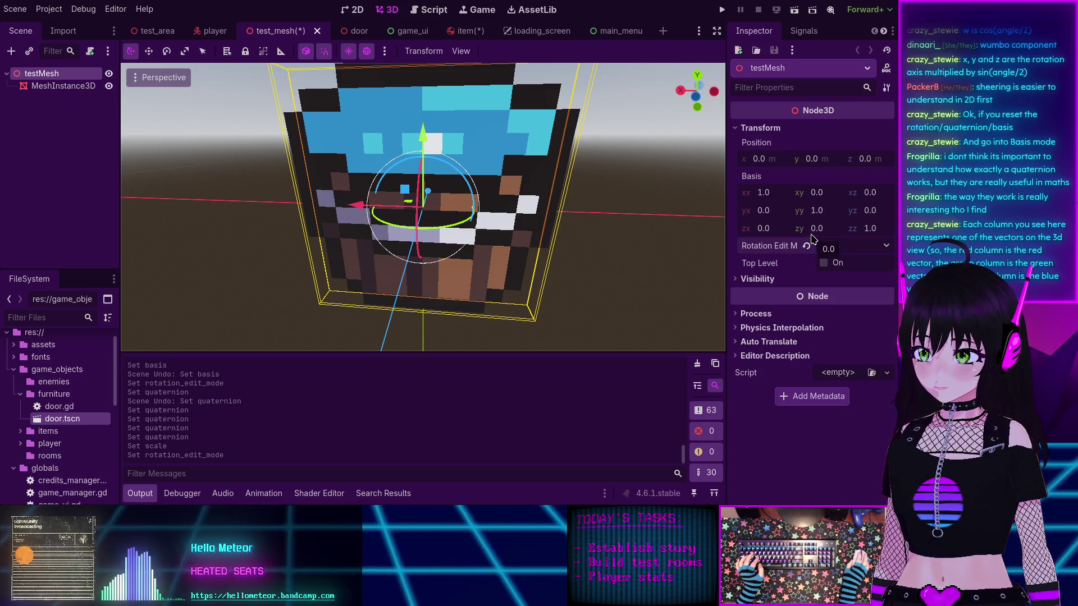
Step: Hide the Output panel and cancel a started Basis yx edit of 1.0
scroll(671, 119, down, 3)
key(ctrl+j)
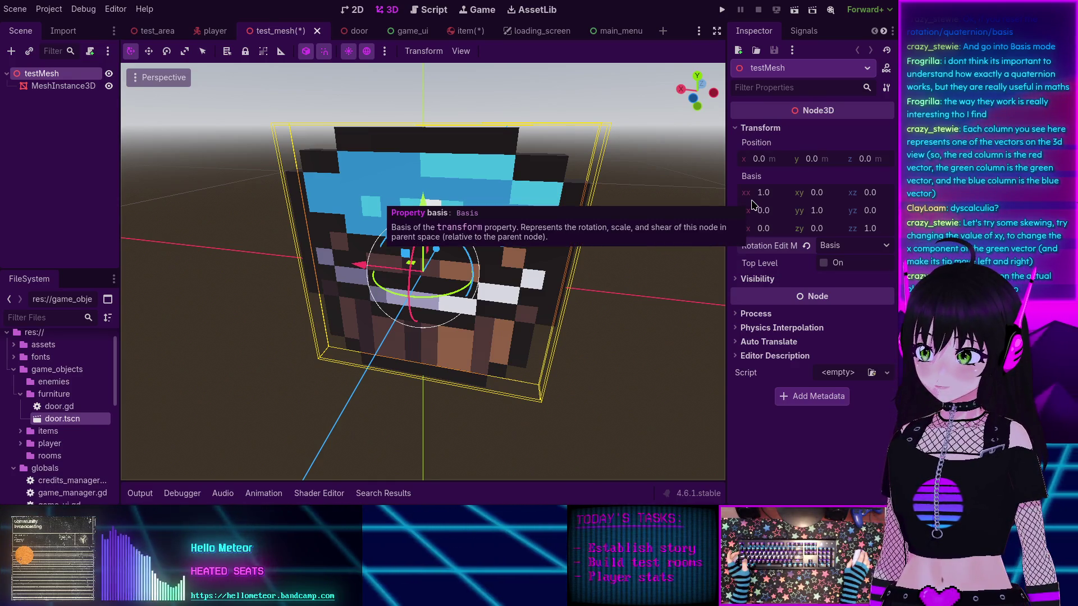
click(754, 203)
text(1.0)
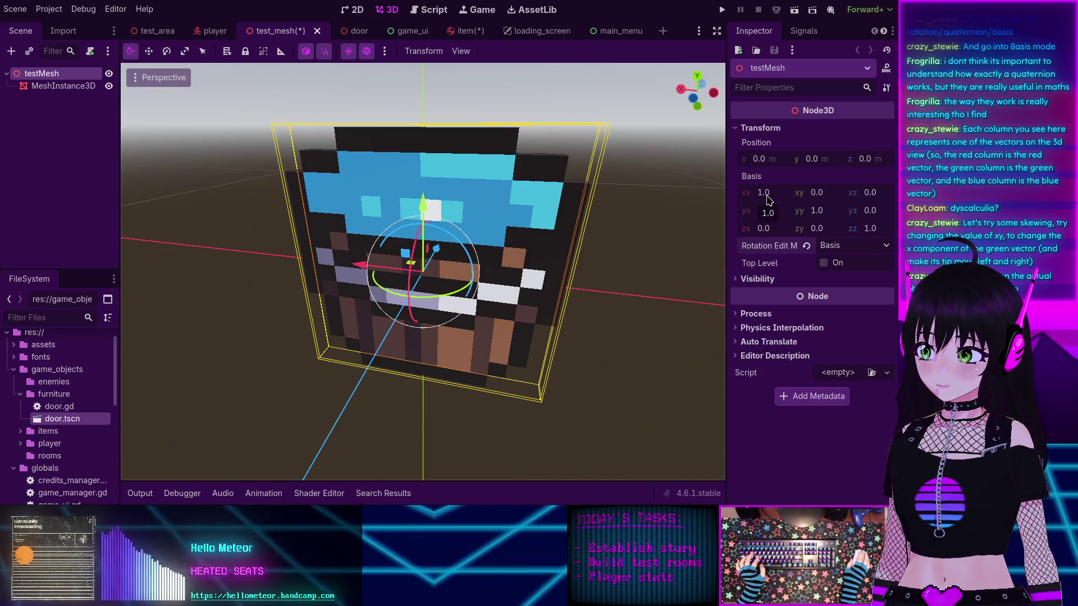
key(Escape)
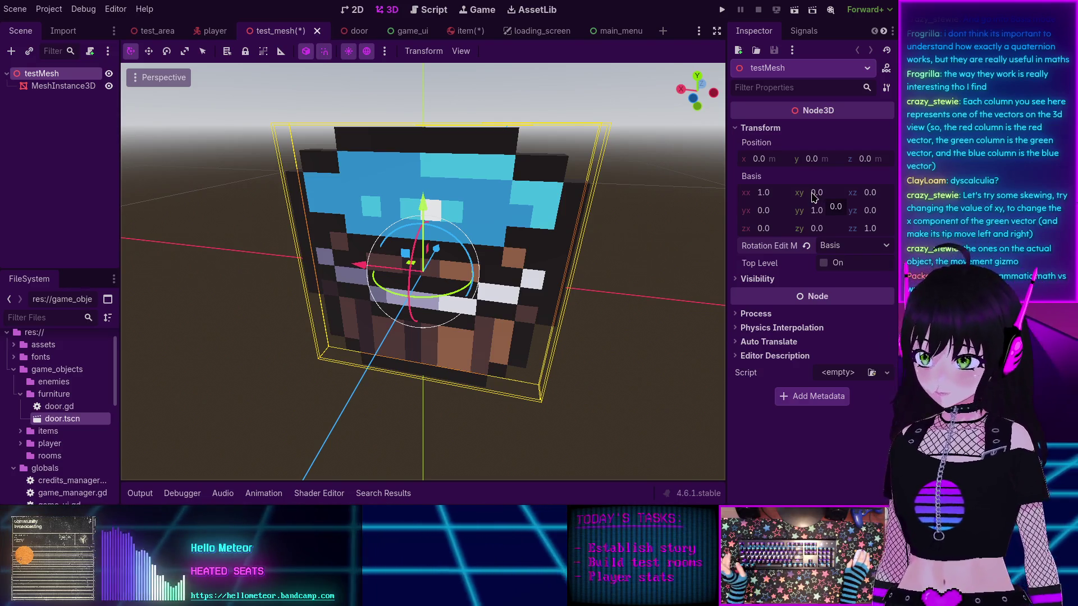
Step: Shear testMesh with Basis xy 1, then set xy back to 0
click(814, 193)
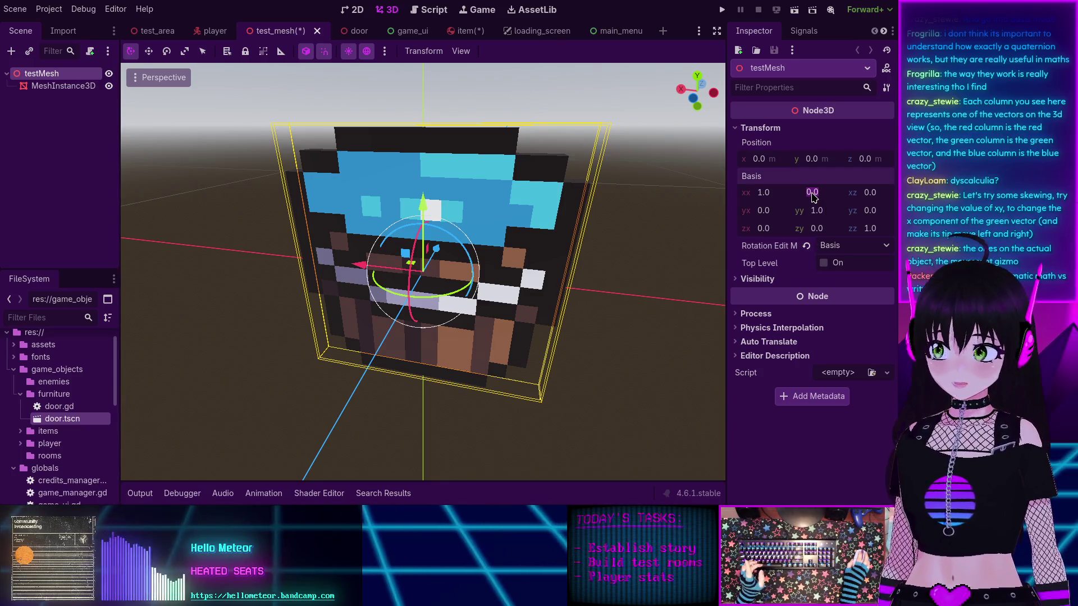
text(1)
key(Return)
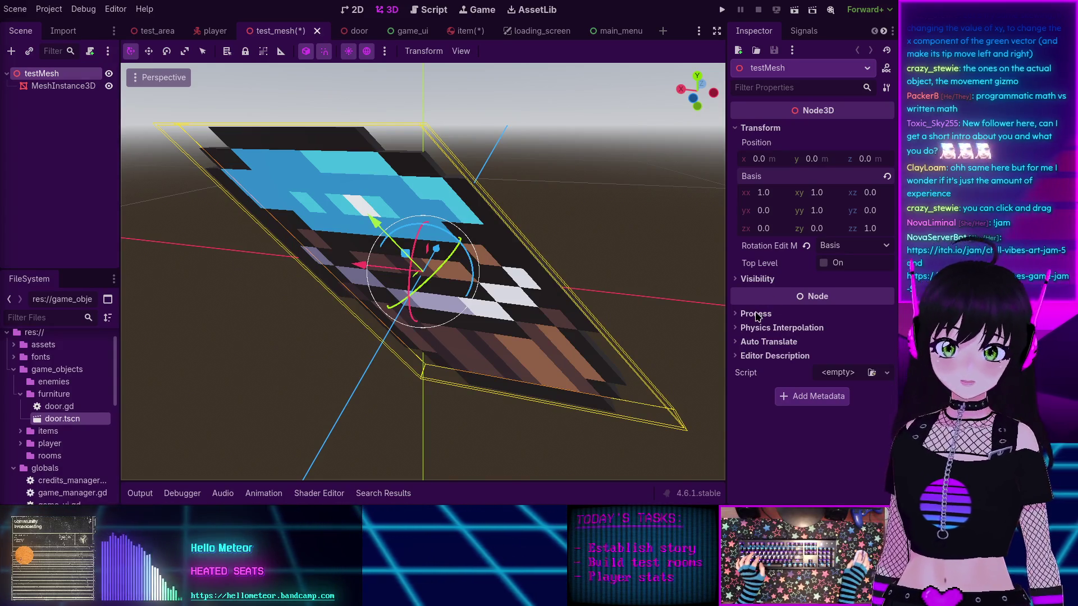
click(825, 194)
text(0)
key(Return)
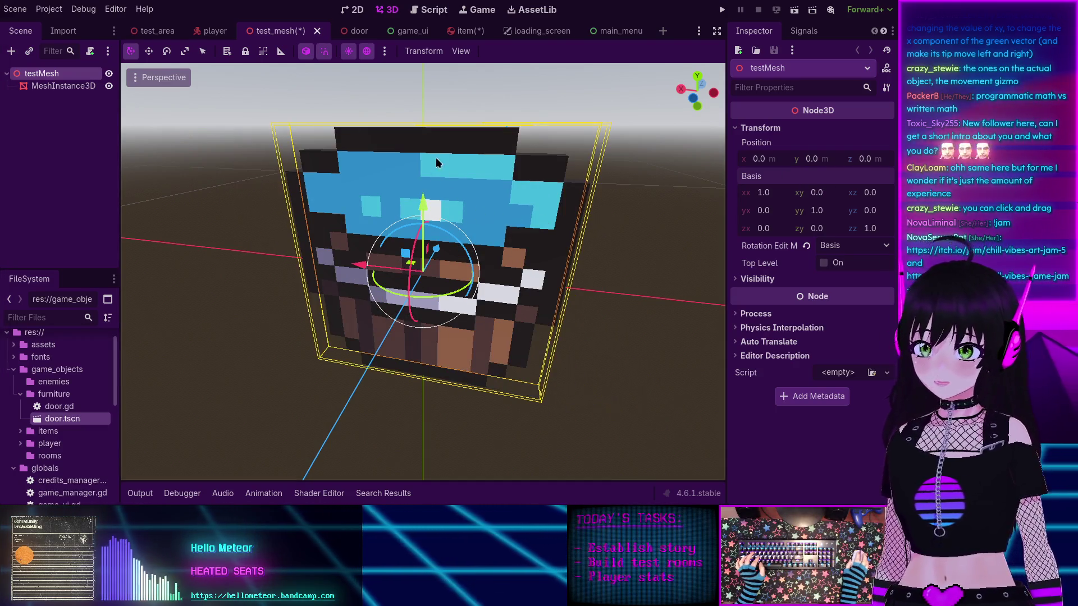
mouse_move(427, 131)
mouse_down()
mouse_move(465, 149)
mouse_move(460, 178)
mouse_up()
Step: From a front view, raise testMesh's Basis xy to 0.342, then undo the shear
drag(429, 217, 492, 200)
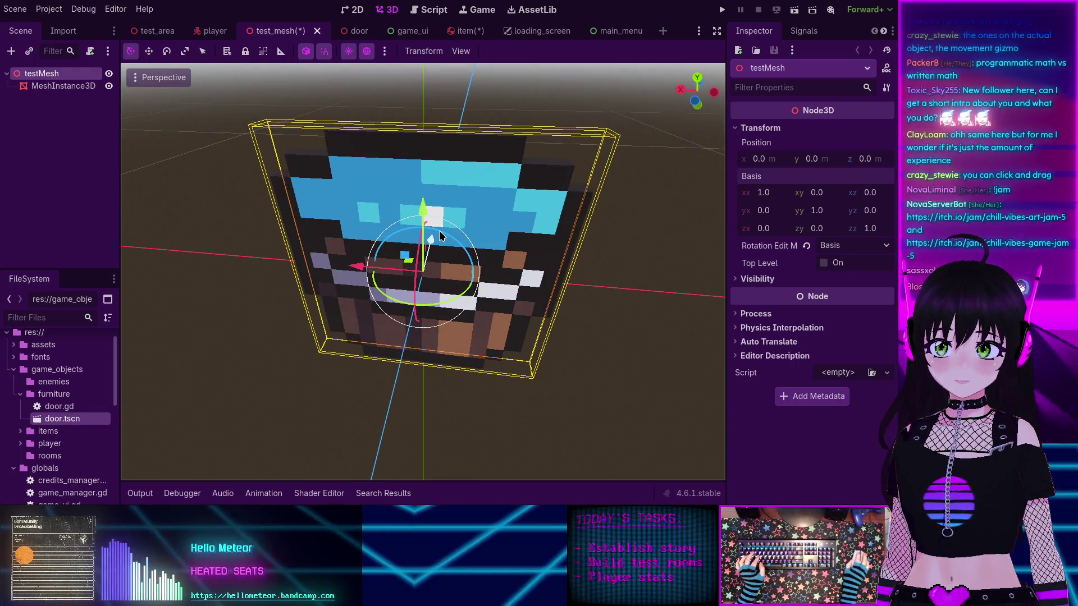
mouse_move(449, 227)
mouse_down()
mouse_move(514, 248)
mouse_move(427, 221)
mouse_move(393, 224)
mouse_move(468, 220)
mouse_up()
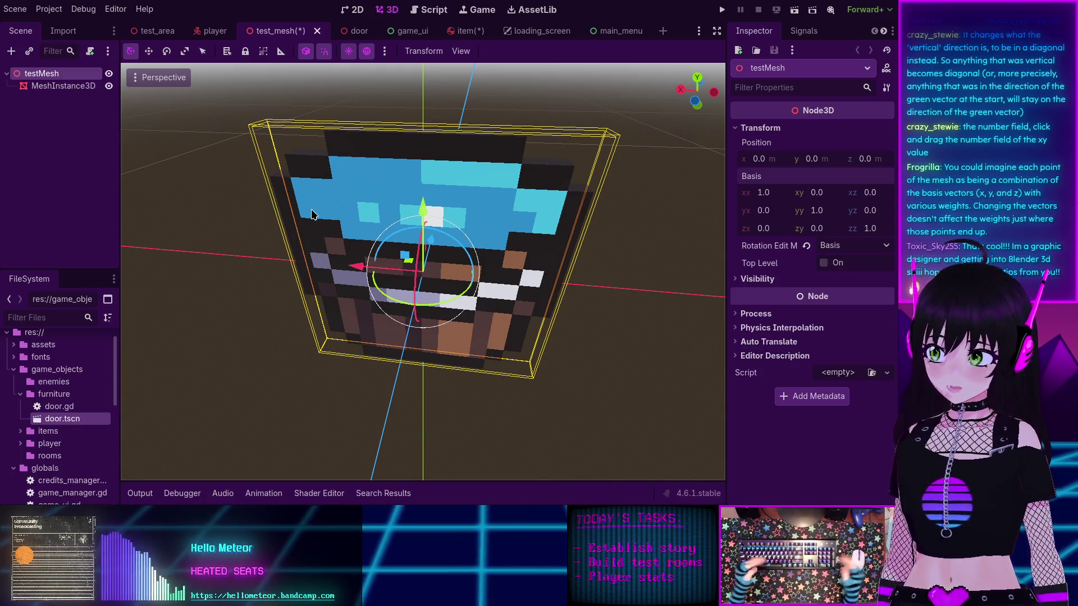
mouse_move(463, 245)
mouse_down()
mouse_move(501, 197)
mouse_move(489, 197)
mouse_up()
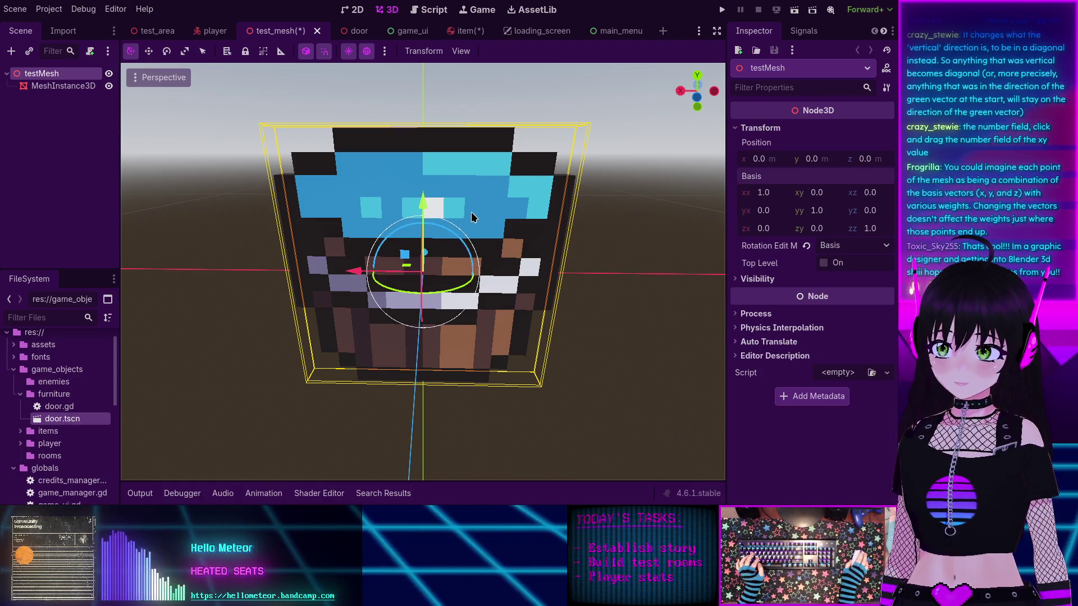
drag(463, 197, 459, 210)
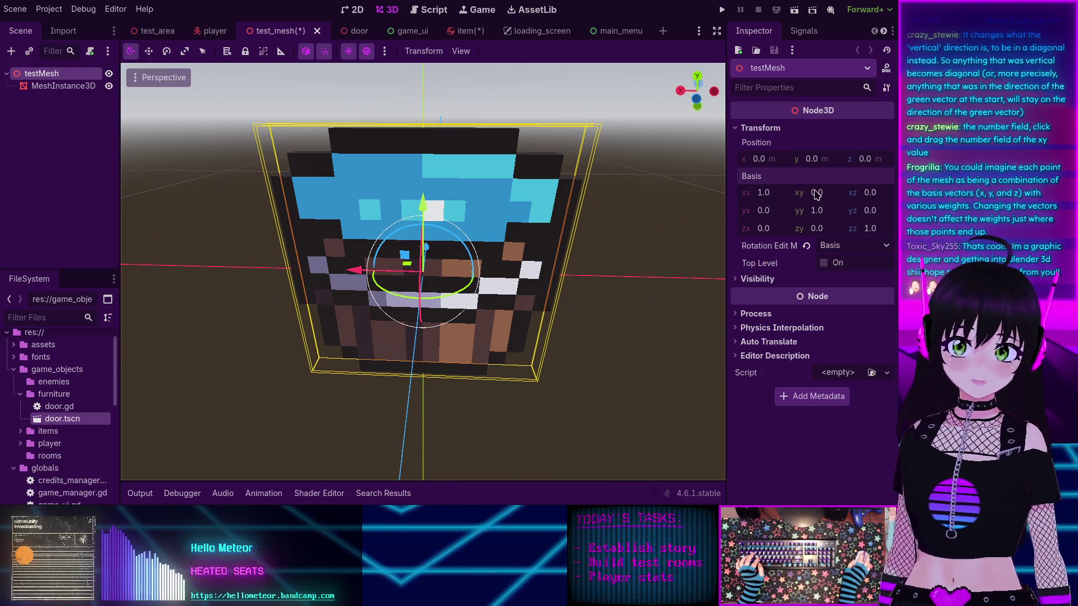
mouse_move(816, 192)
mouse_down()
mouse_move(848, 192)
mouse_move(805, 192)
mouse_move(831, 192)
mouse_up()
key(ctrl+z)
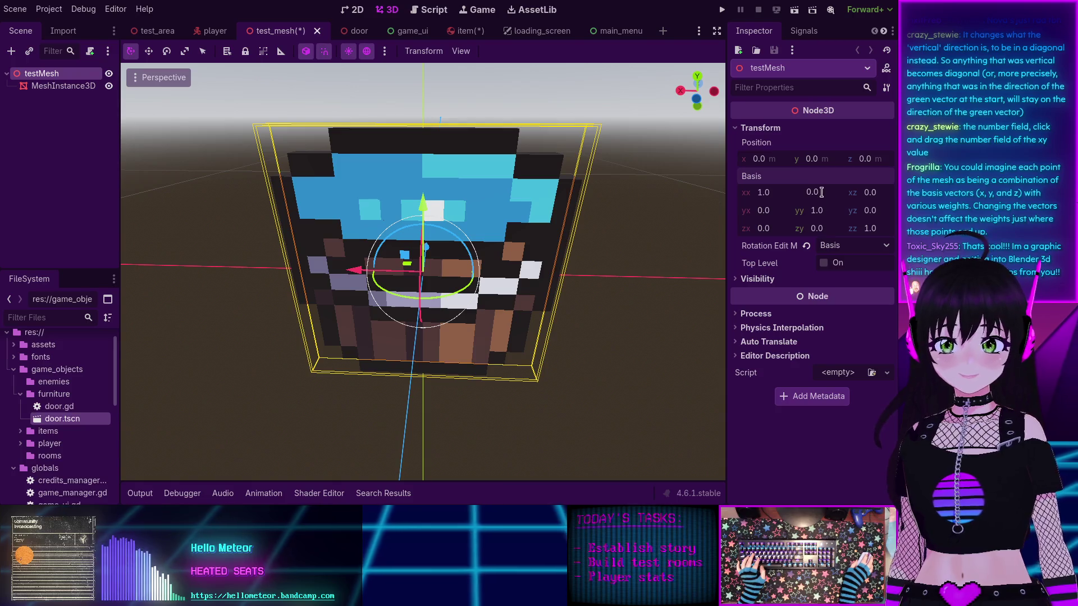
Step: Commit testMesh's Basis xy at 0.0, leaving an identity Basis
click(822, 222)
click(793, 197)
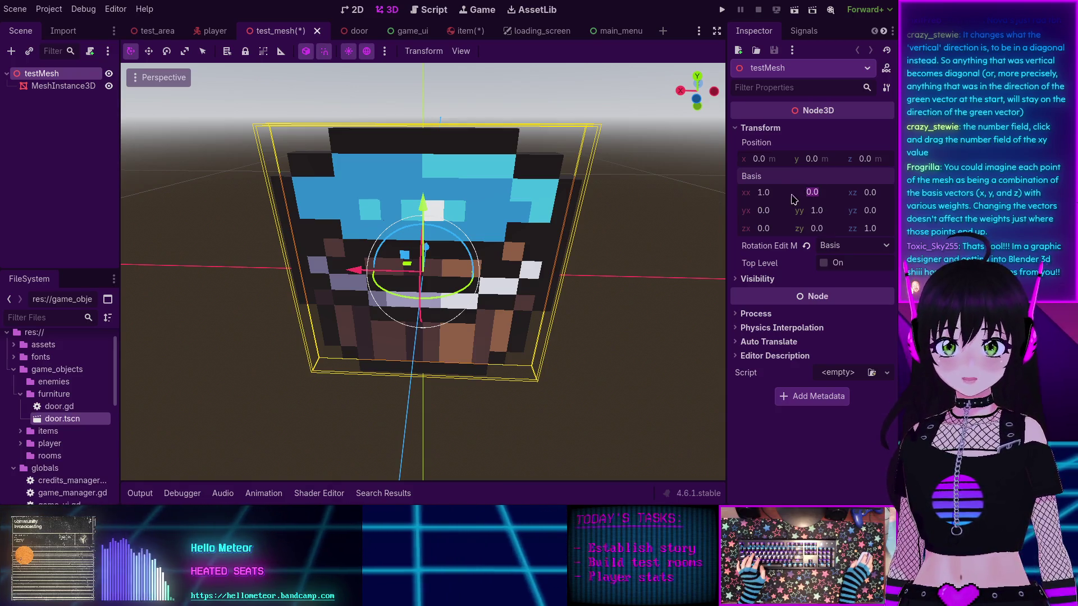
click(823, 195)
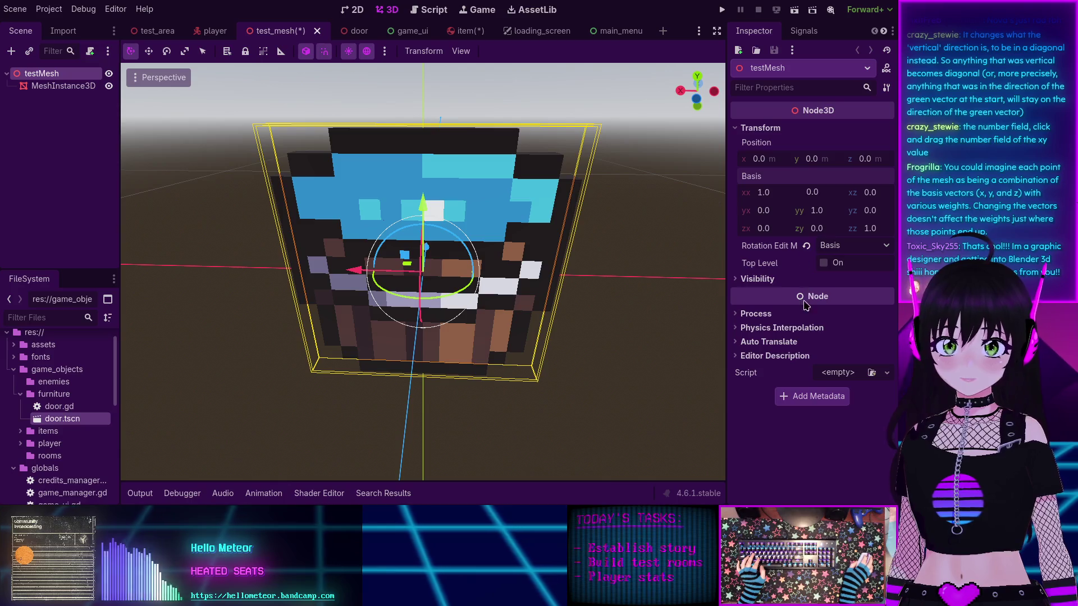
key(Return)
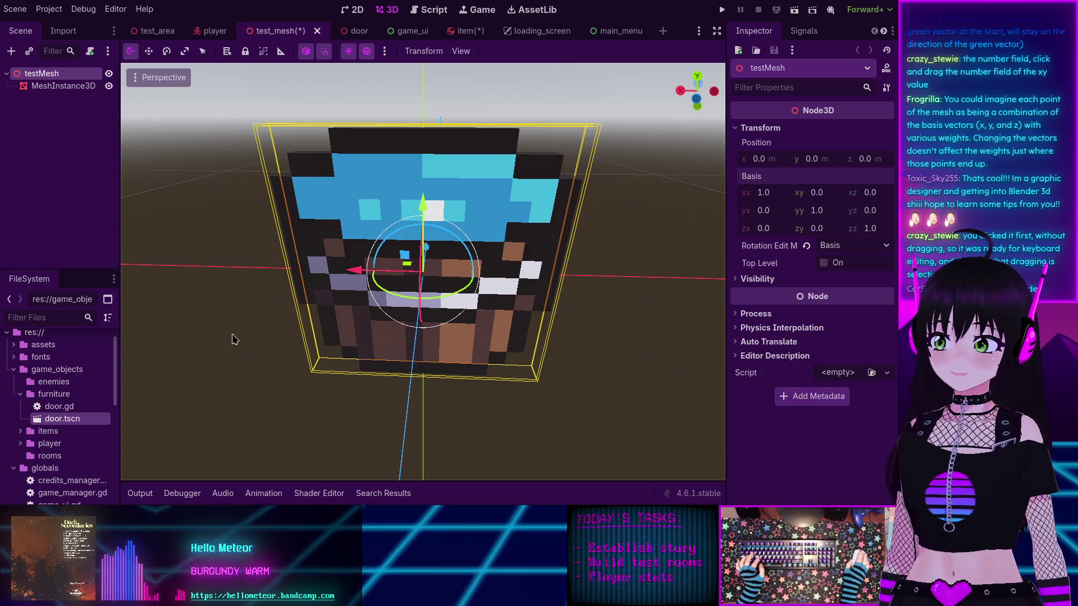
Step: Browse down through assets/NovaLiminal past lamppost.glb and the modular-room model files
mouse_move(302, 249)
mouse_down()
mouse_move(314, 250)
mouse_move(287, 252)
mouse_move(243, 301)
mouse_up()
scroll(33, 423, down, 2)
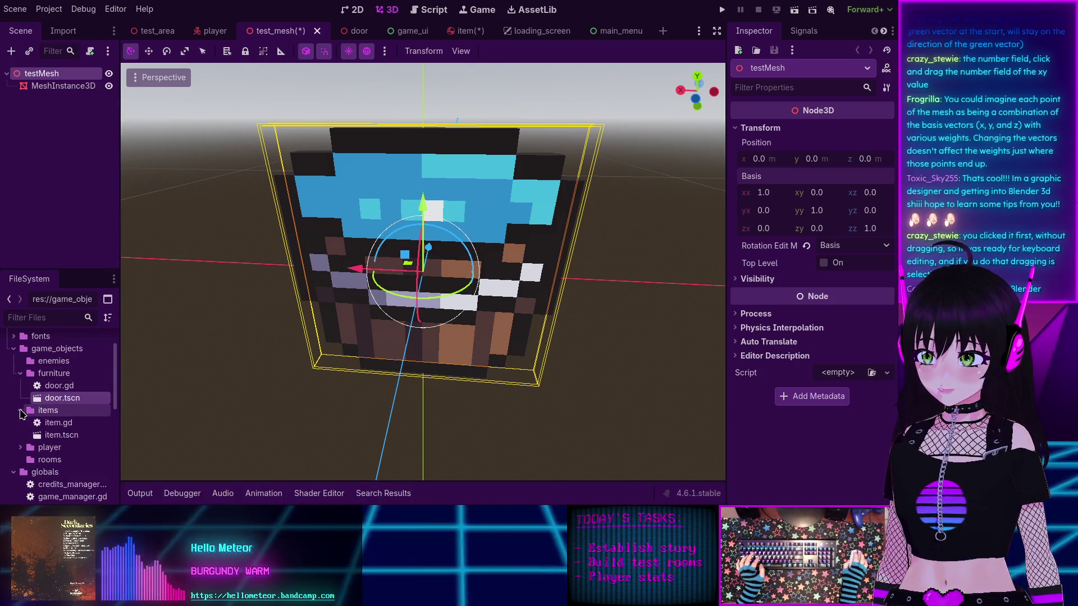
scroll(16, 430, down, 4)
scroll(18, 407, up, 10)
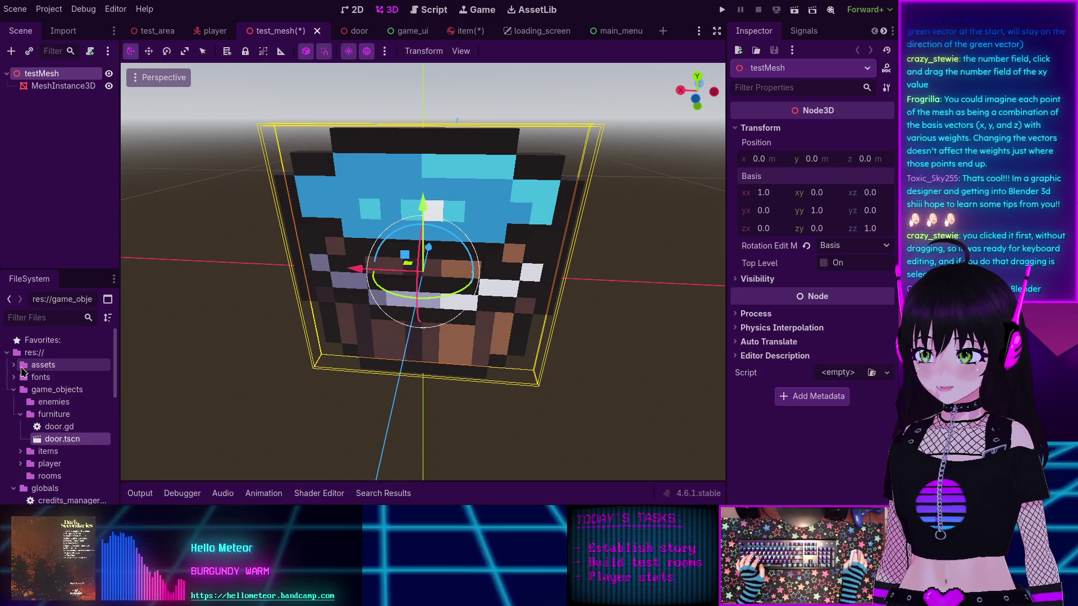
scroll(14, 477, down, 3)
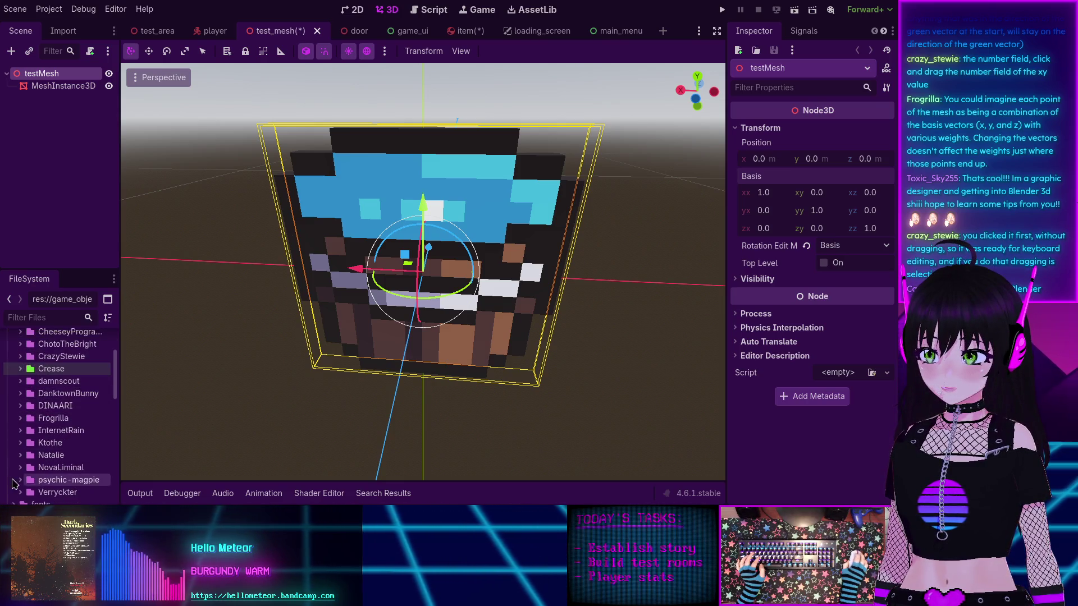
scroll(22, 466, down, 5)
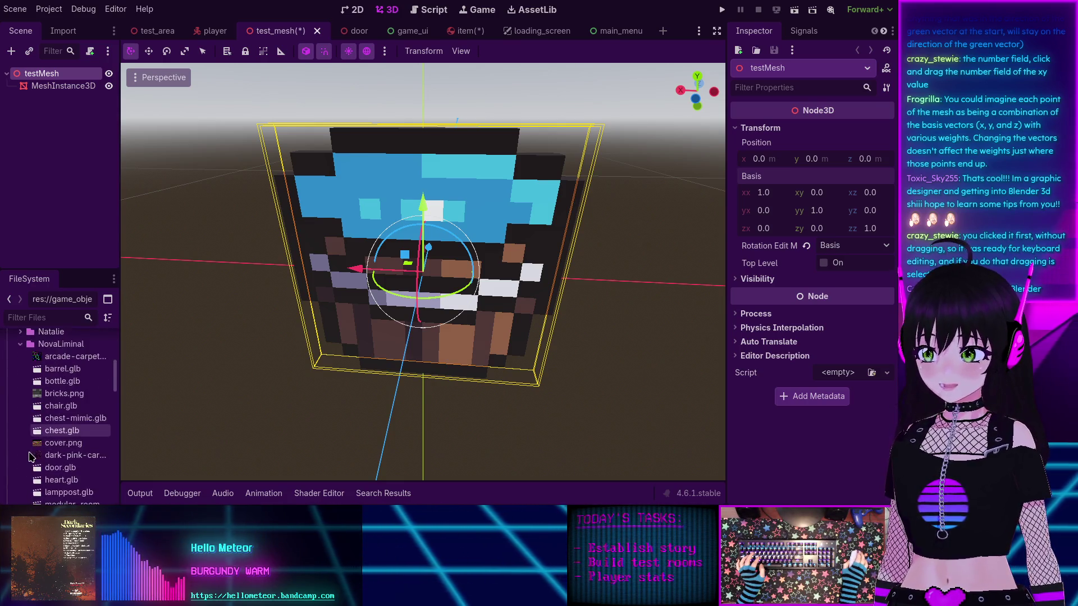
scroll(31, 455, down, 5)
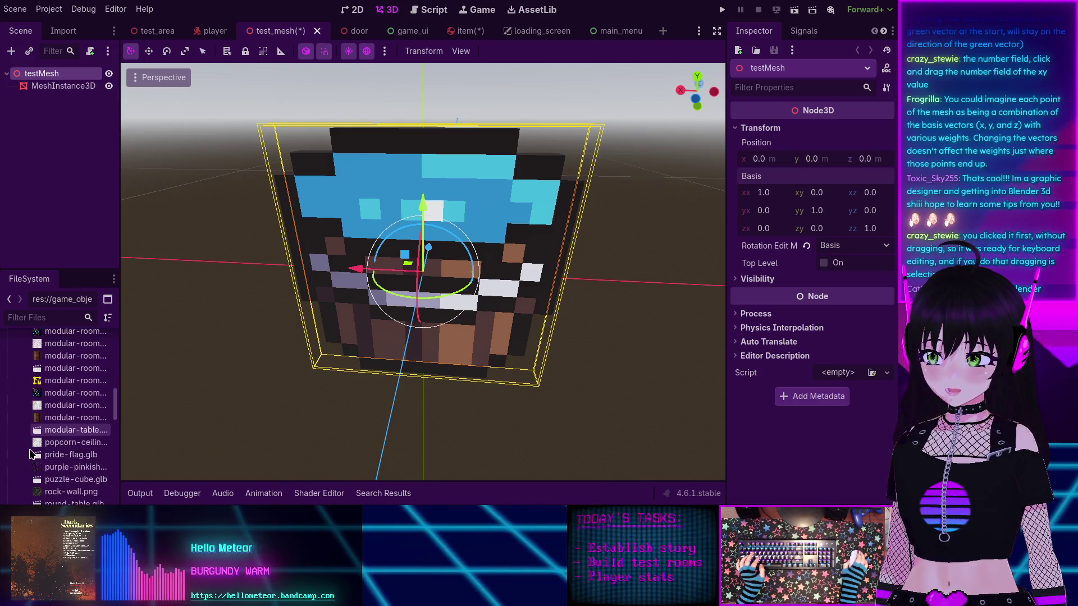
scroll(31, 454, up, 3)
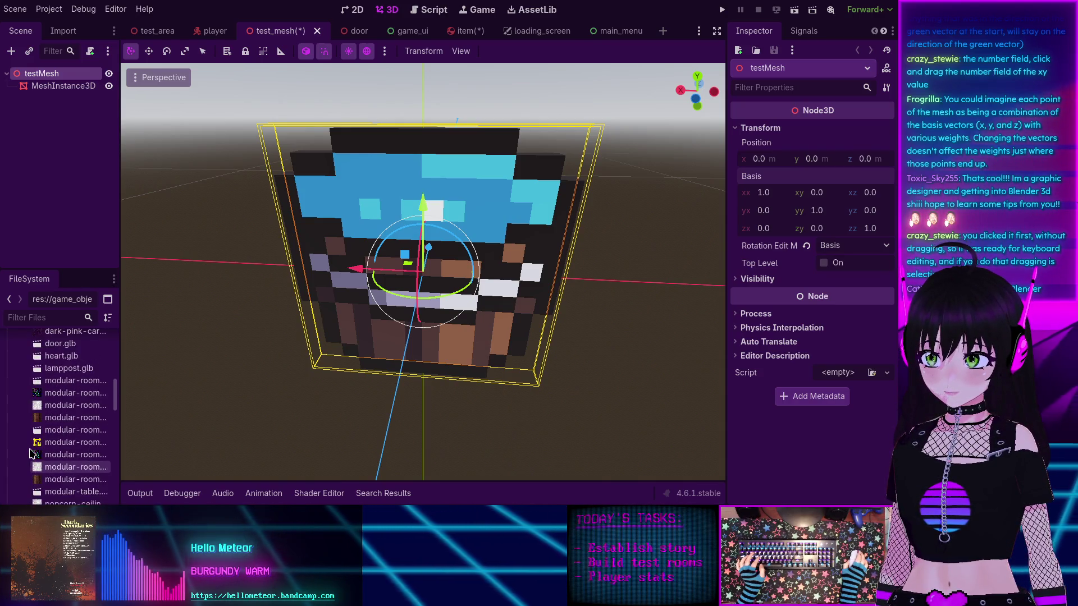
scroll(31, 453, down, 5)
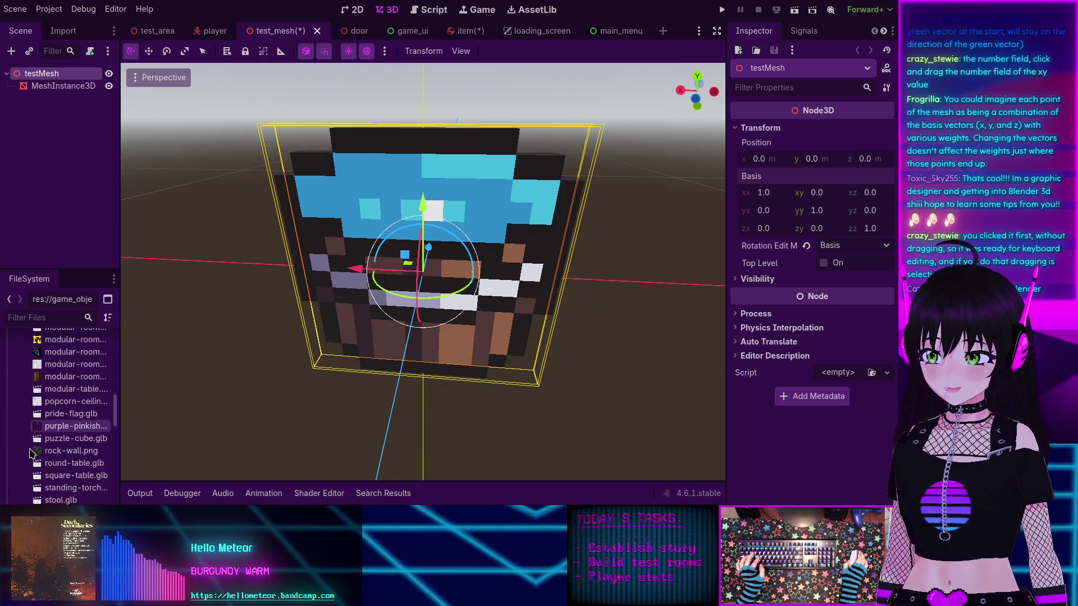
scroll(30, 454, up, 8)
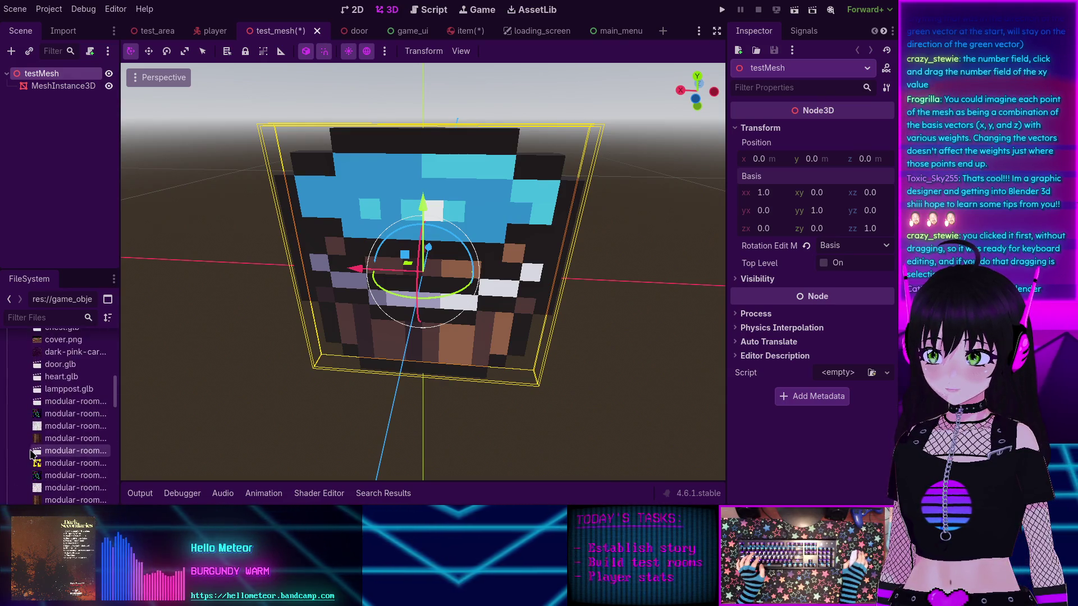
scroll(31, 454, up, 3)
scroll(31, 454, down, 5)
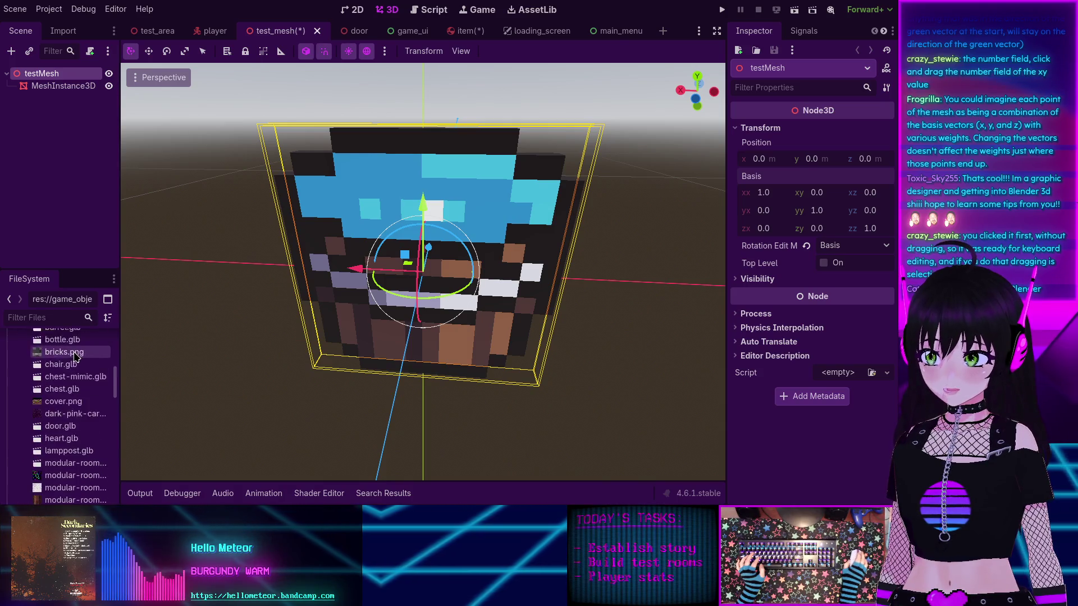
scroll(75, 357, down, 3)
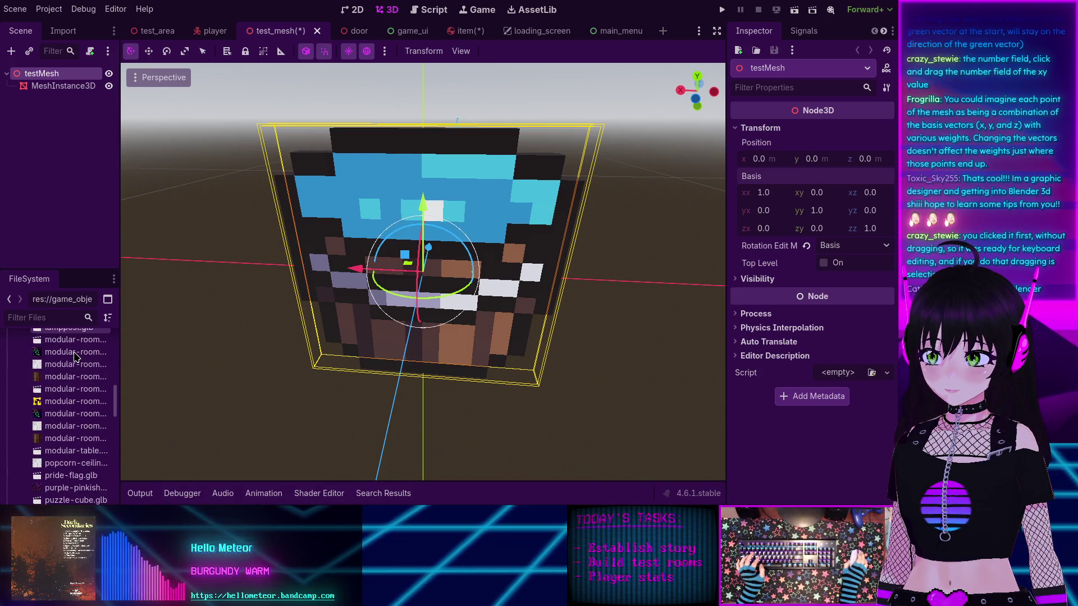
scroll(75, 357, up, 3)
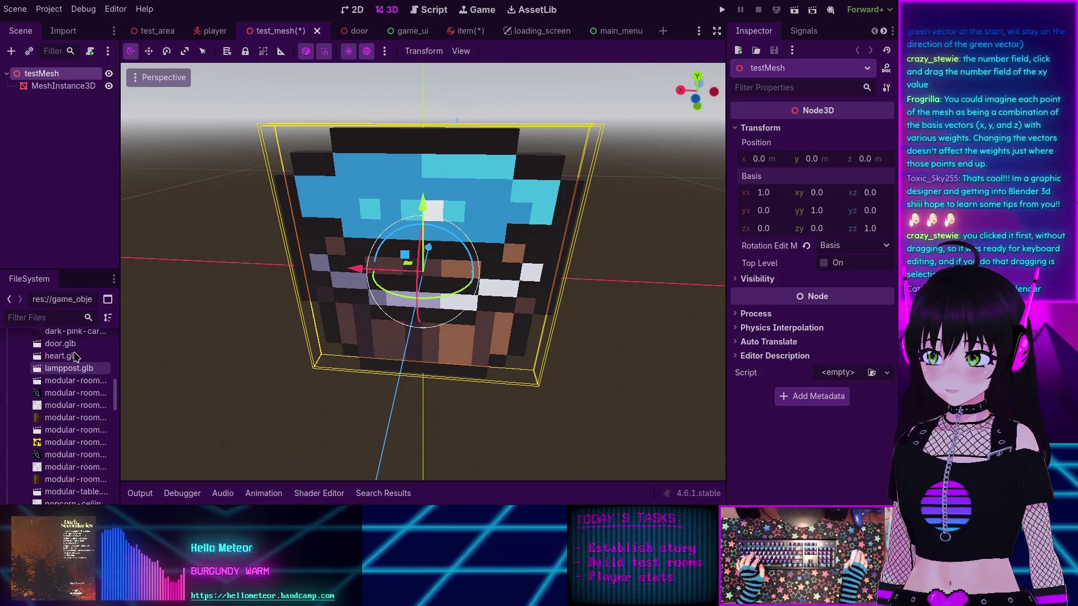
Step: Filter files by 'mim', open chest-mimic.glb's import settings, and view the chest from front and side
click(54, 317)
text(mim)
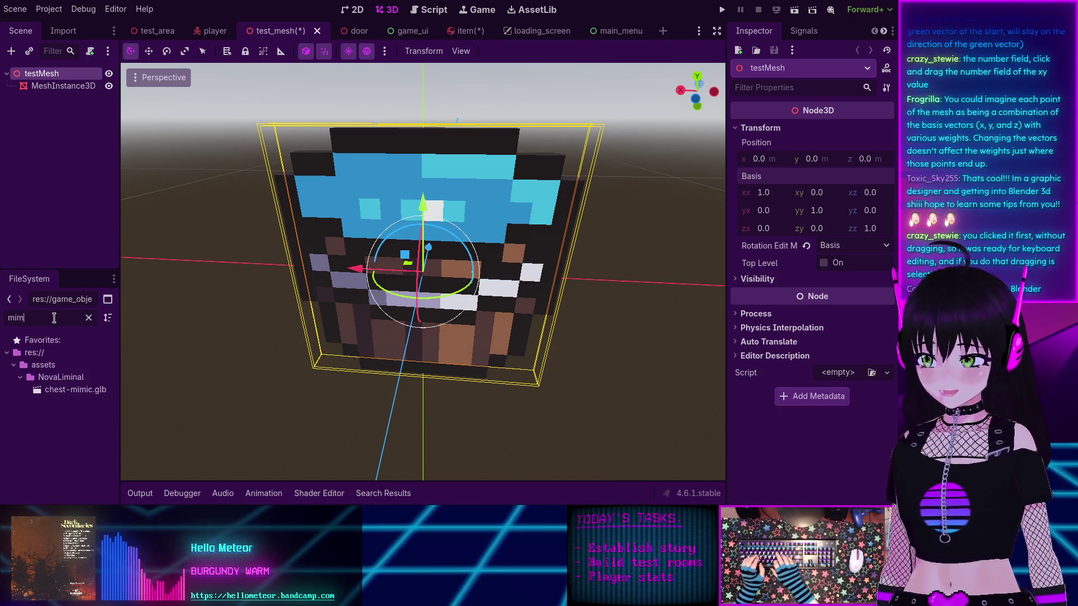
double_click(67, 390)
mouse_move(438, 273)
mouse_down()
mouse_move(370, 225)
mouse_move(439, 216)
mouse_up()
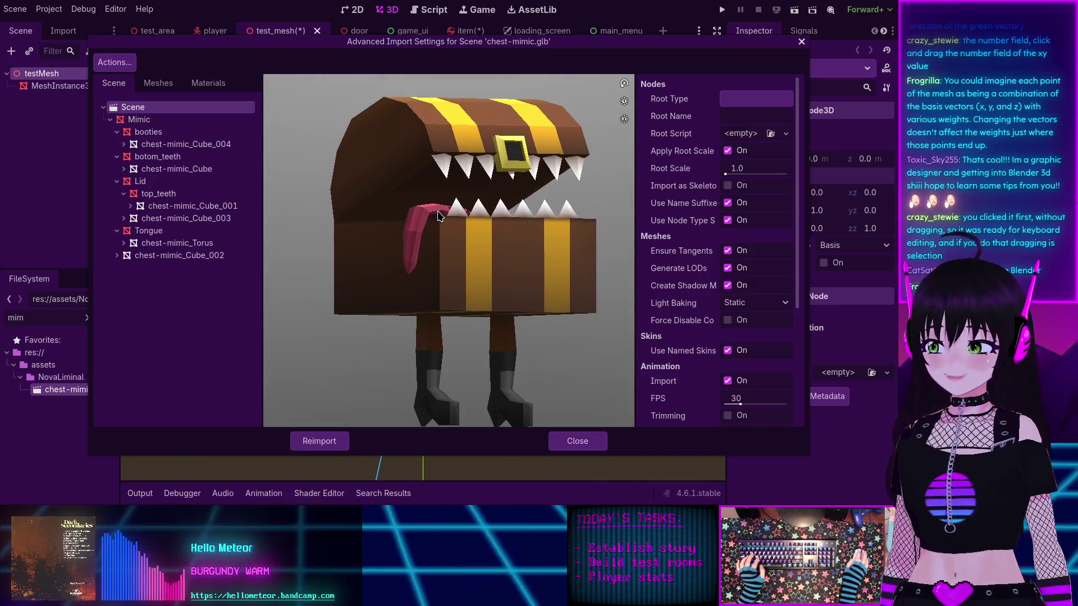
mouse_move(512, 279)
mouse_down()
mouse_move(428, 283)
mouse_move(540, 281)
mouse_move(464, 281)
mouse_move(512, 282)
mouse_up()
click(578, 441)
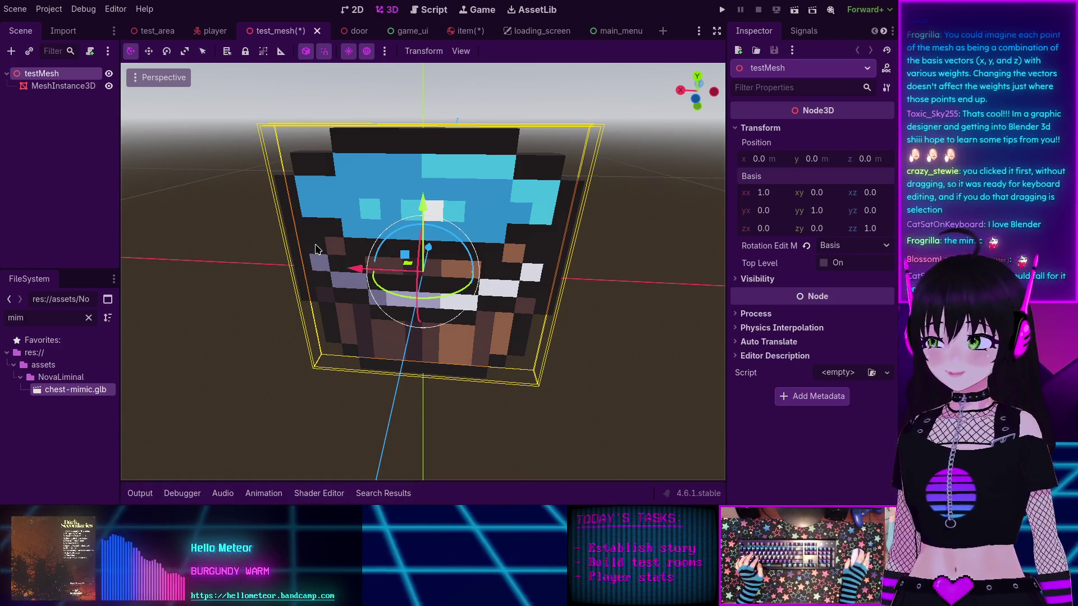
mouse_move(312, 283)
mouse_down()
mouse_move(333, 244)
mouse_move(323, 247)
mouse_up()
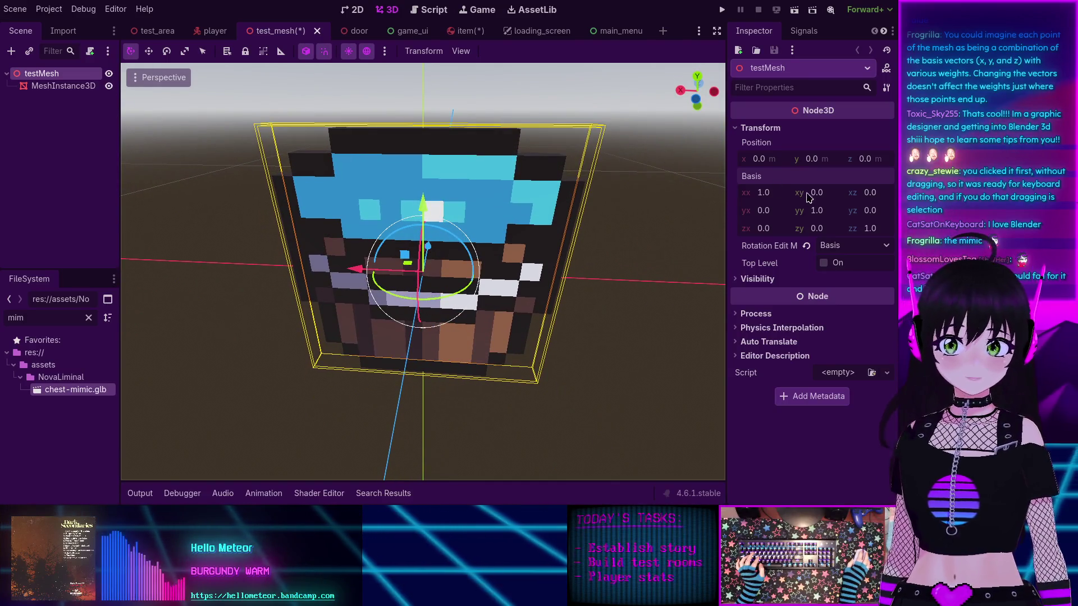
mouse_move(813, 195)
mouse_down()
mouse_move(854, 195)
mouse_move(806, 195)
mouse_up()
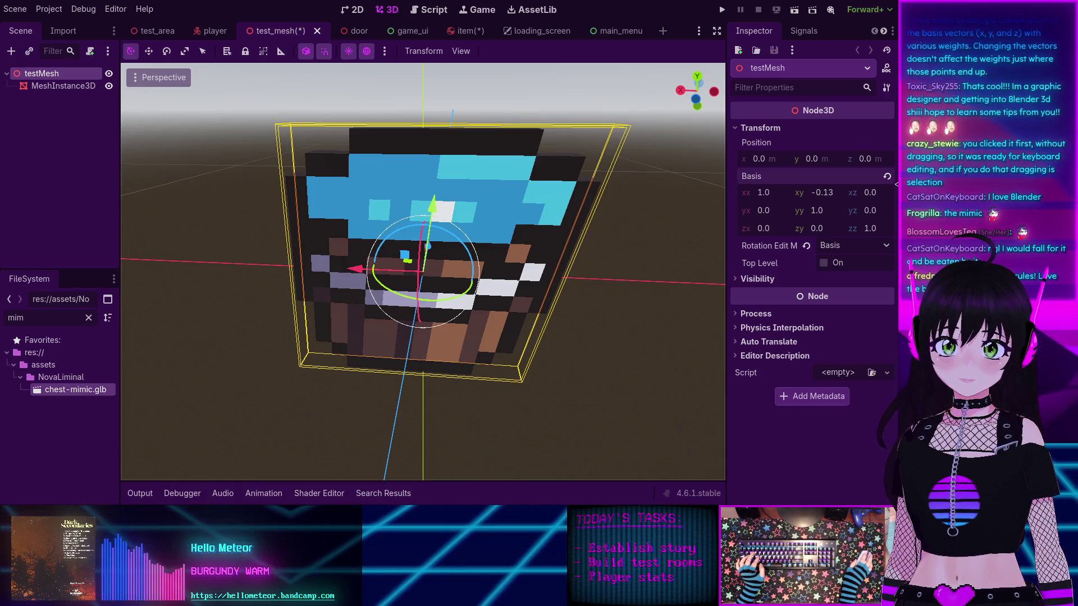
click(887, 176)
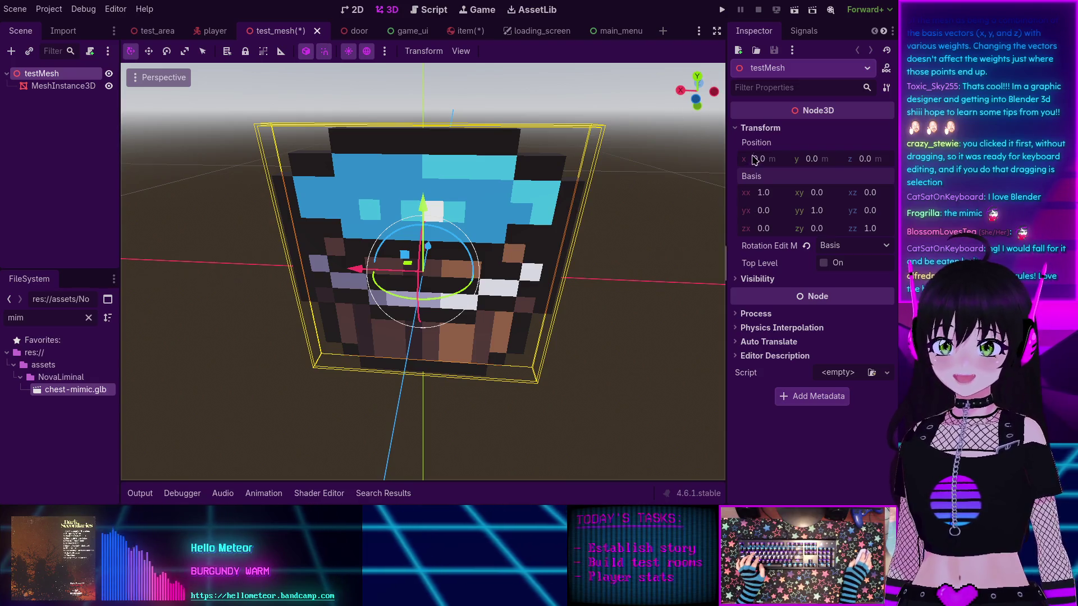
mouse_move(760, 211)
mouse_down()
mouse_move(820, 211)
mouse_move(773, 211)
mouse_up()
click(887, 177)
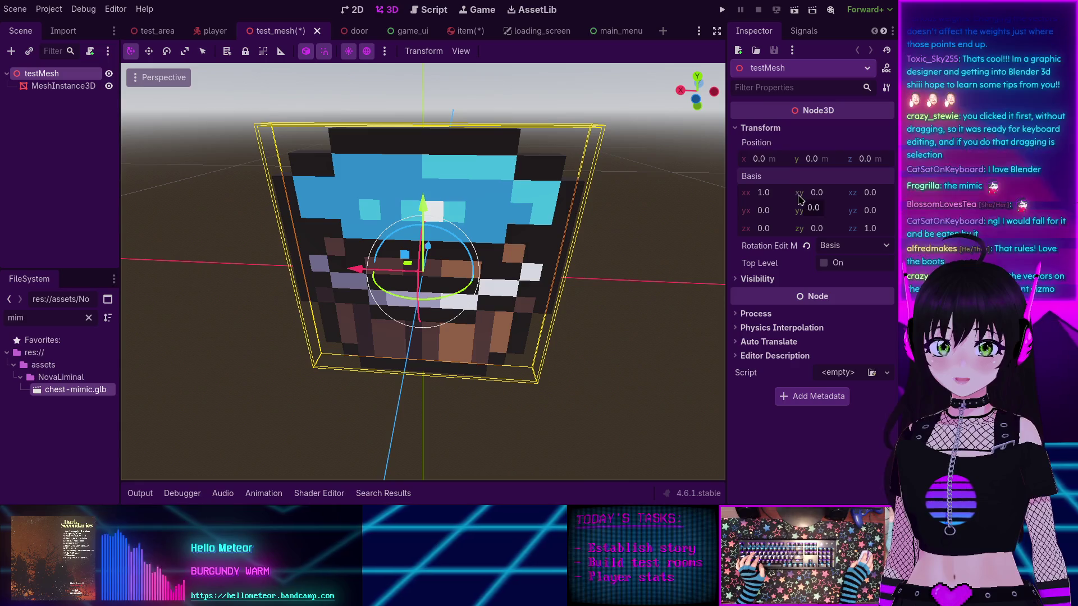
mouse_move(815, 196)
mouse_down()
mouse_move(836, 196)
mouse_move(786, 196)
mouse_move(831, 196)
mouse_move(798, 196)
mouse_move(815, 196)
mouse_up()
text(1)
click(886, 175)
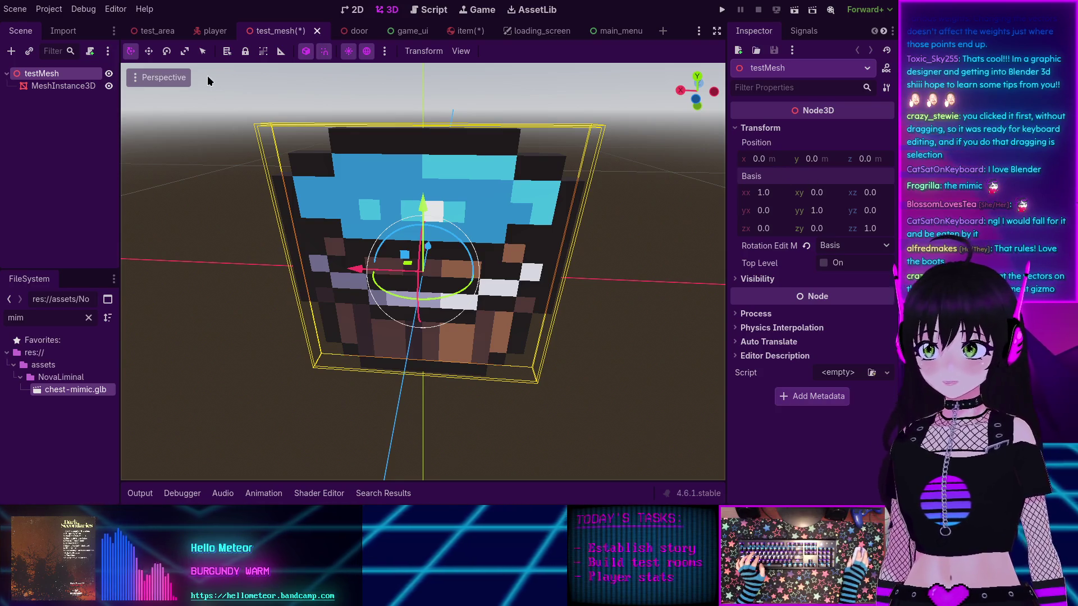
click(148, 51)
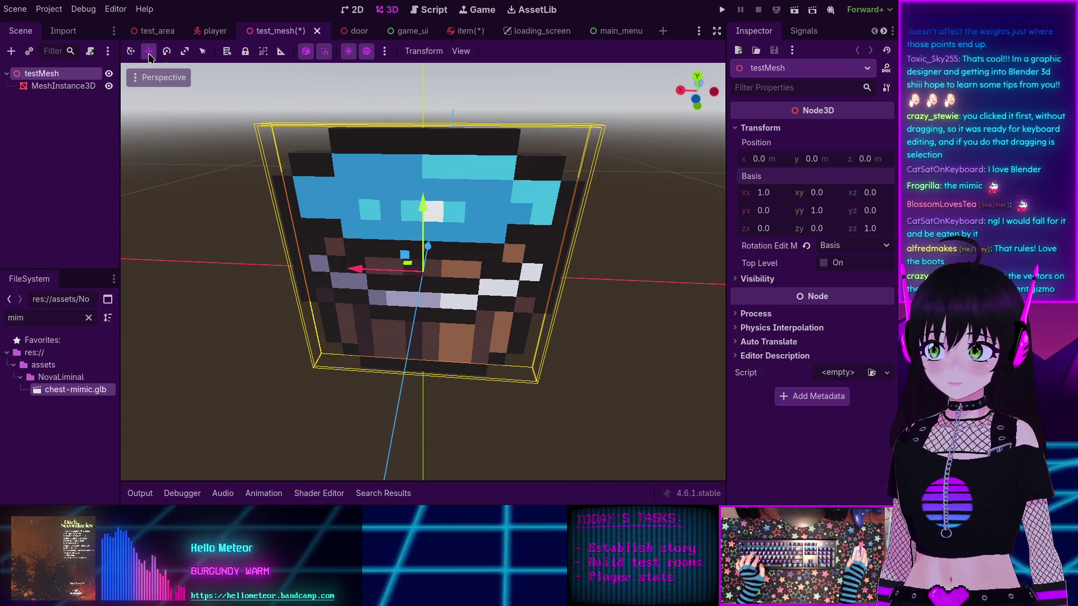
Step: Shear testMesh with Basis xy and yx values, resetting the basis to identity between tries
mouse_move(811, 196)
mouse_down()
mouse_move(836, 195)
mouse_move(789, 195)
mouse_move(853, 196)
mouse_move(789, 195)
mouse_move(811, 196)
mouse_up()
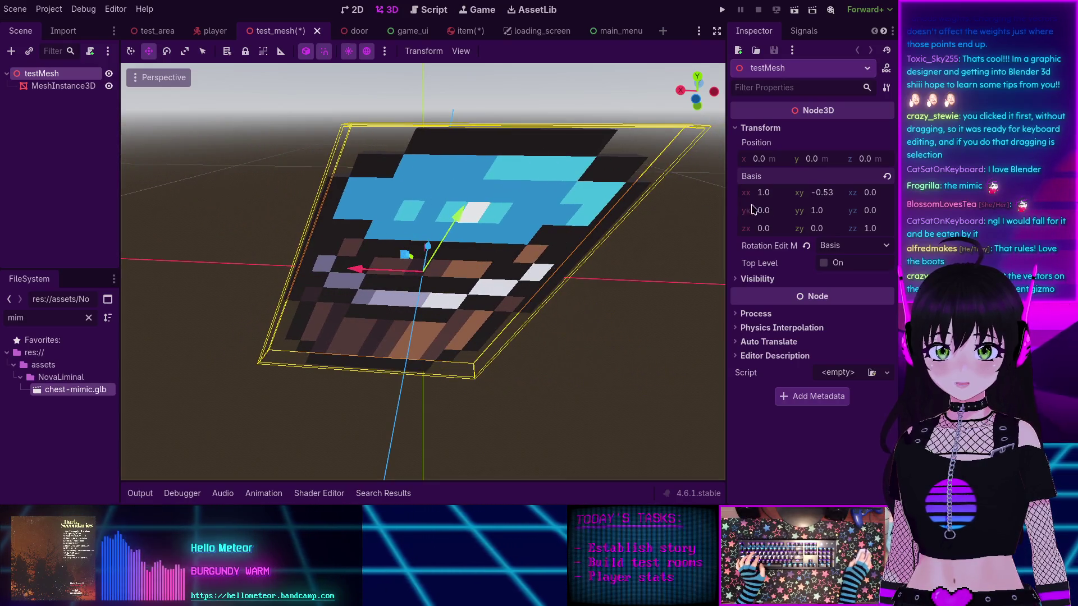
mouse_move(751, 211)
mouse_down()
mouse_move(792, 211)
mouse_move(694, 211)
mouse_move(801, 211)
mouse_up()
mouse_move(769, 210)
mouse_down()
mouse_move(814, 210)
mouse_move(758, 210)
mouse_up()
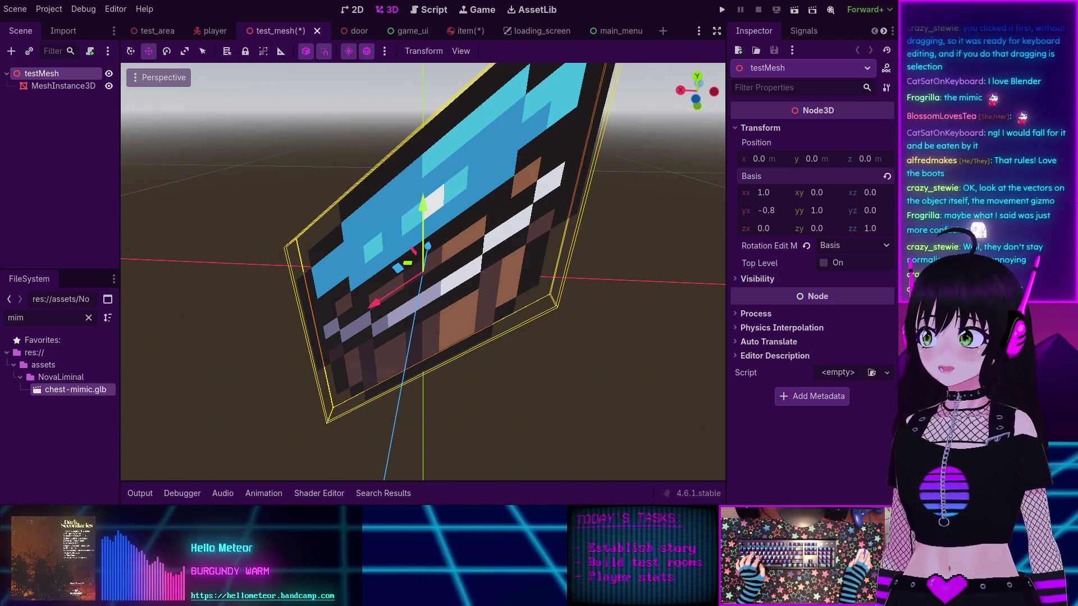
mouse_move(759, 210)
mouse_down()
mouse_move(885, 210)
mouse_move(792, 210)
mouse_move(808, 210)
mouse_up()
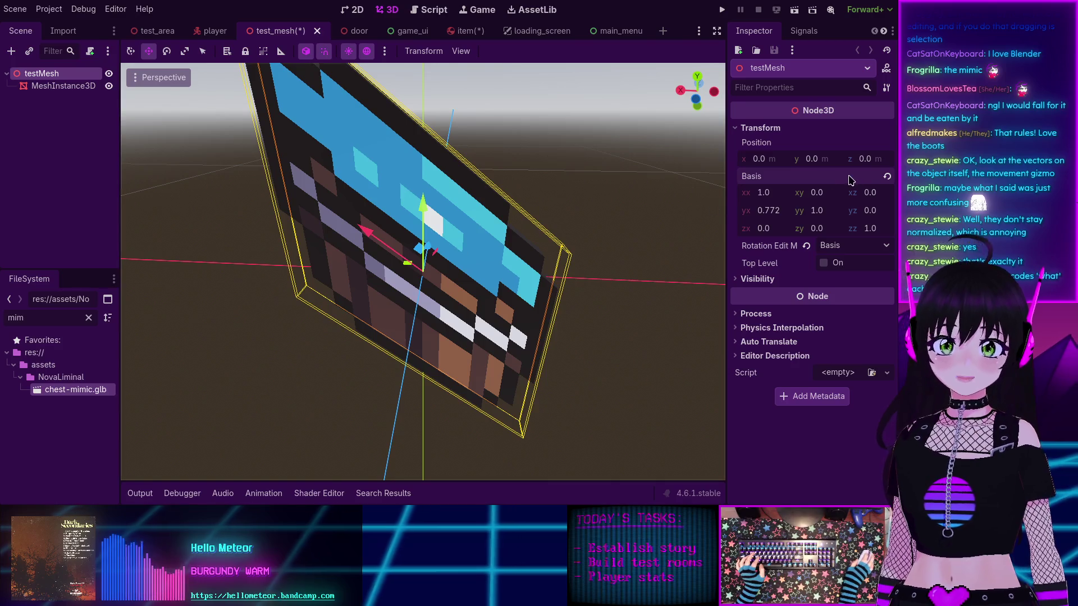
click(887, 177)
drag(816, 192, 836, 193)
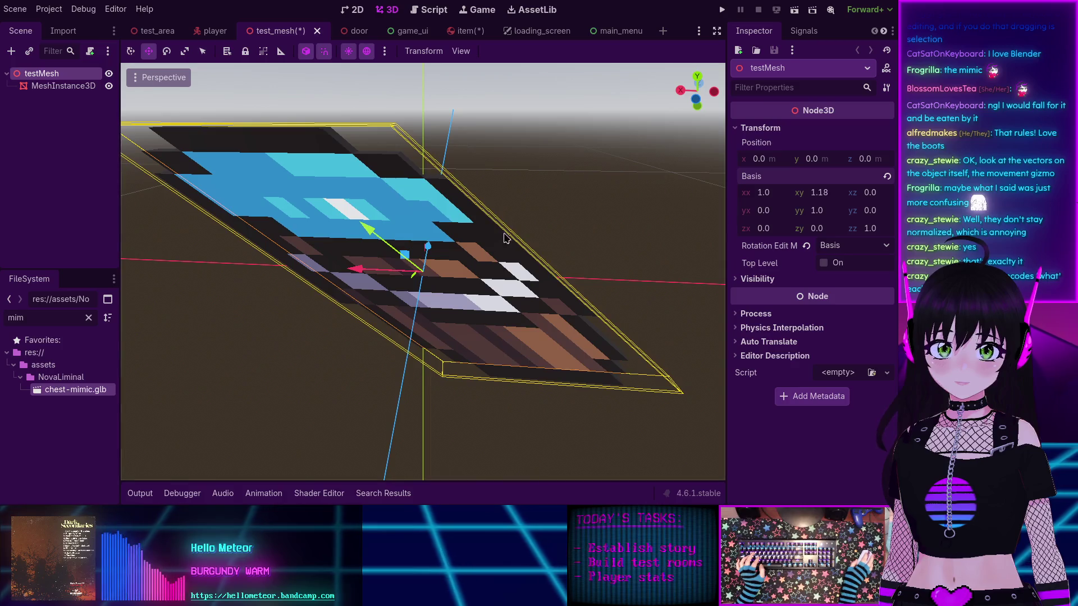
click(887, 177)
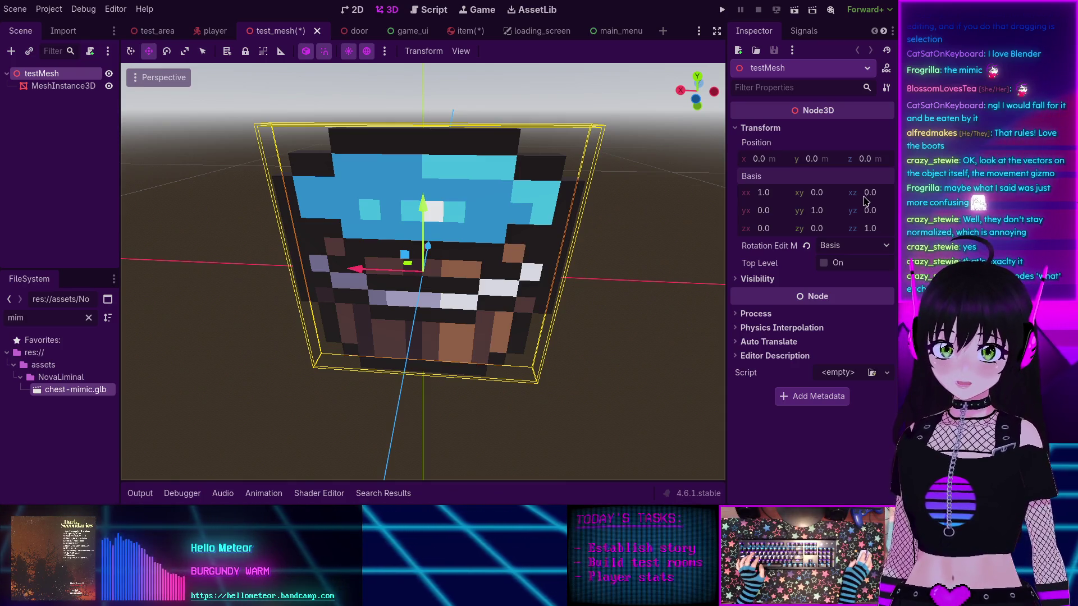
Step: Experiment with Basis zy and xy skews on testMesh, clearing back to identity each time
mouse_move(809, 228)
mouse_down()
mouse_move(834, 228)
mouse_move(797, 228)
mouse_move(837, 228)
mouse_move(826, 228)
mouse_up()
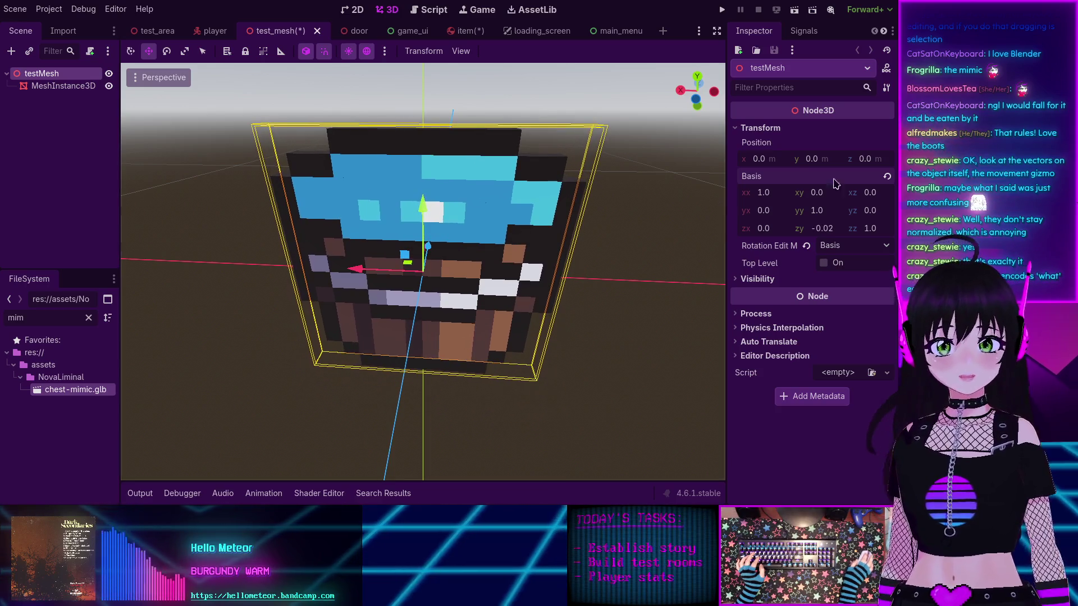
click(887, 176)
drag(797, 192, 794, 192)
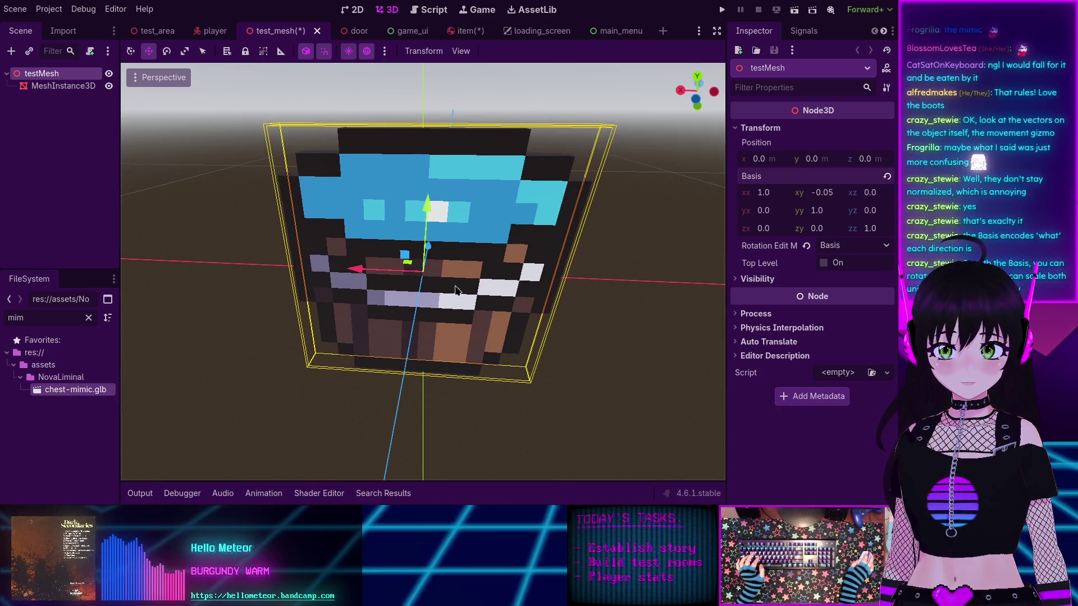
drag(818, 228, 820, 213)
click(887, 176)
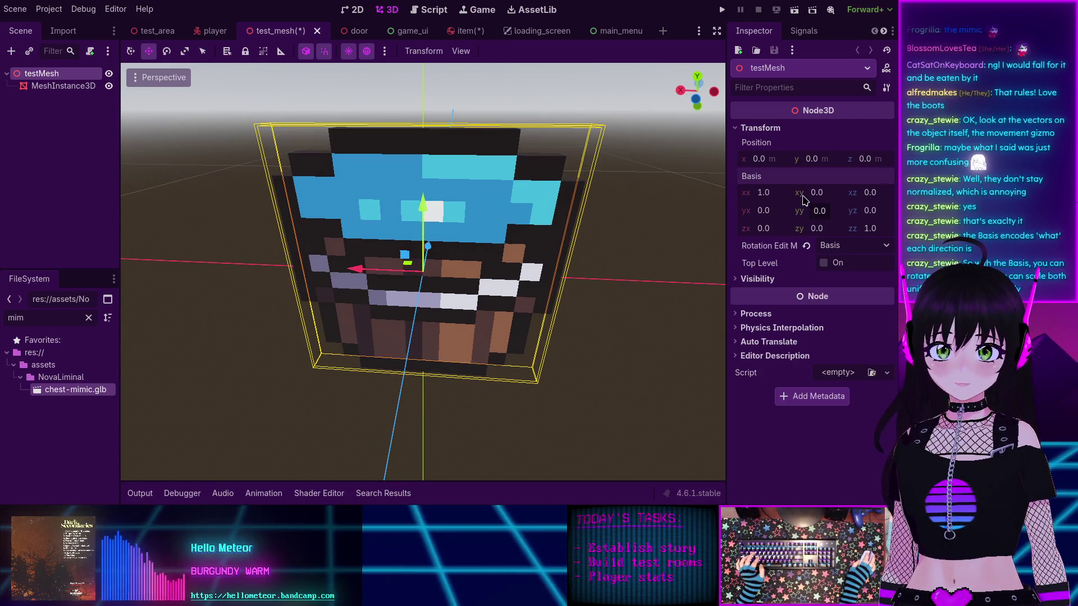
drag(811, 193, 822, 192)
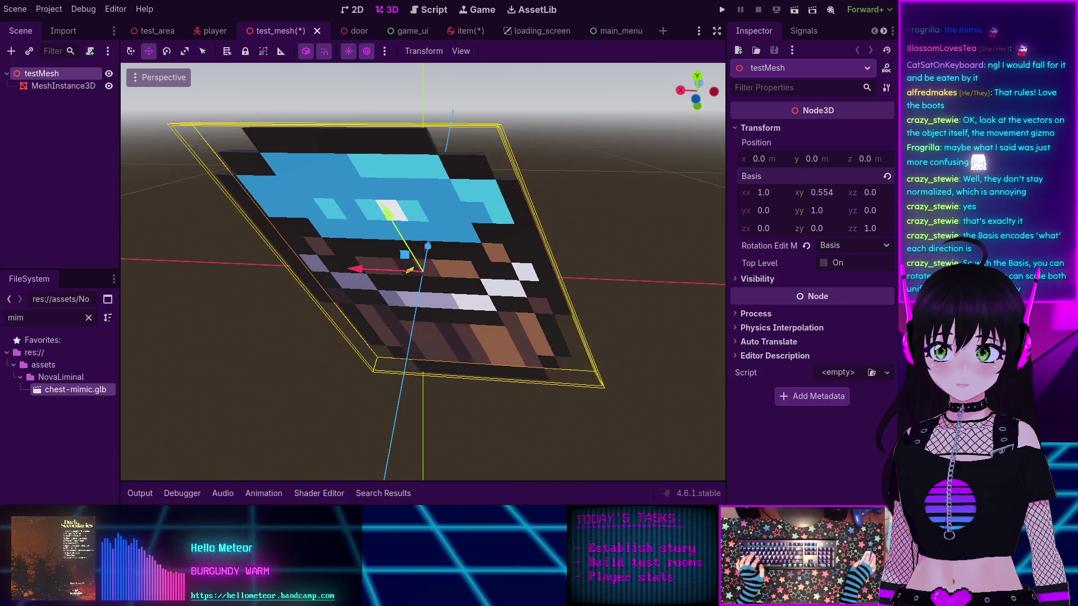
mouse_move(812, 229)
mouse_down()
mouse_move(826, 228)
mouse_move(799, 228)
mouse_move(829, 229)
mouse_up()
click(887, 176)
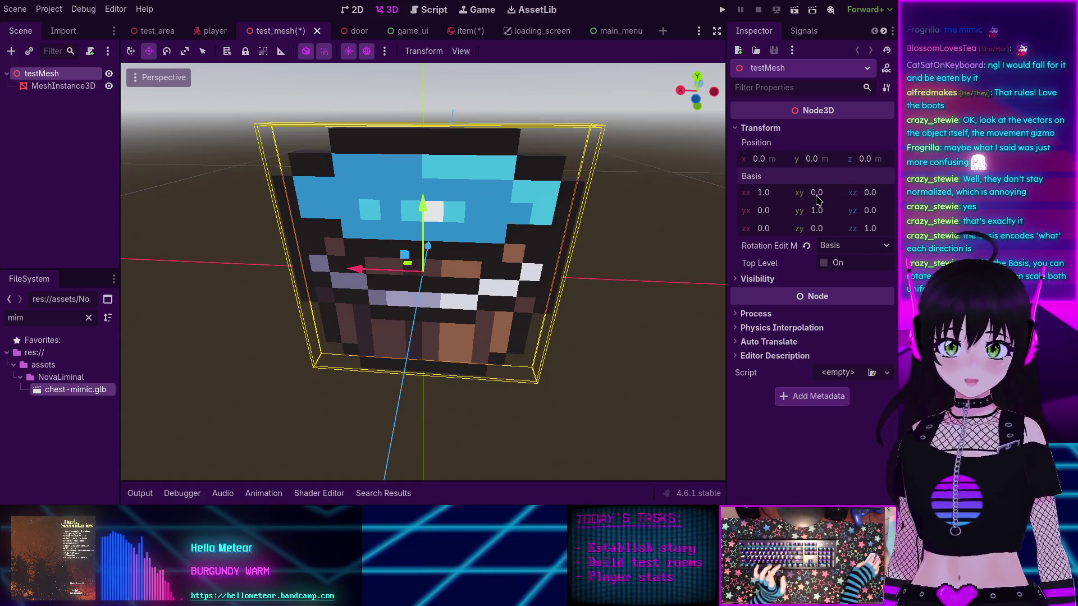
Step: Try slight xy and xx changes, then restore xy, yy, zy and xx to identity values
mouse_move(812, 193)
mouse_down()
mouse_move(797, 192)
mouse_move(824, 192)
mouse_move(825, 217)
mouse_move(798, 216)
mouse_move(821, 216)
mouse_move(817, 231)
mouse_up()
click(887, 177)
click(887, 177)
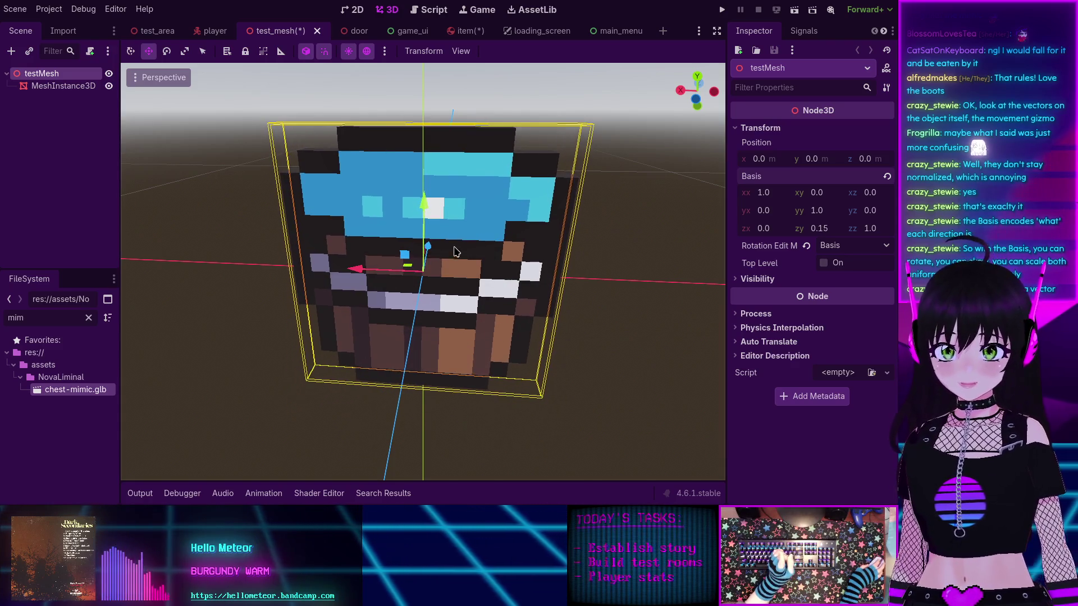
click(886, 177)
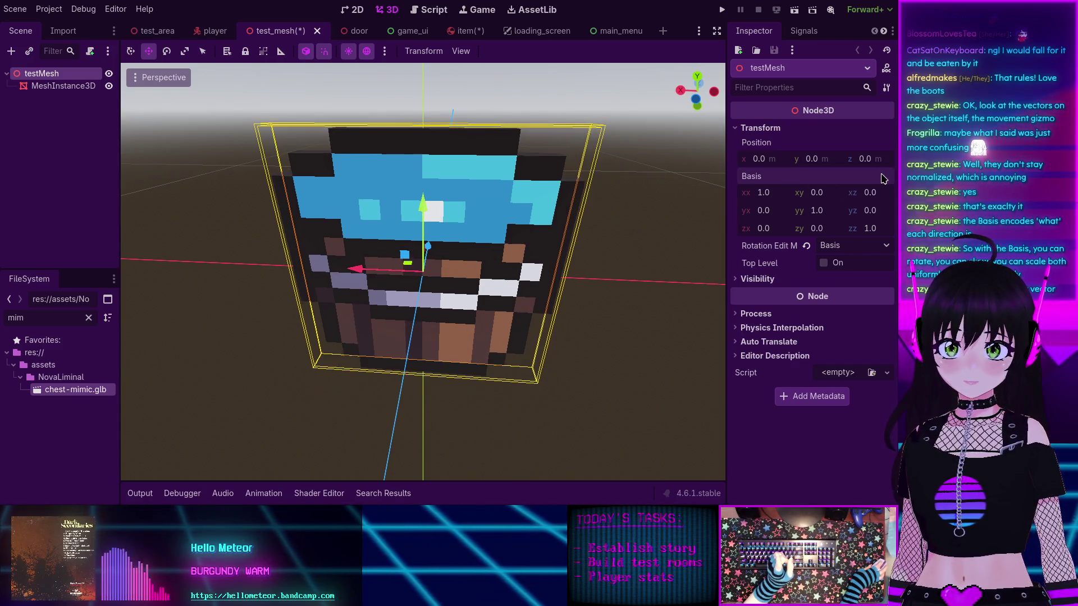
drag(763, 194, 772, 194)
click(887, 177)
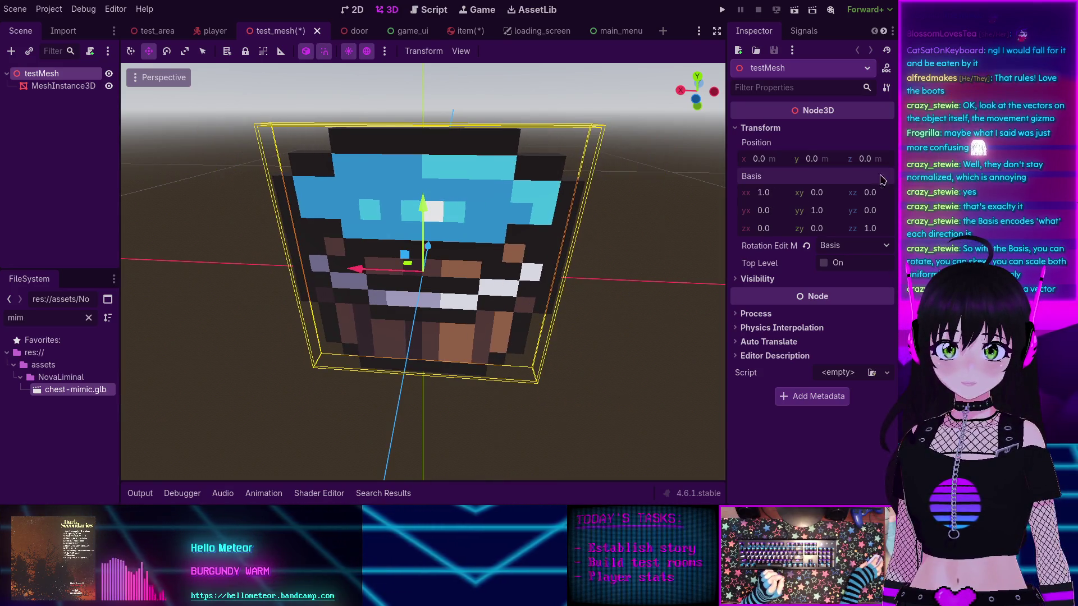
mouse_move(759, 217)
mouse_down()
mouse_move(811, 217)
mouse_move(732, 232)
mouse_up()
click(885, 177)
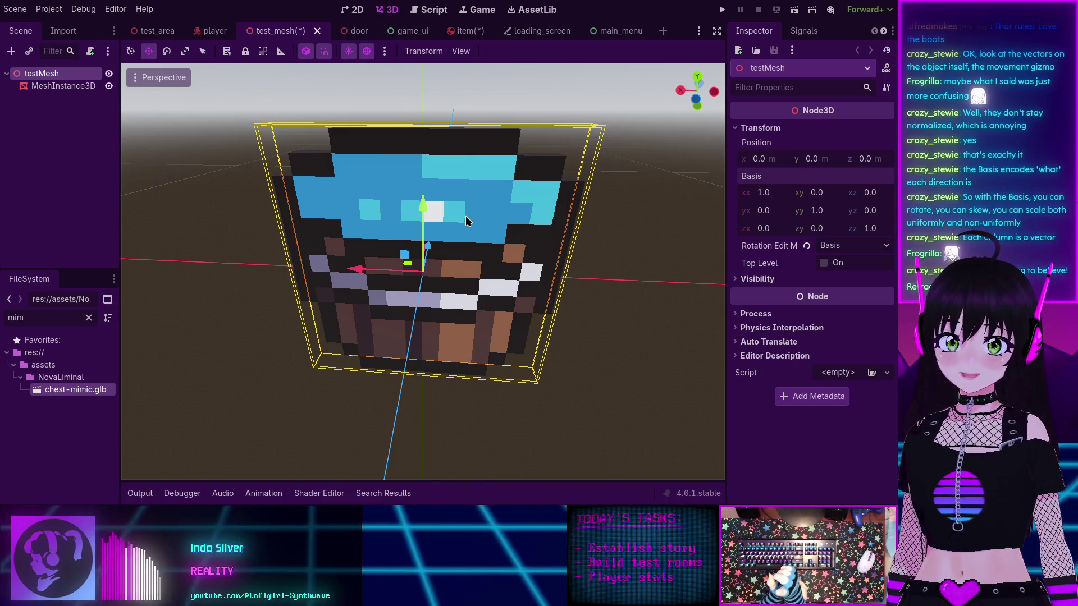
click(817, 194)
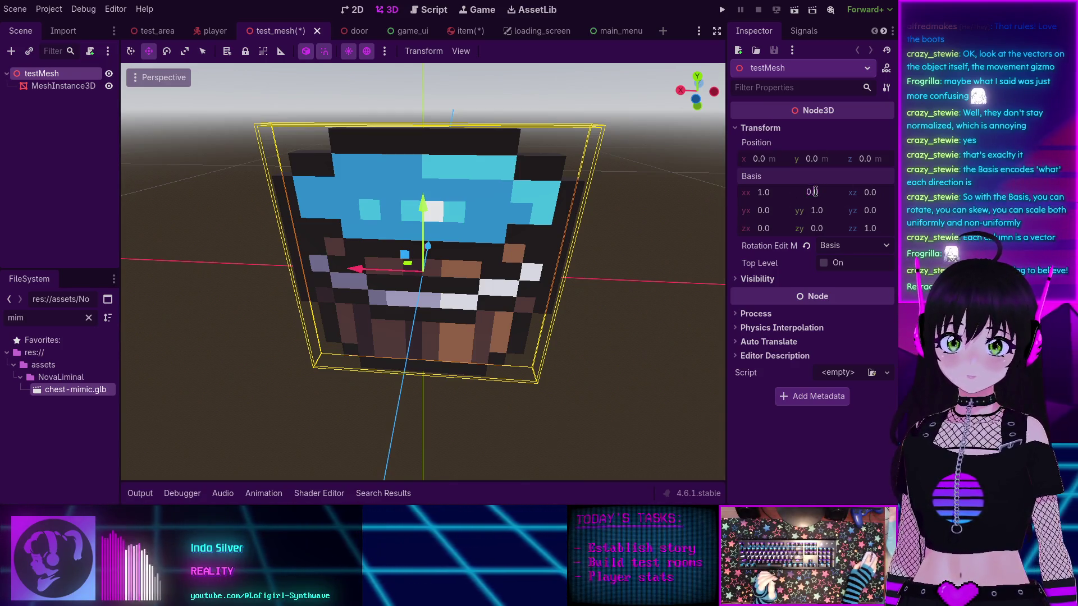
click(802, 247)
drag(802, 200, 873, 200)
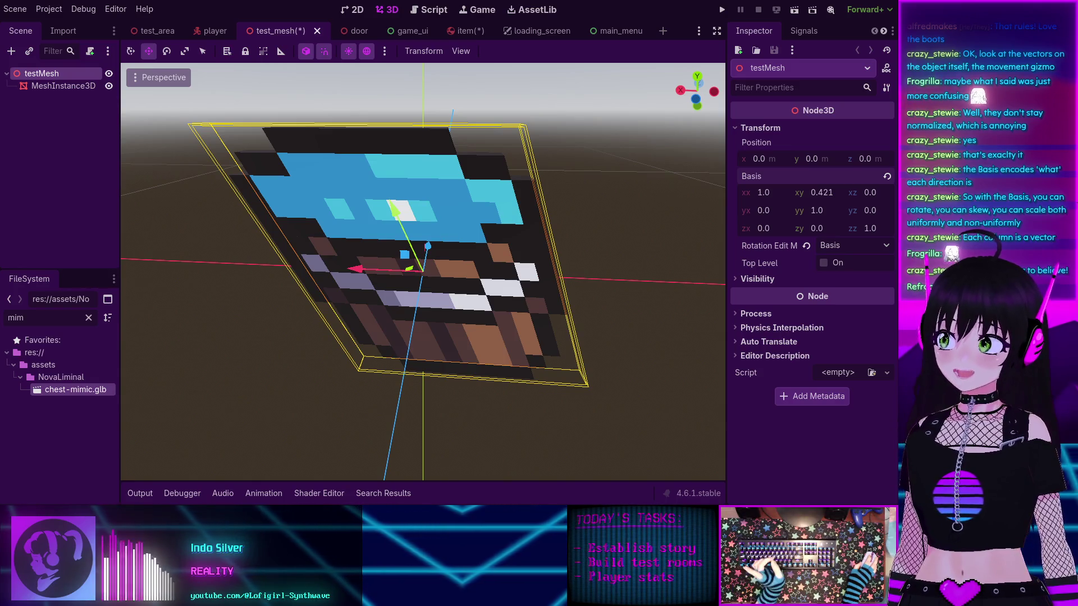
drag(874, 200, 910, 200)
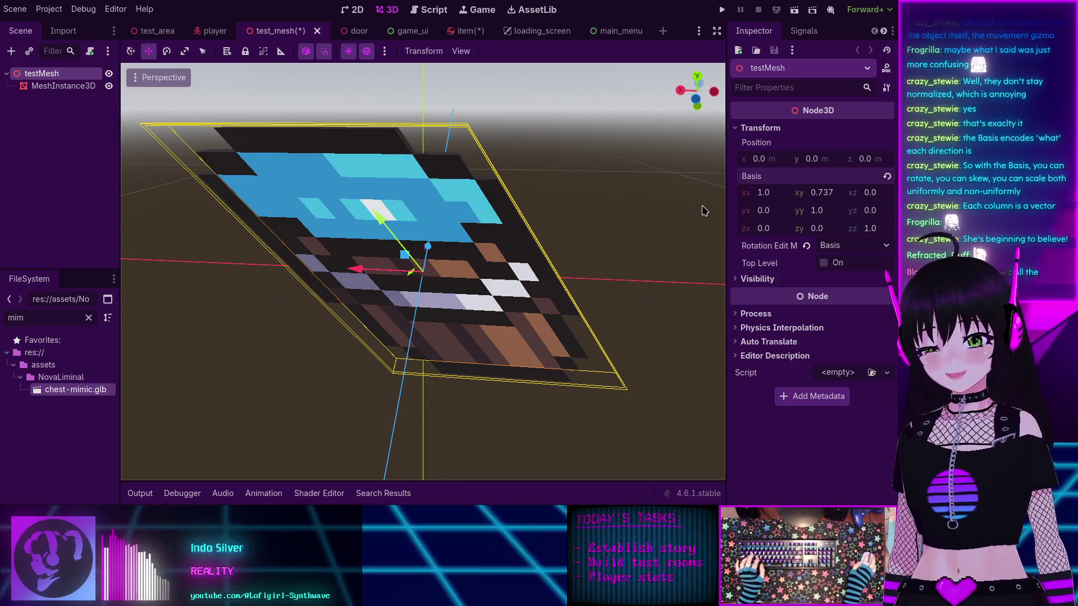
drag(803, 235, 837, 234)
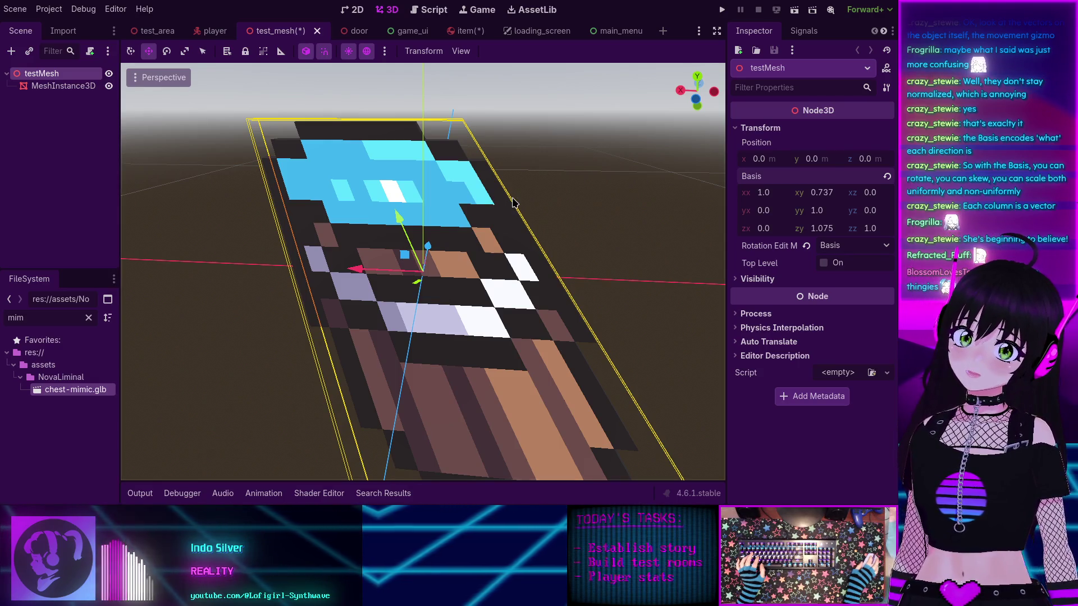
click(887, 176)
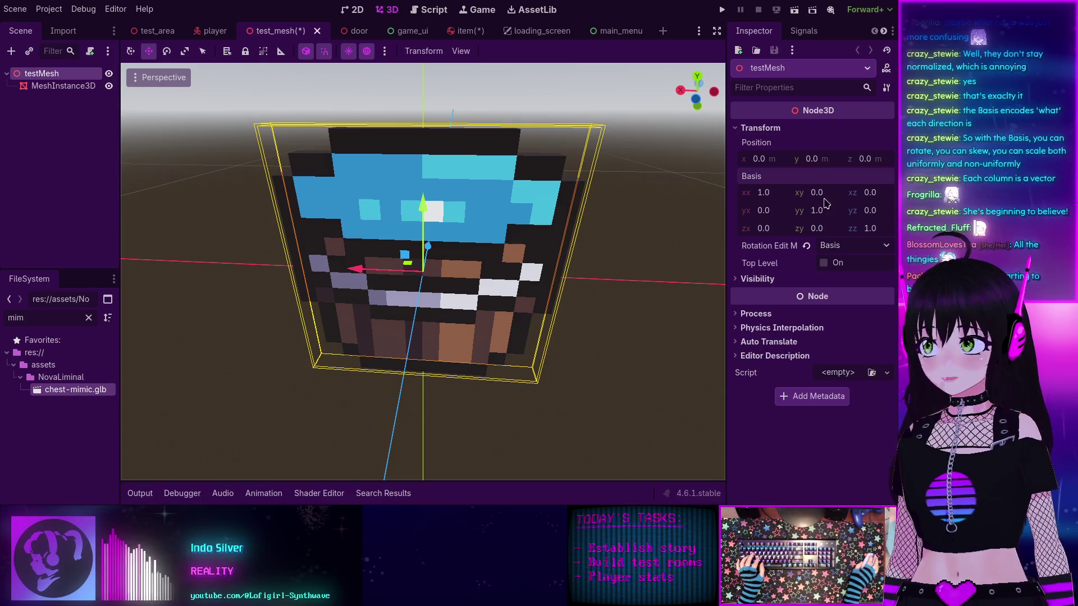
Step: Skew testMesh with a slightly negative Basis zy, then reset zy to 0
mouse_move(809, 240)
mouse_down()
mouse_move(752, 240)
mouse_move(792, 240)
mouse_up()
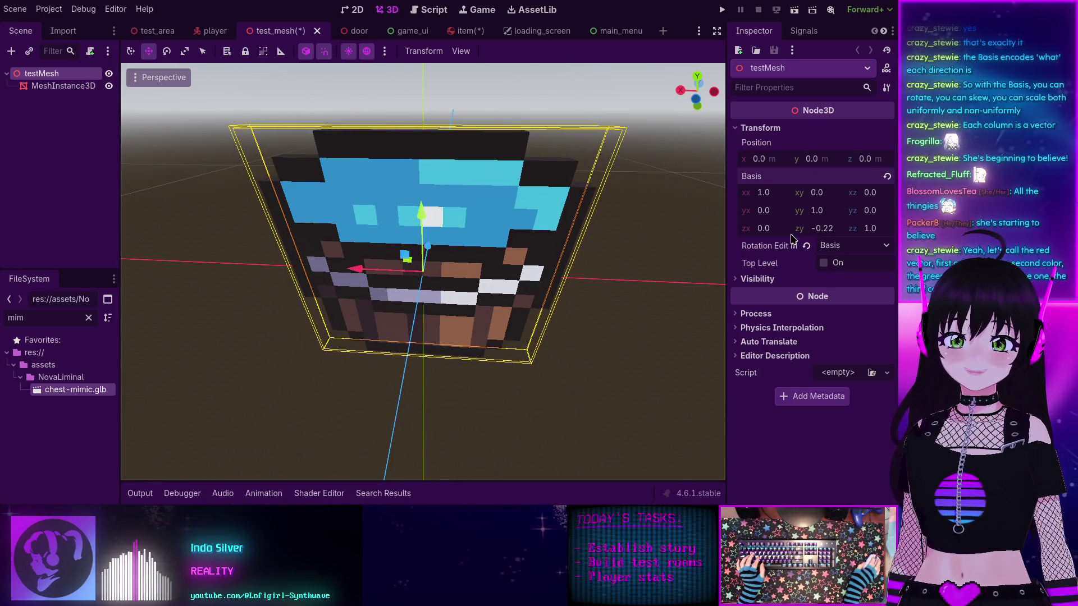
click(888, 176)
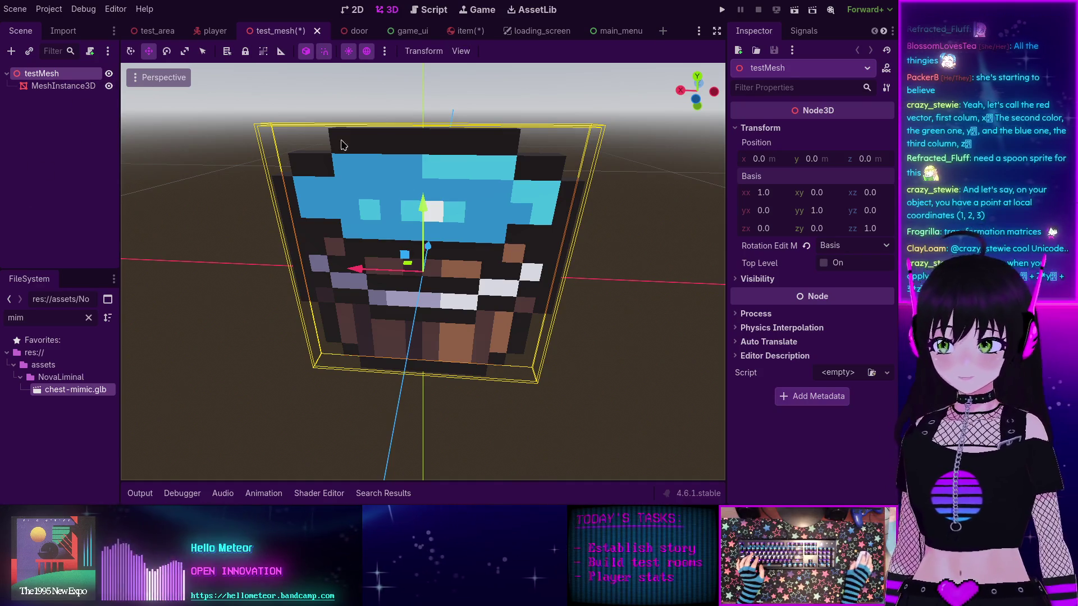
Step: Start a new scene with a Marker3D as its root node
click(664, 30)
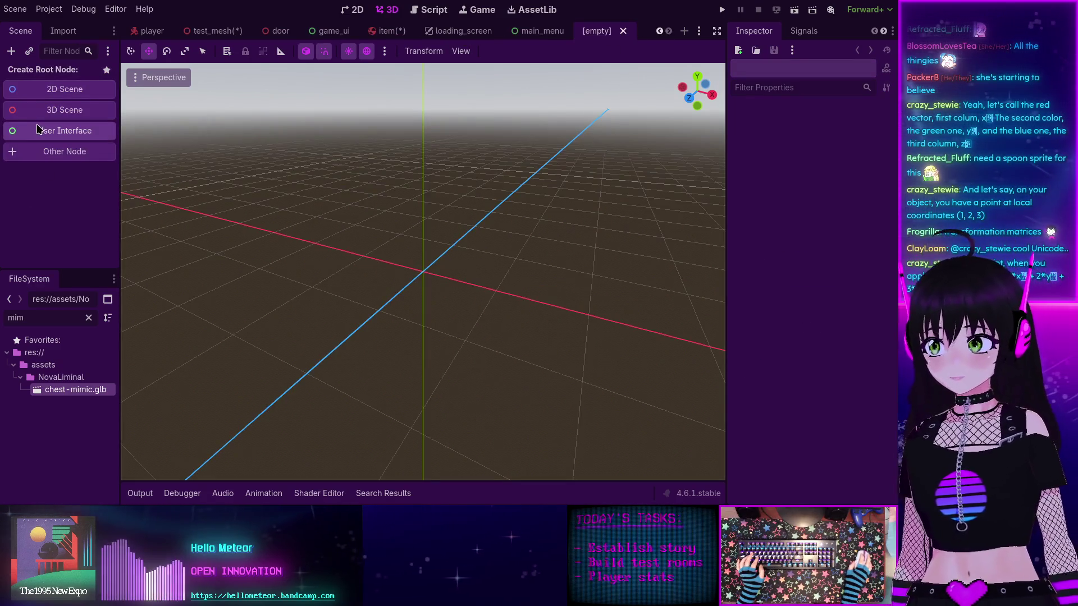
click(41, 159)
text(mark)
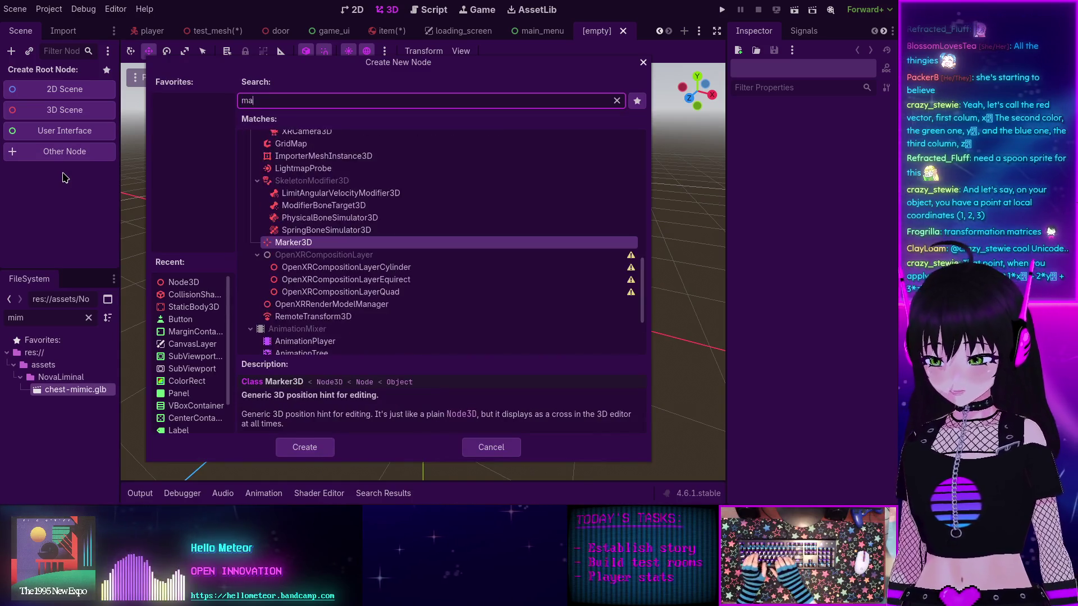
key(Return)
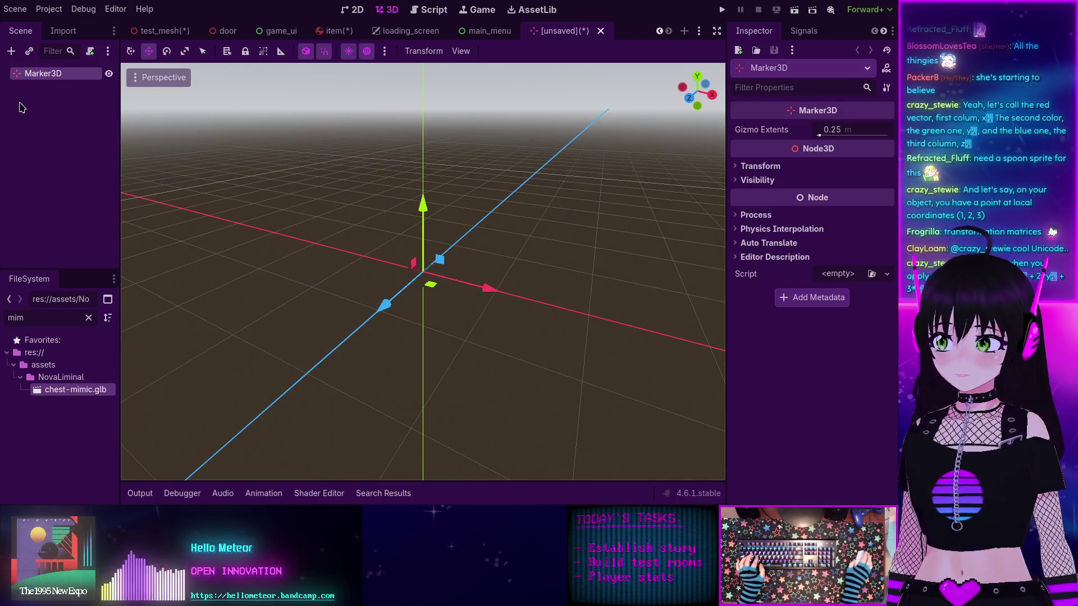
scroll(418, 250, down, 2)
mouse_move(386, 303)
mouse_down()
mouse_move(457, 284)
mouse_move(448, 282)
mouse_up()
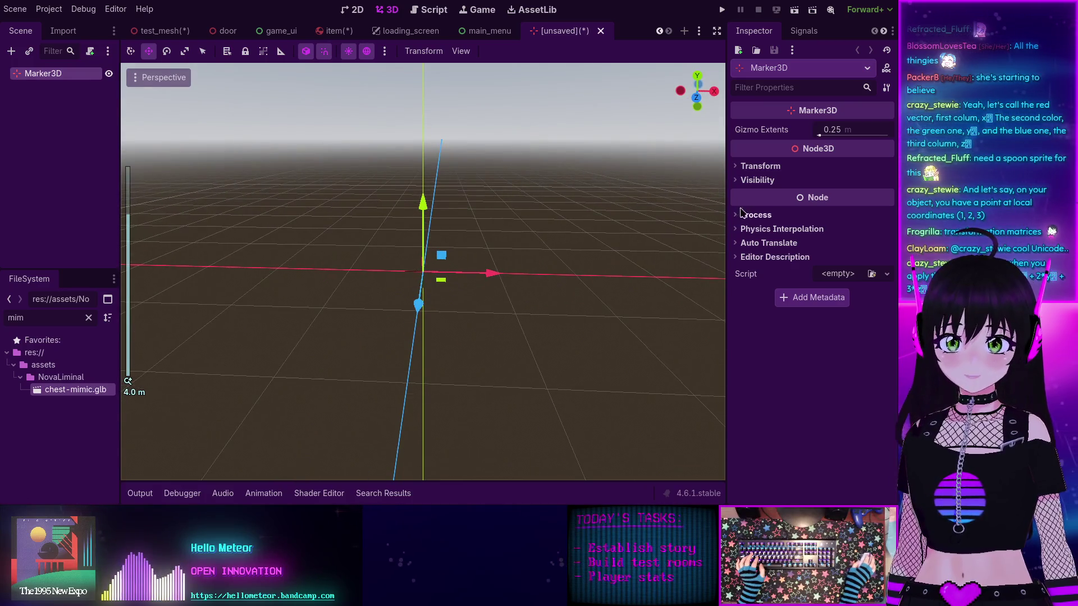
Step: Set the Marker3D's position to 1, 2, 3
click(755, 166)
click(758, 197)
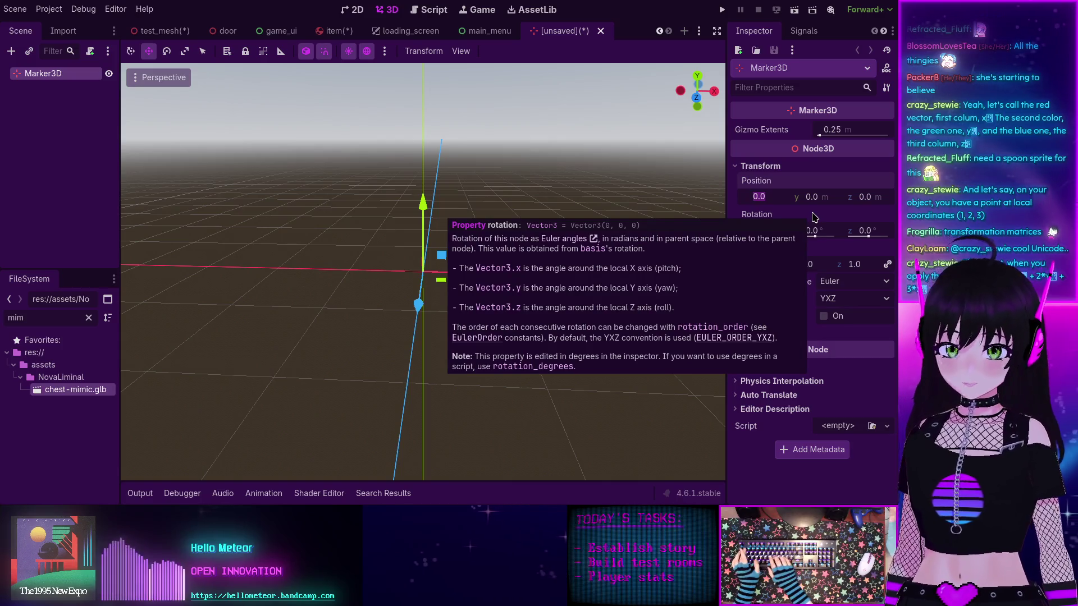
text(1)
key(Tab)
text(2)
key(Tab)
text(3)
key(Return)
Step: Show the marker's rotation as a Basis matrix, then undo the transform changes
scroll(457, 288, down, 6)
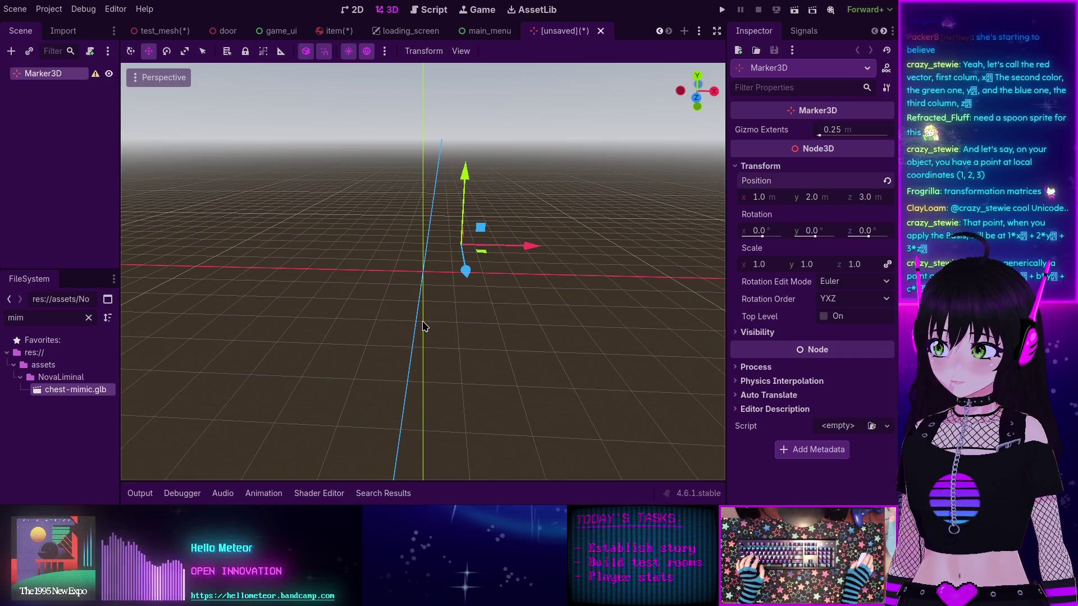
mouse_move(428, 313)
mouse_down()
mouse_move(474, 327)
mouse_move(448, 356)
mouse_move(413, 323)
mouse_move(494, 304)
mouse_up()
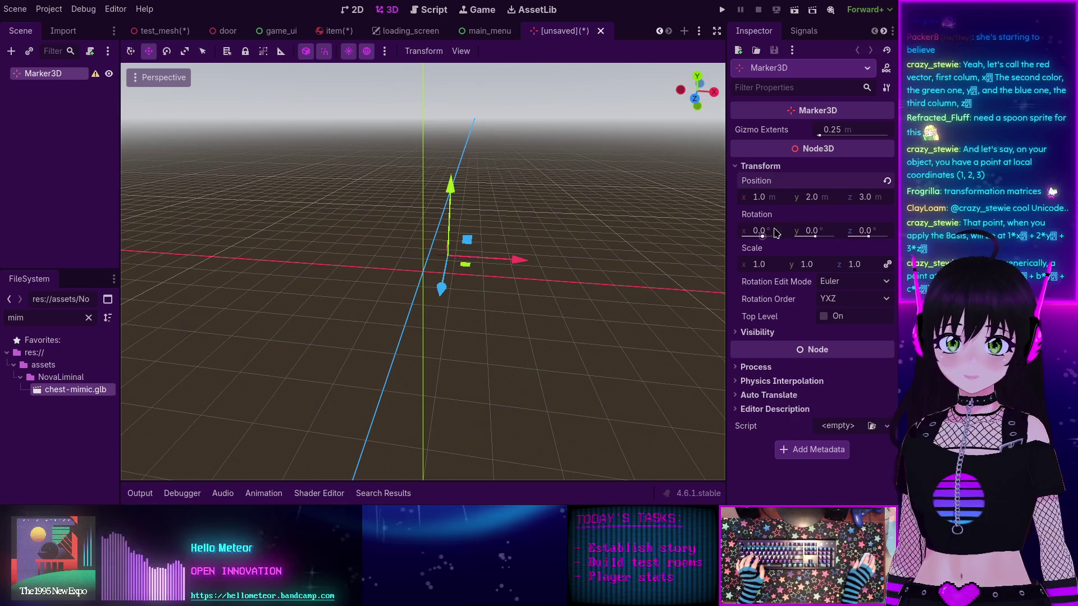
click(823, 284)
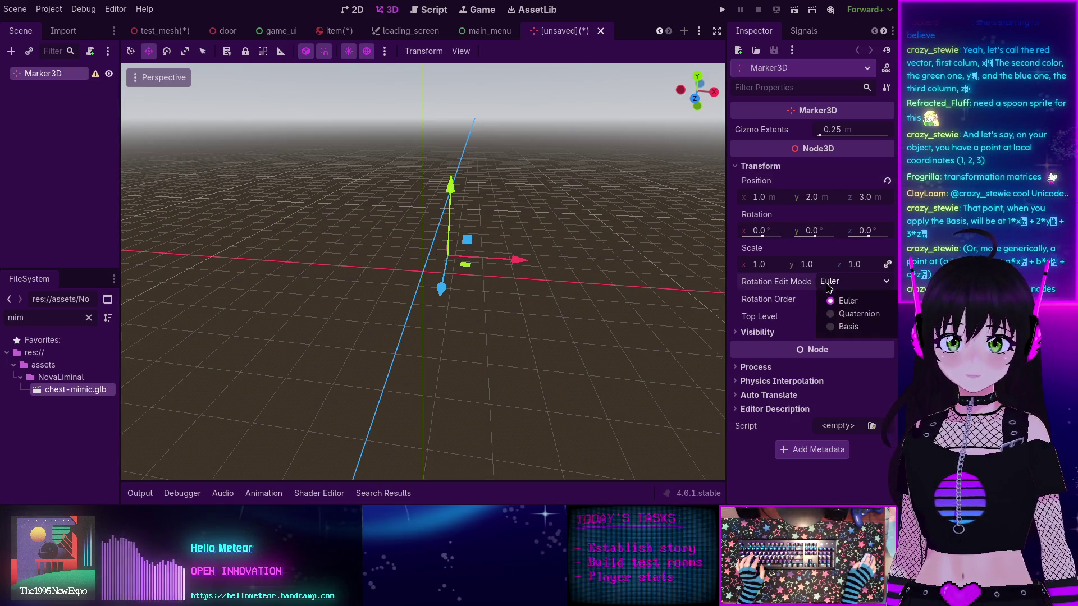
click(841, 330)
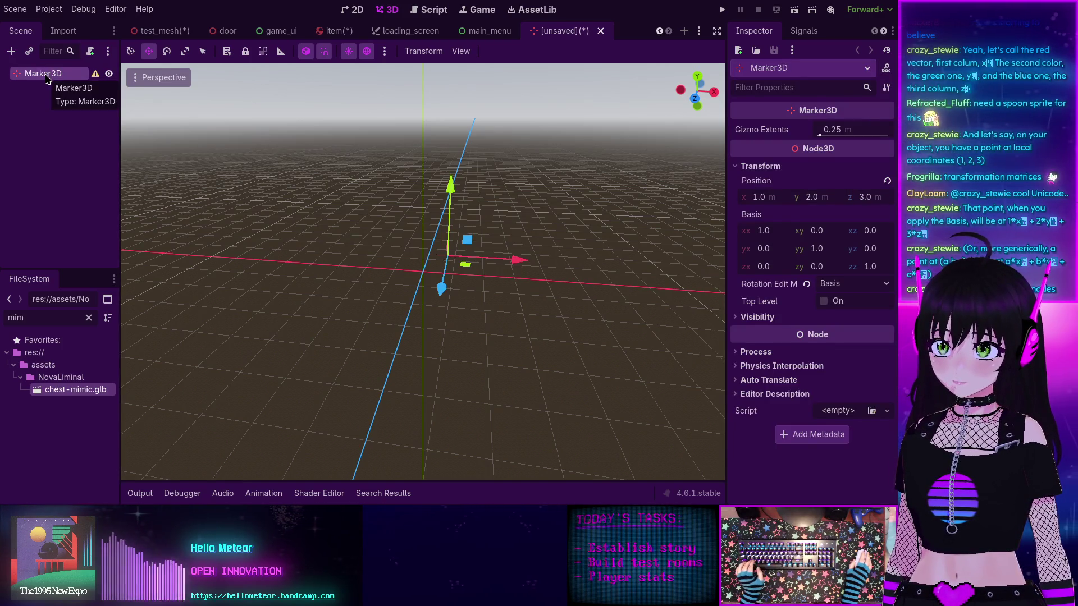
key(ctrl+z)
key(ctrl+z)
key(ctrl+z)
key(ctrl+z)
key(ctrl+z)
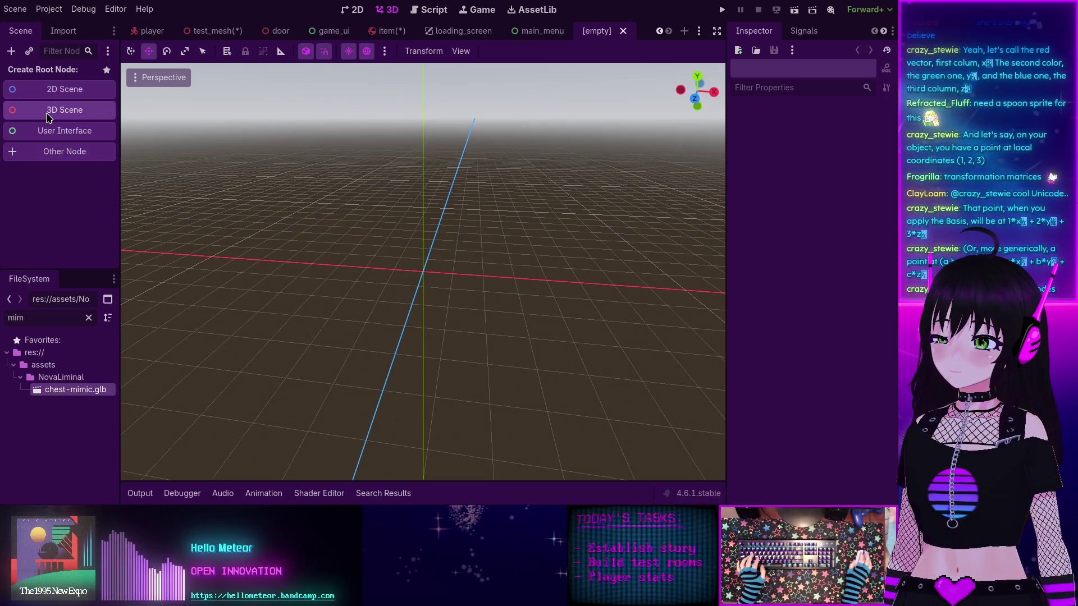
Step: Create a Node3D root and add a Sprite3D child under it
click(47, 114)
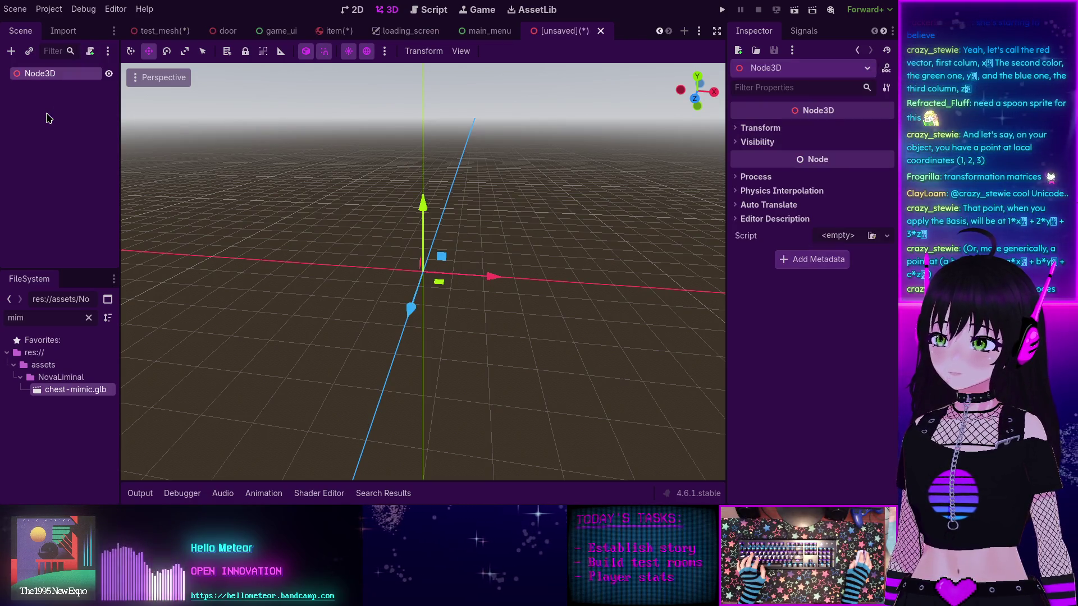
click(35, 73)
key(ctrl+a)
text(mark)
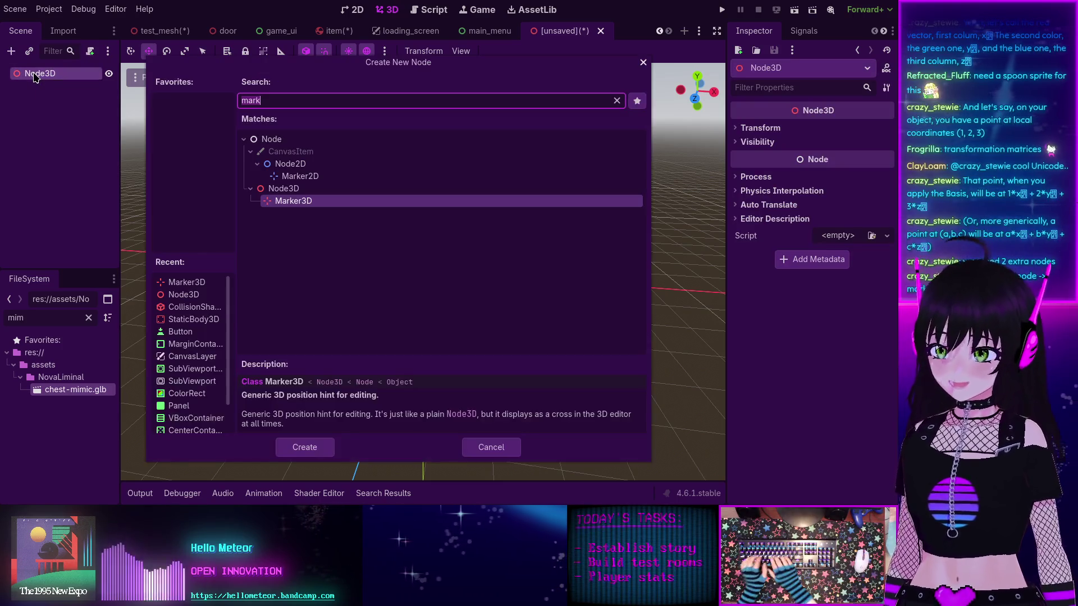
key(ctrl+a)
text(sprite)
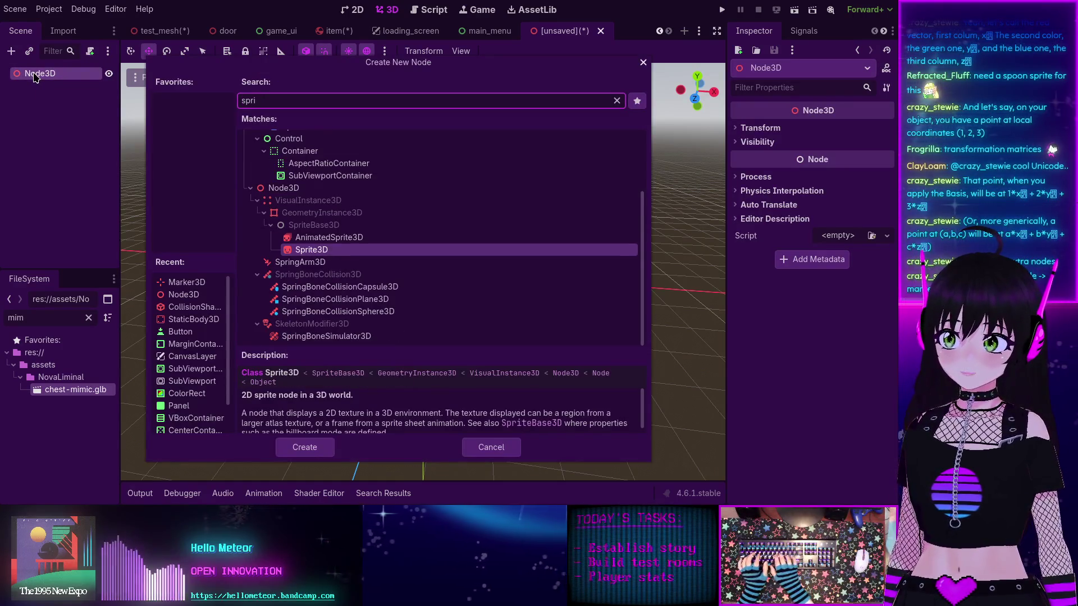
key(Return)
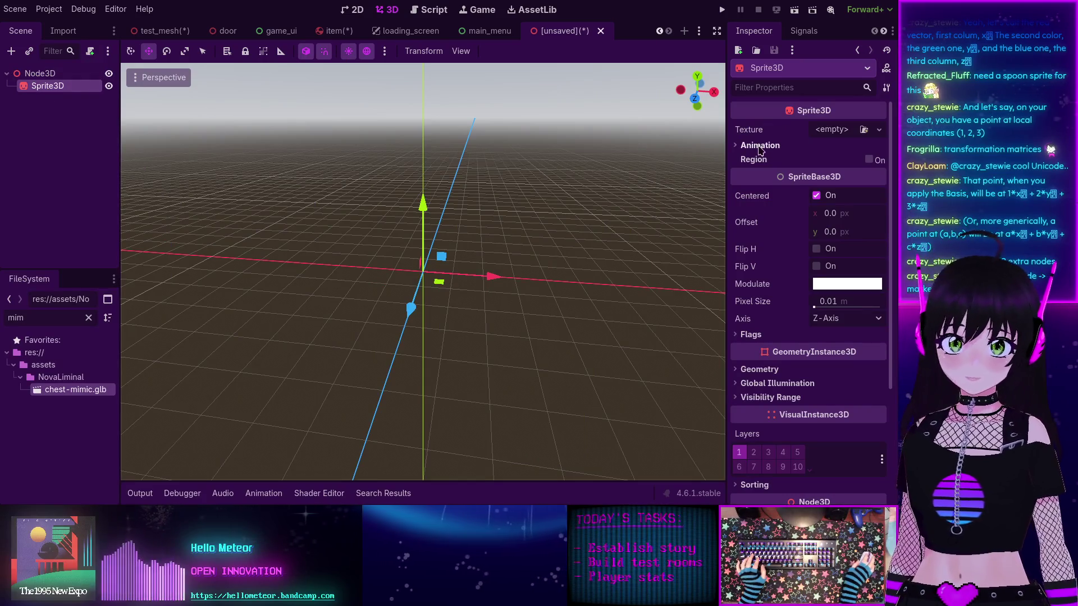
Step: Give the Sprite3D the skull.png texture and duplicate it into two copies
click(880, 130)
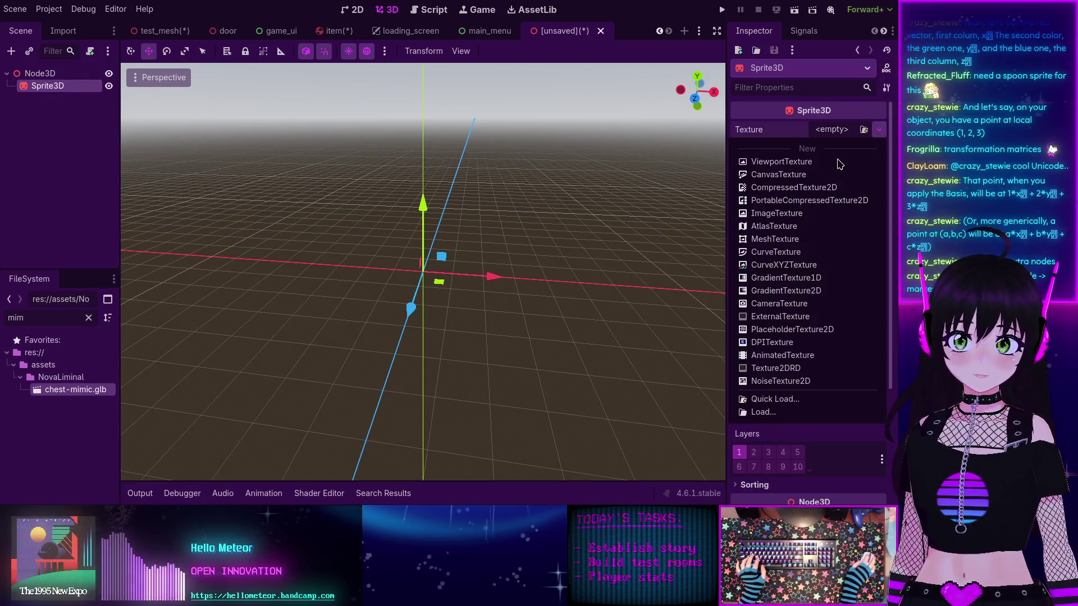
click(794, 399)
double_click(413, 133)
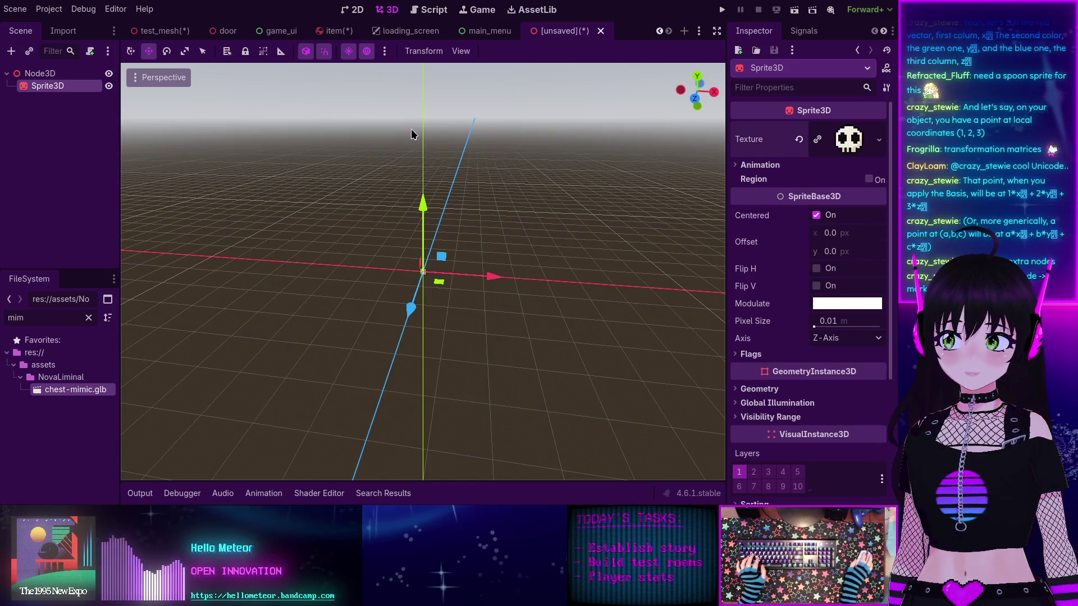
click(38, 74)
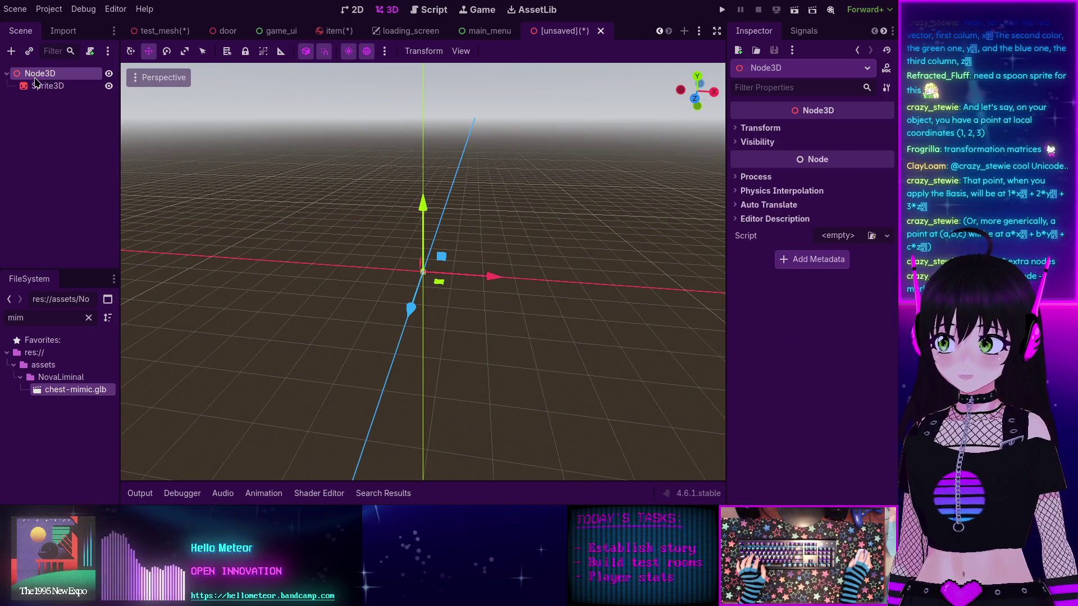
click(39, 90)
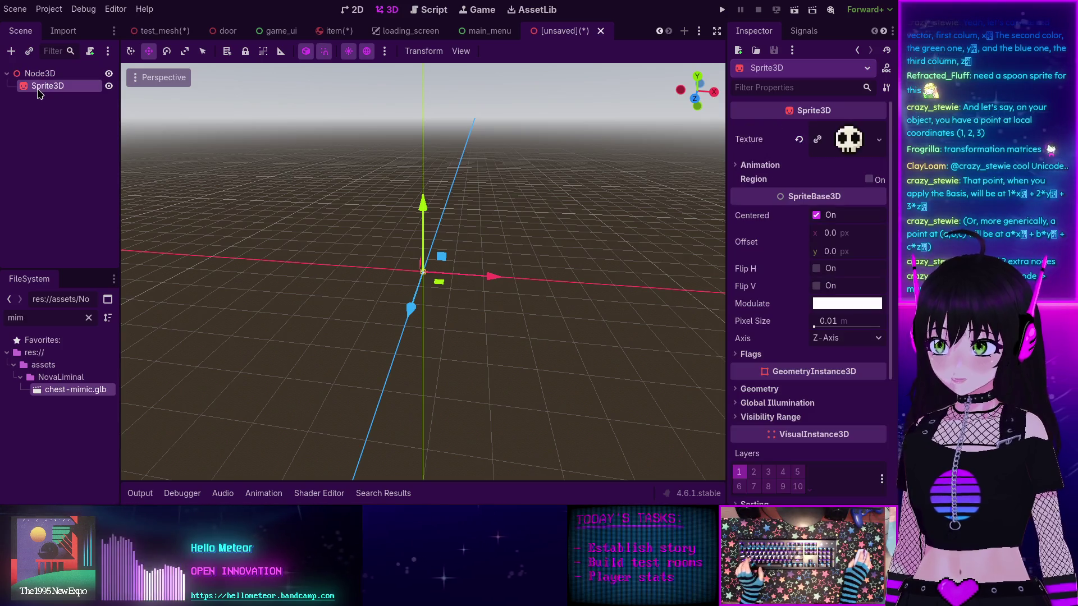
key(ctrl+d)
key(ctrl+d)
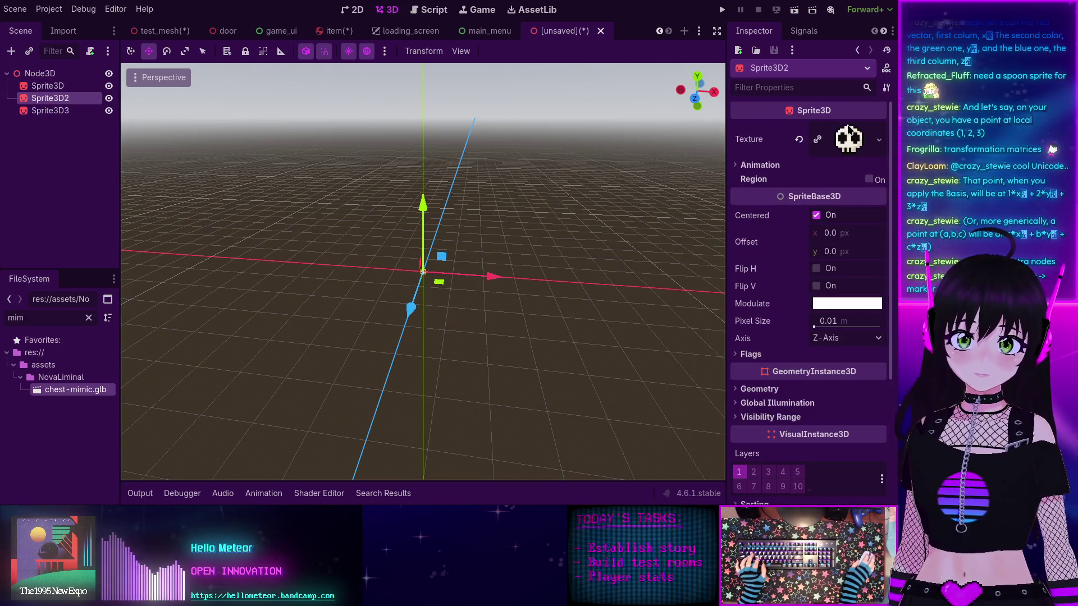
Step: Texture the second sprite with the pink item and the third with bucket.png
click(879, 139)
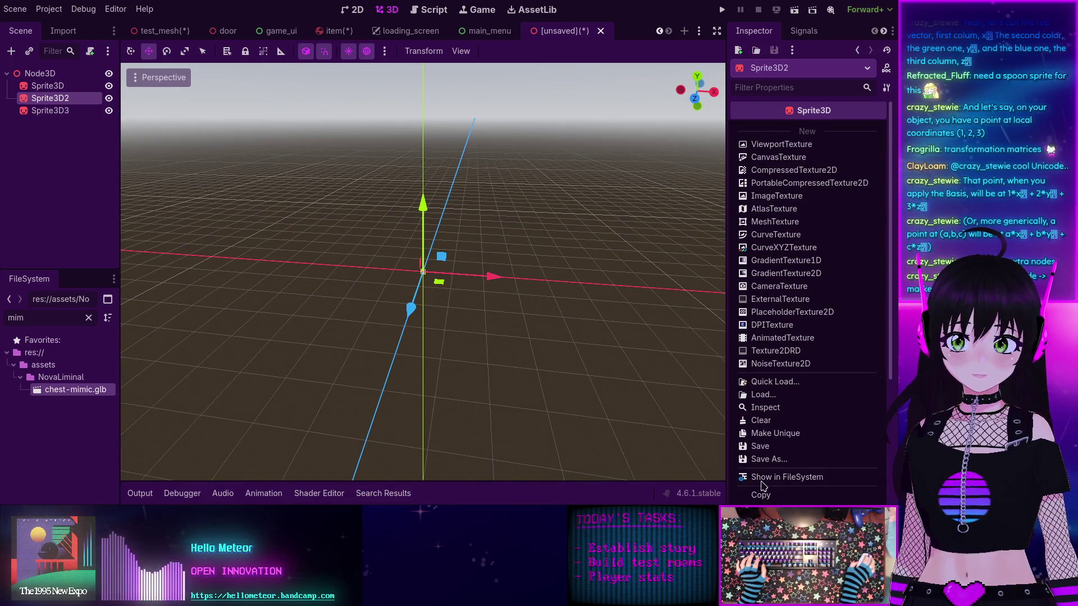
click(772, 386)
double_click(475, 138)
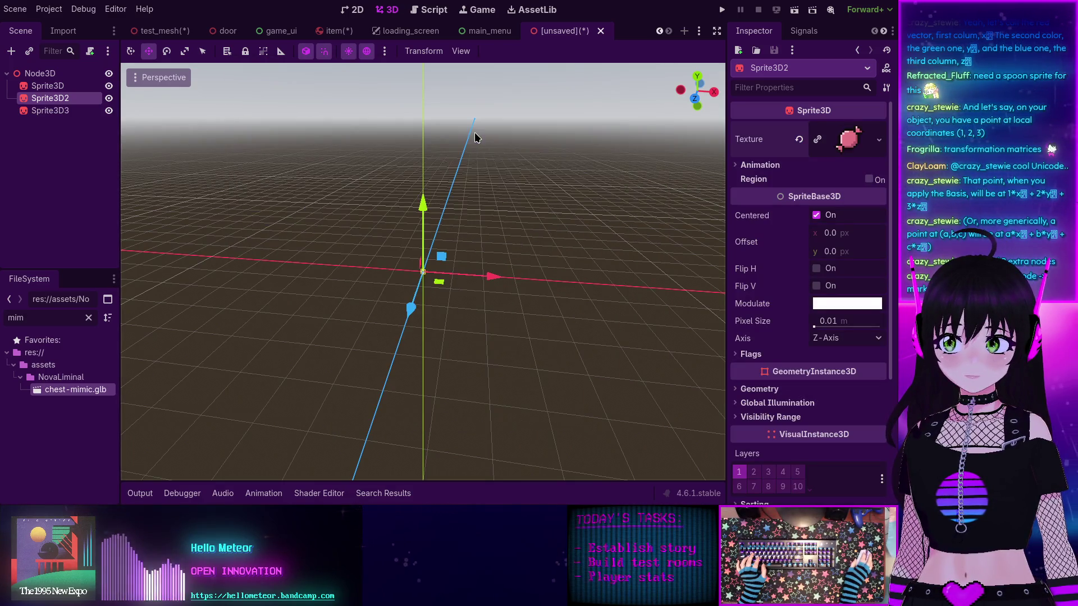
click(50, 110)
click(879, 139)
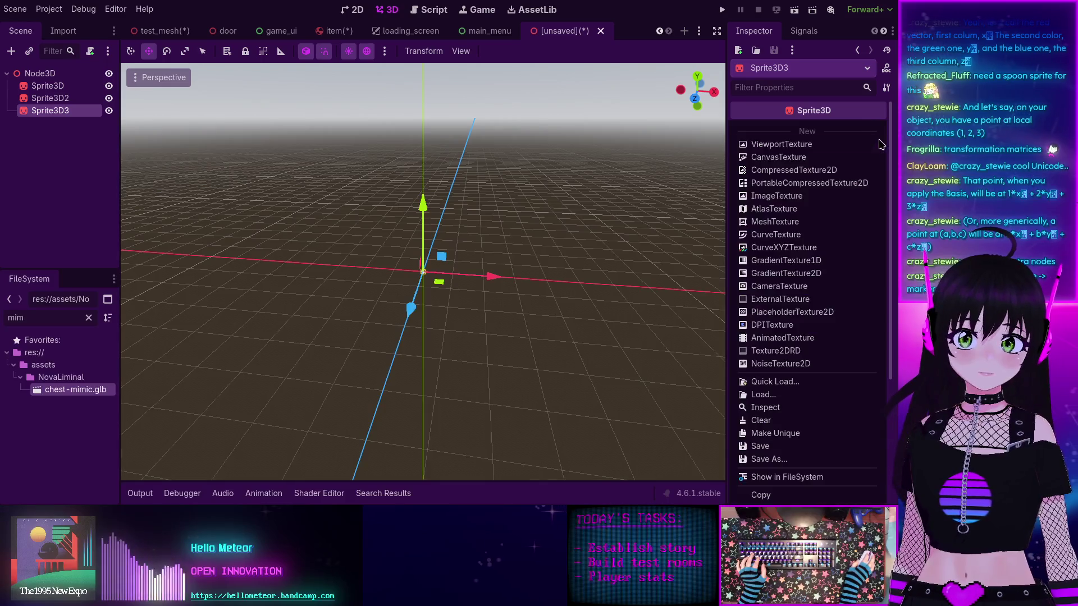
click(795, 382)
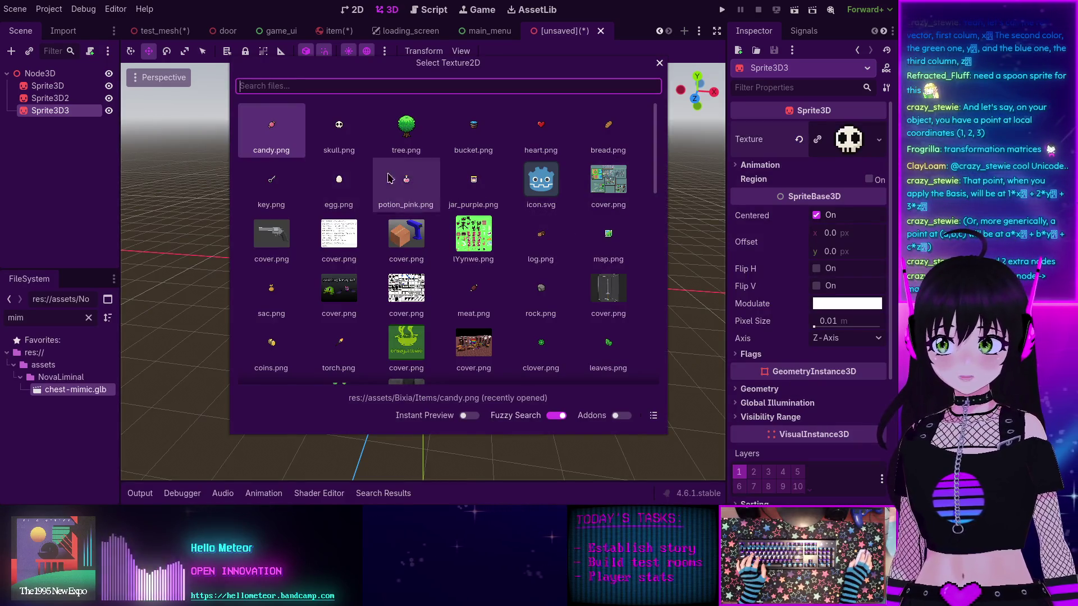
double_click(470, 139)
scroll(427, 306, up, 5)
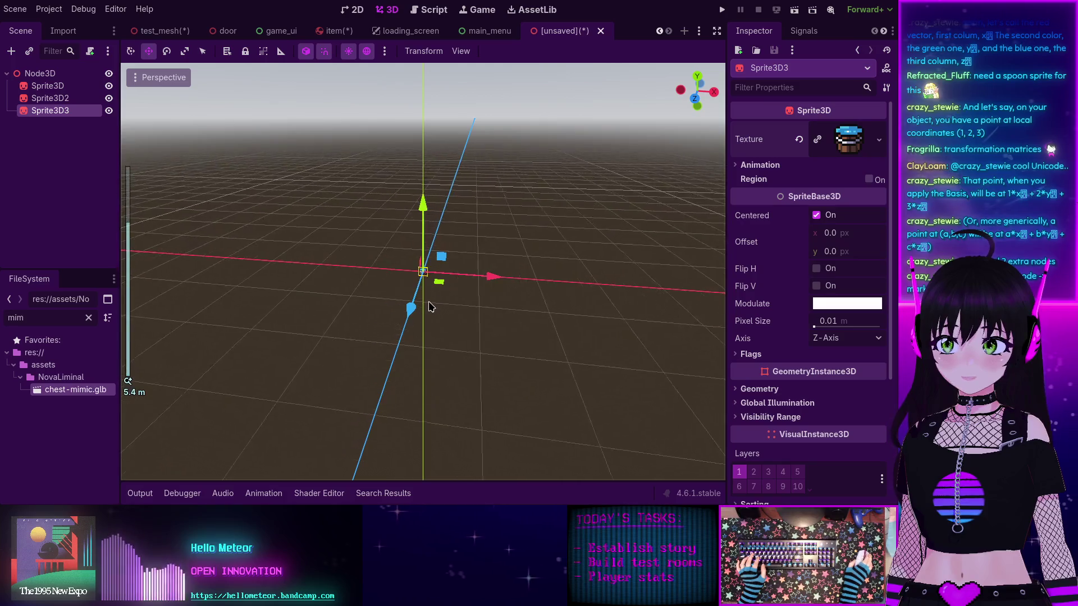
mouse_move(427, 306)
mouse_down()
mouse_move(484, 298)
mouse_move(458, 293)
mouse_up()
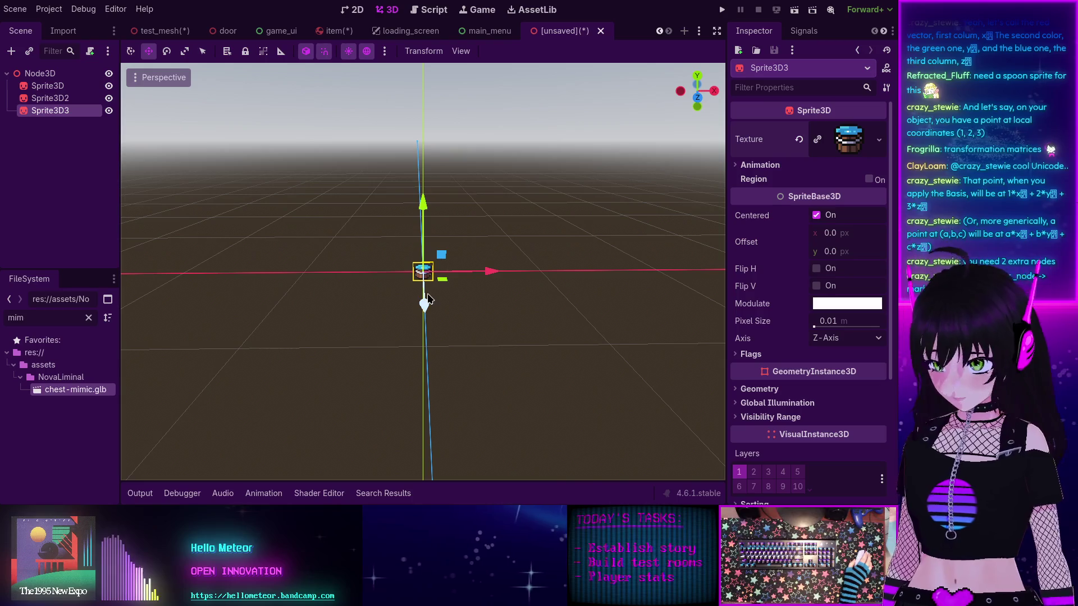
click(47, 89)
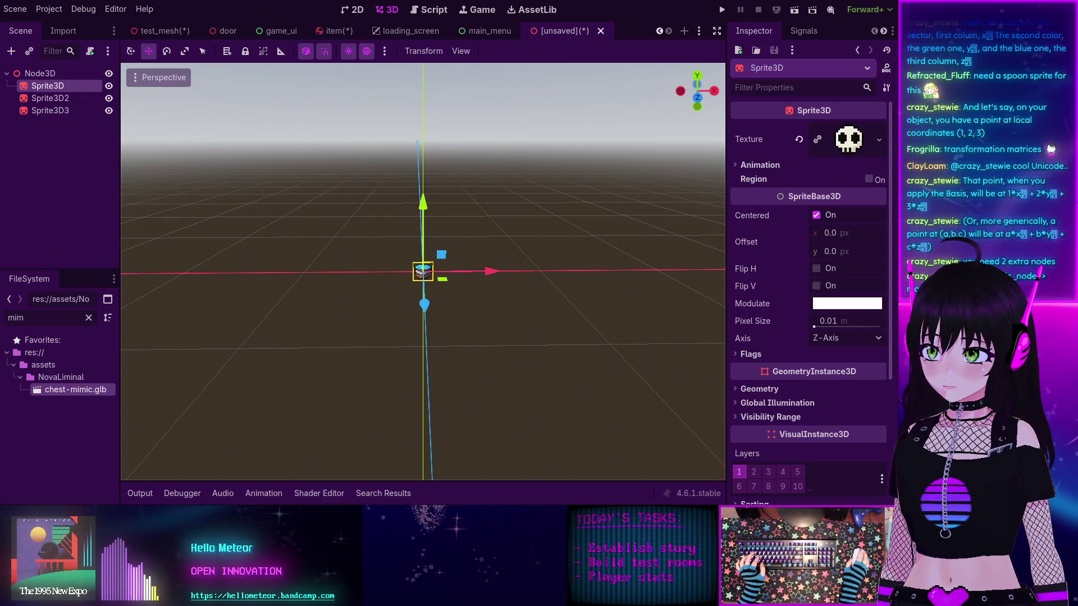
Step: Delete the three sprites and add a plain Node3D child under the root
shift+click(46, 111)
key(Delete)
key(Return)
click(37, 76)
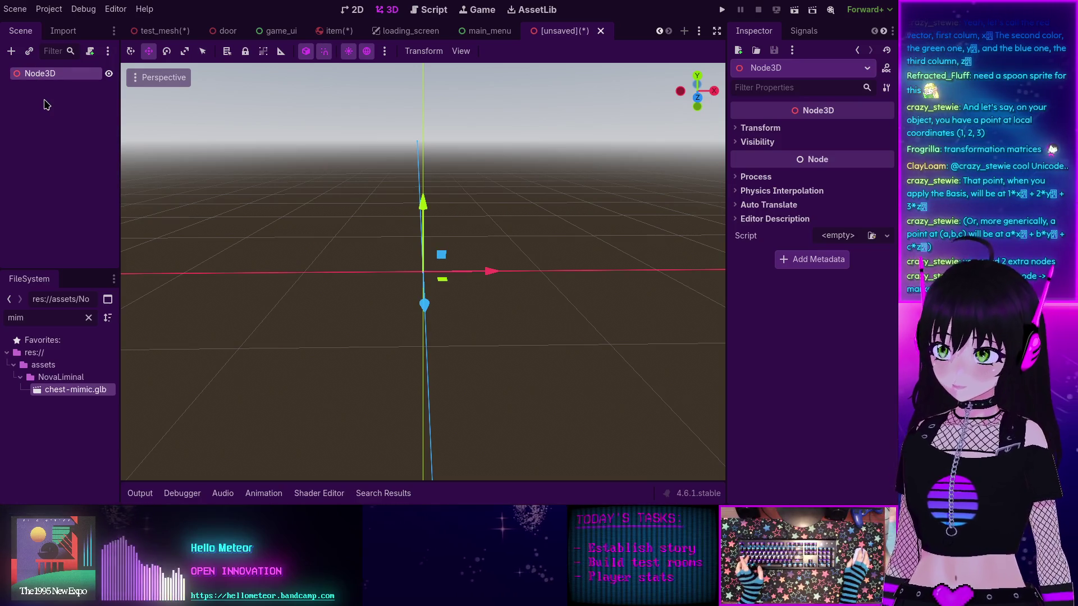
key(ctrl+a)
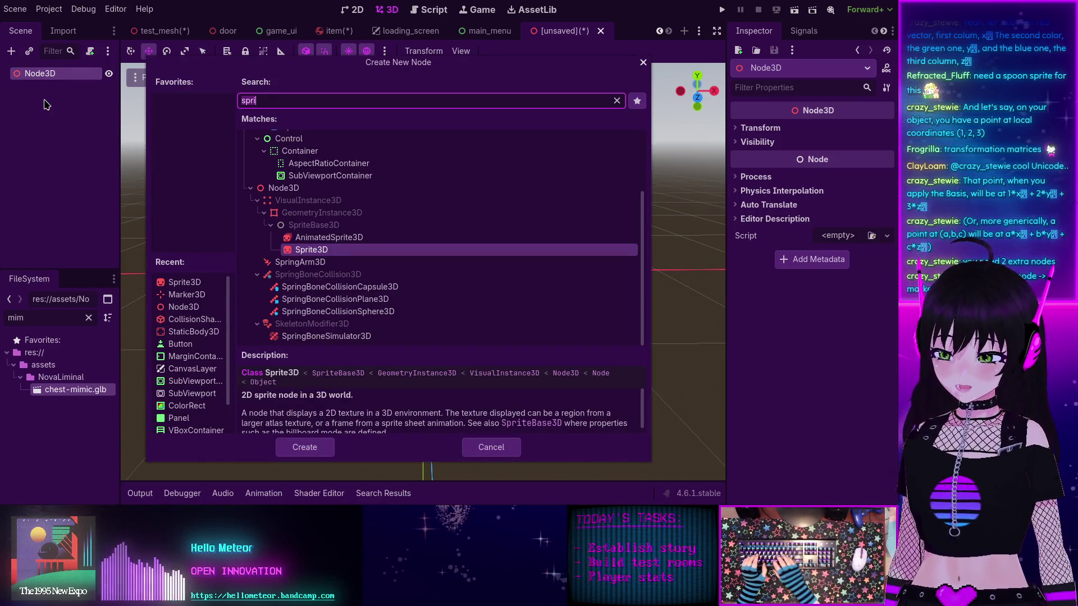
key(BackSpace)
key(BackSpace)
key(BackSpace)
text(node)
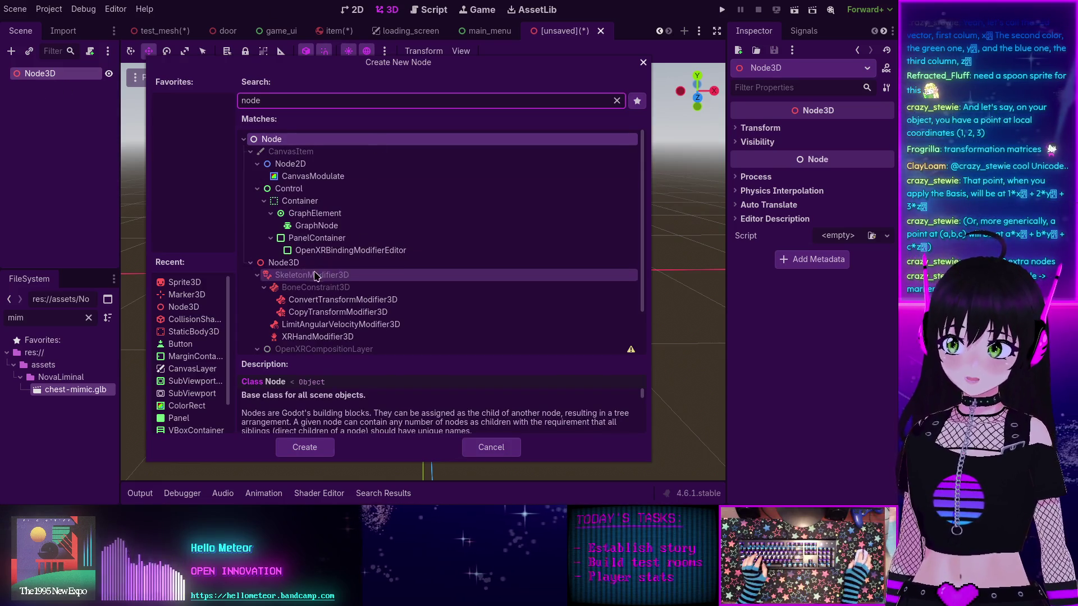
double_click(301, 262)
Step: Rename the root node to 'root' and its Node3D child to 'basis'
click(55, 73)
click(55, 73)
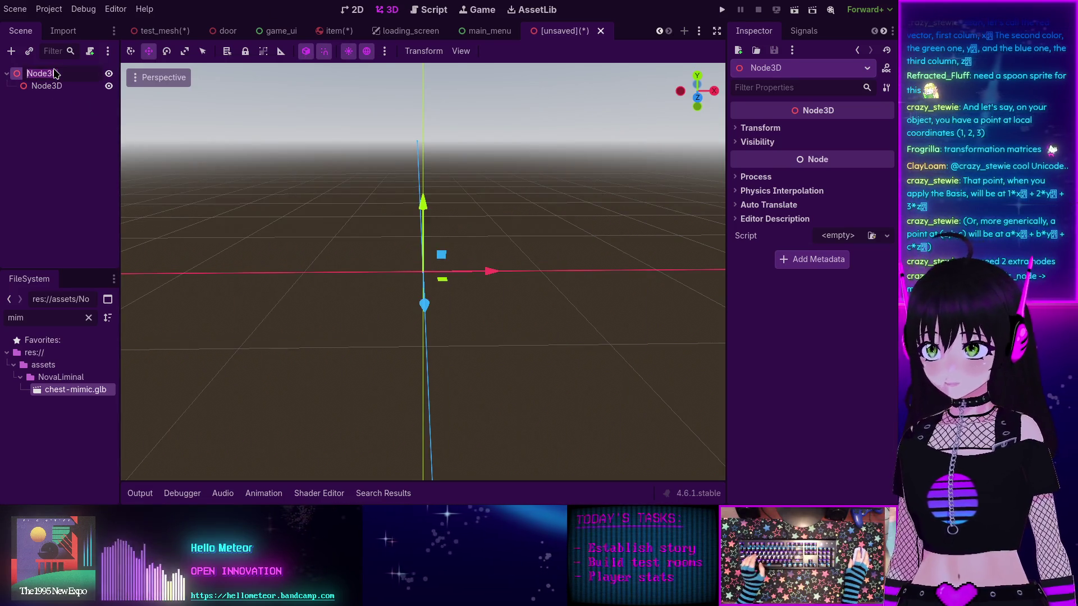
text(root)
key(Return)
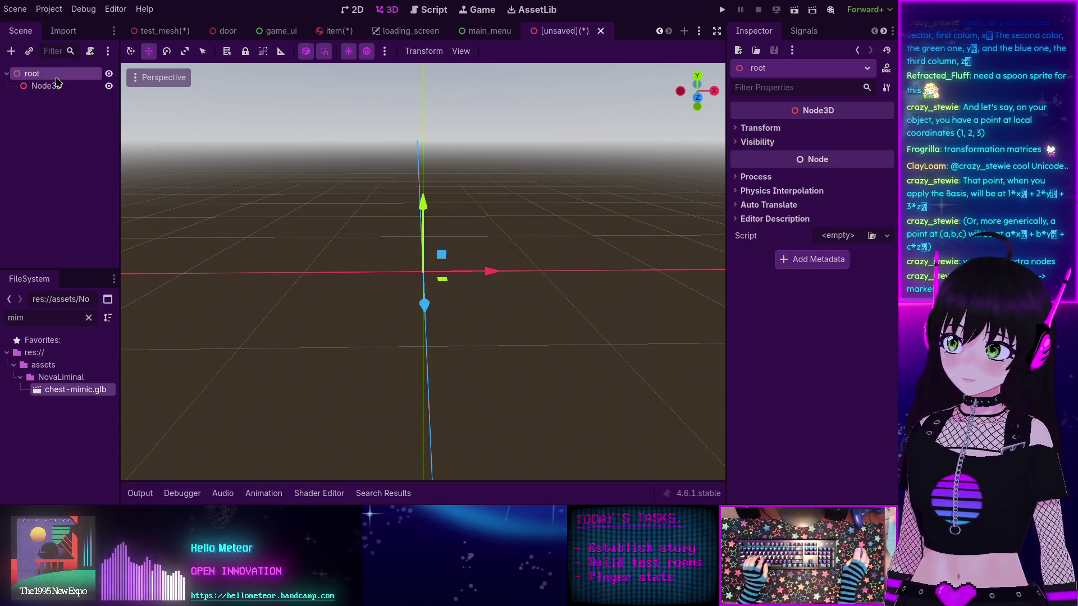
double_click(56, 85)
text(bas)
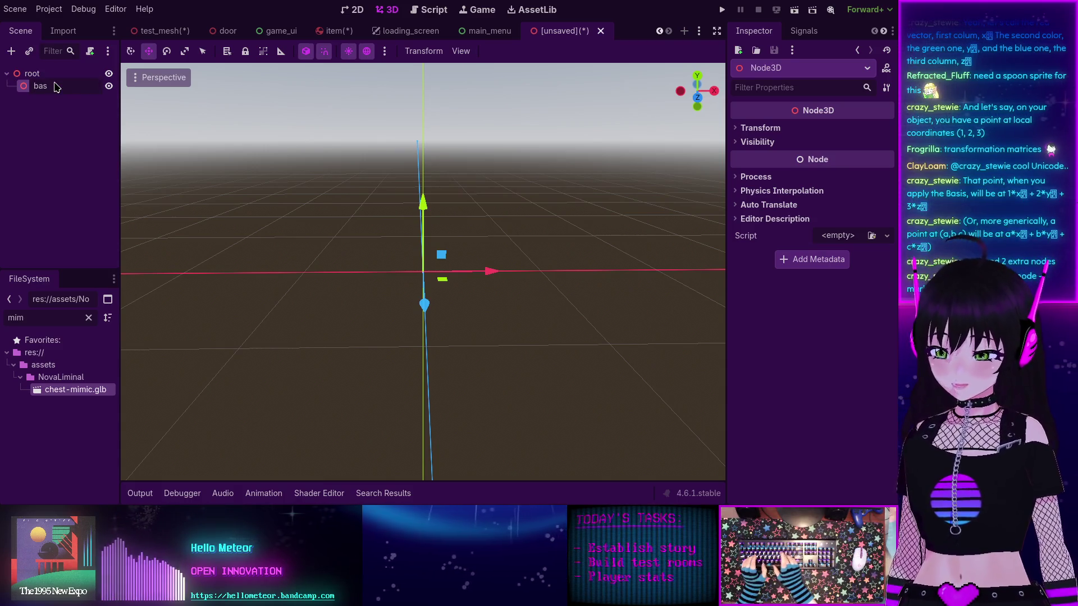
text(is)
key(Return)
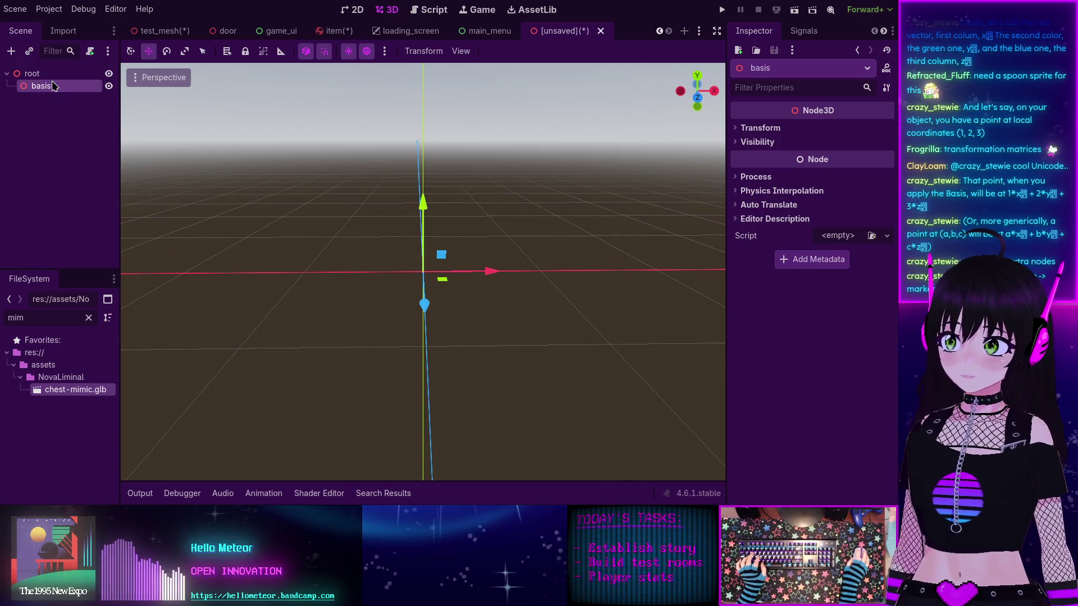
Step: Add a Marker3D as a child of basis
key(ctrl+a)
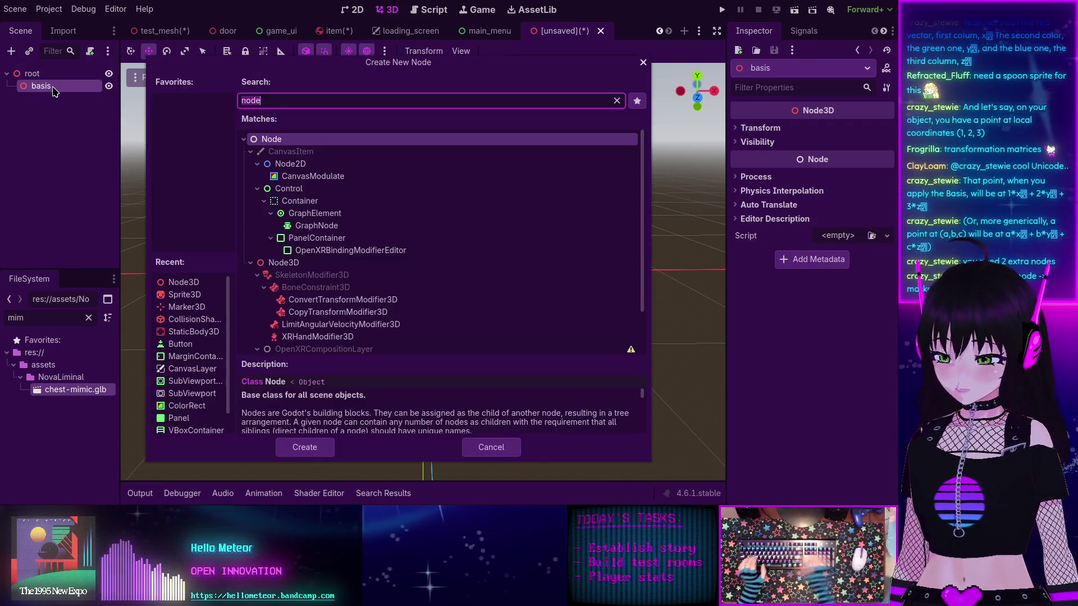
text(marker)
key(Return)
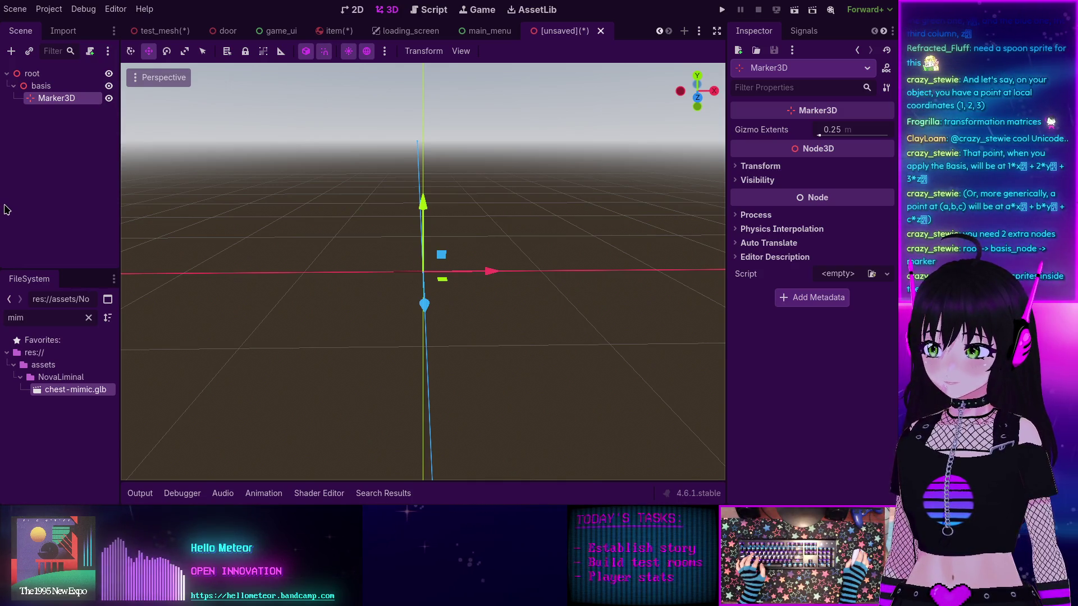
Step: Copy the MeshInstance3D from test_mesh and paste it under basis in the test scene
click(62, 87)
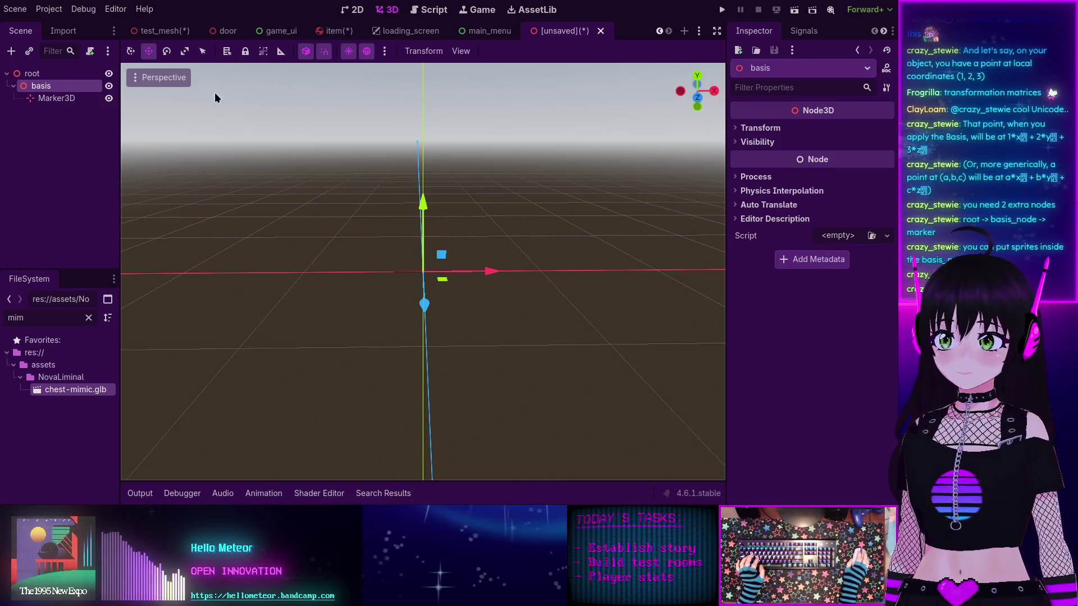
click(156, 32)
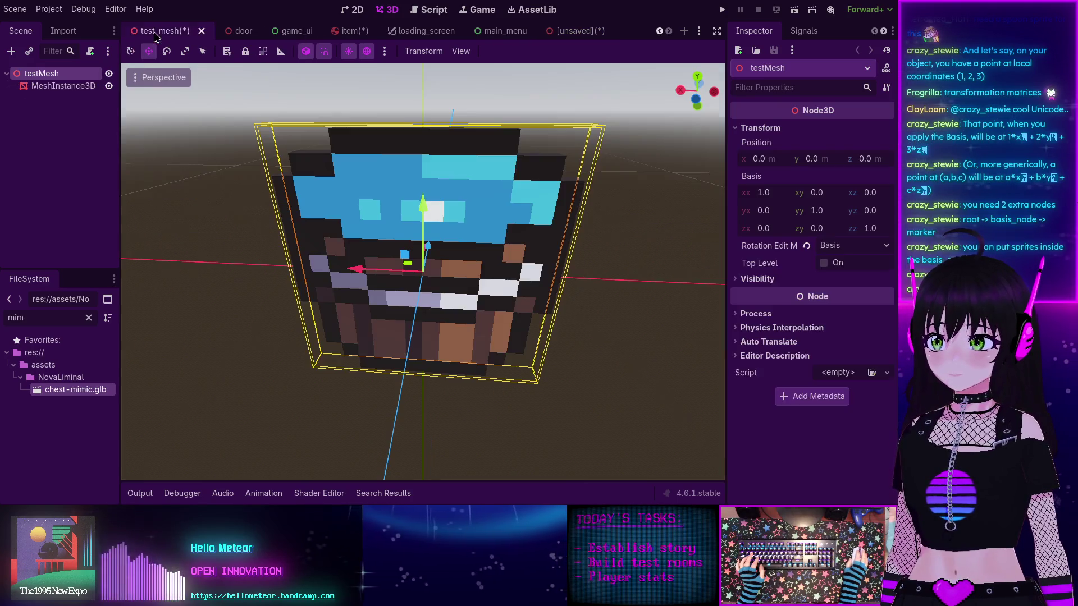
click(63, 86)
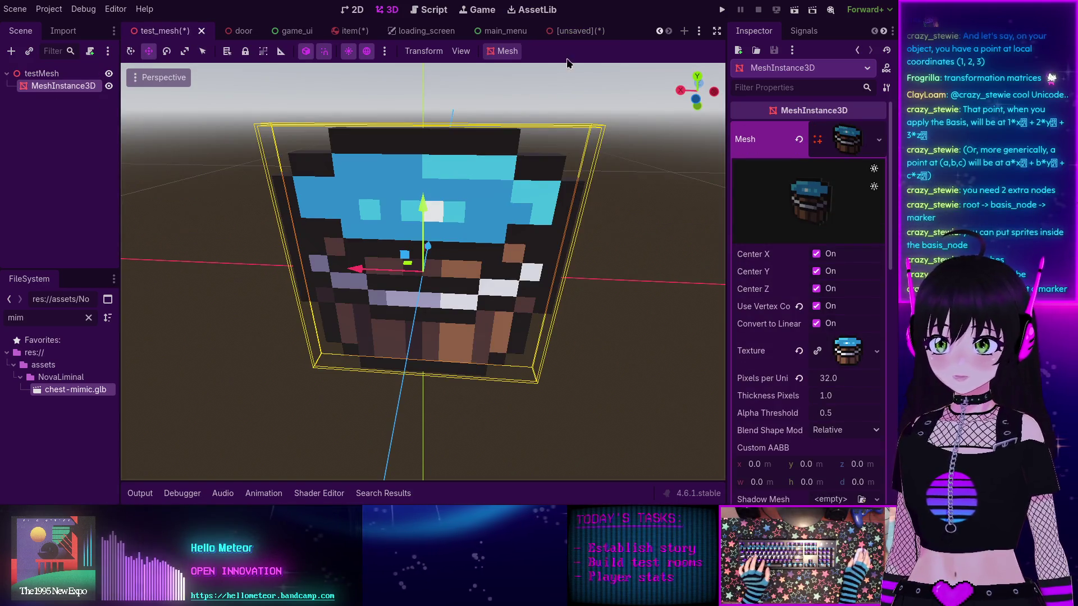
click(573, 31)
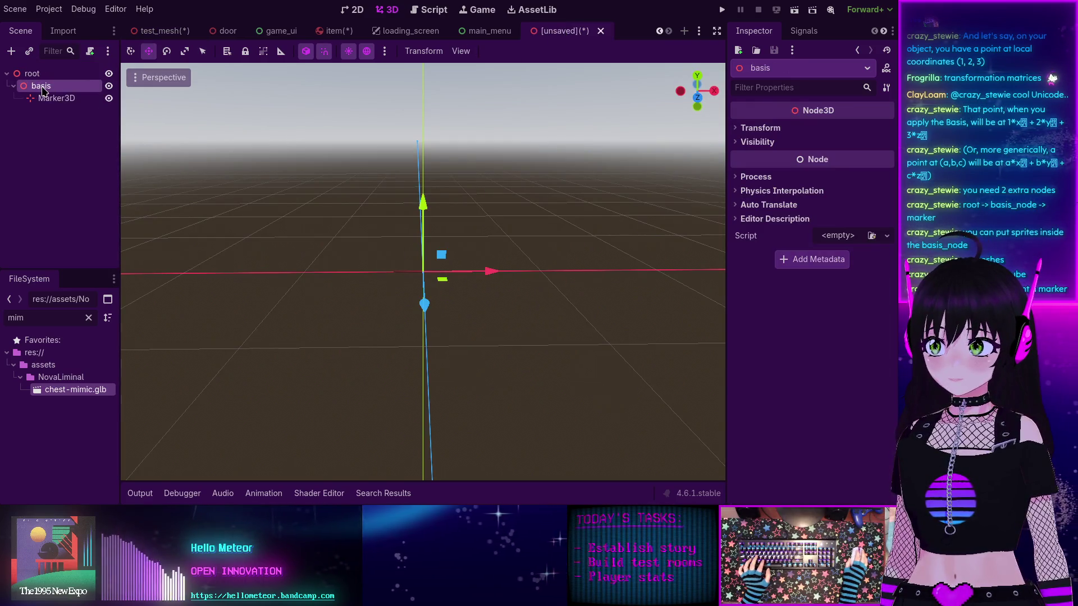
key(ctrl+v)
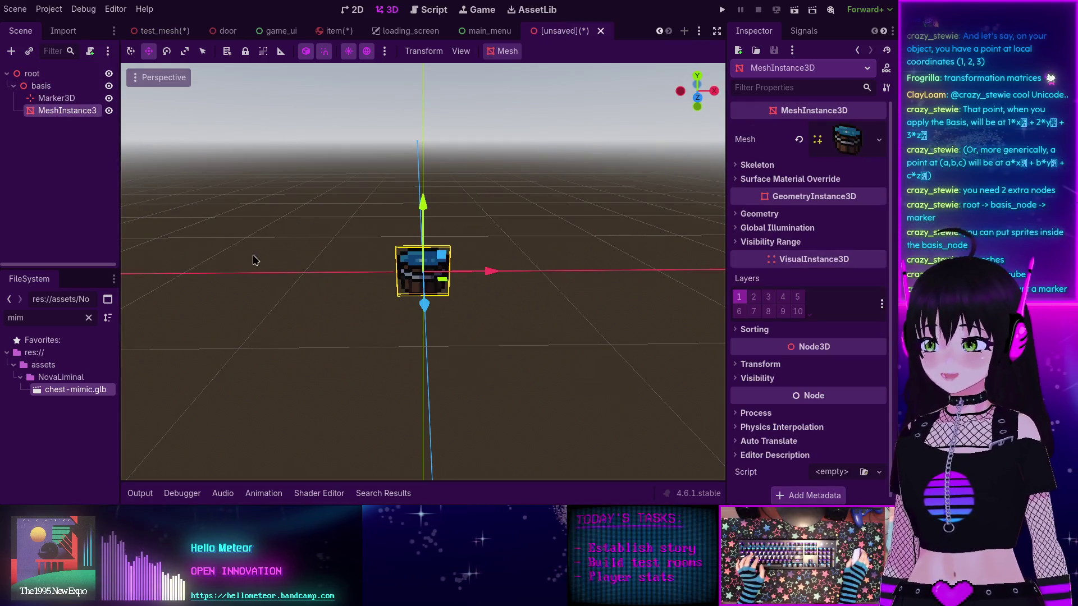
Step: Orbit around the pasted mesh and expand its position, rotation and scale in the Inspector
scroll(269, 267, up, 5)
mouse_move(270, 267)
mouse_down()
mouse_move(602, 299)
mouse_move(411, 284)
mouse_up()
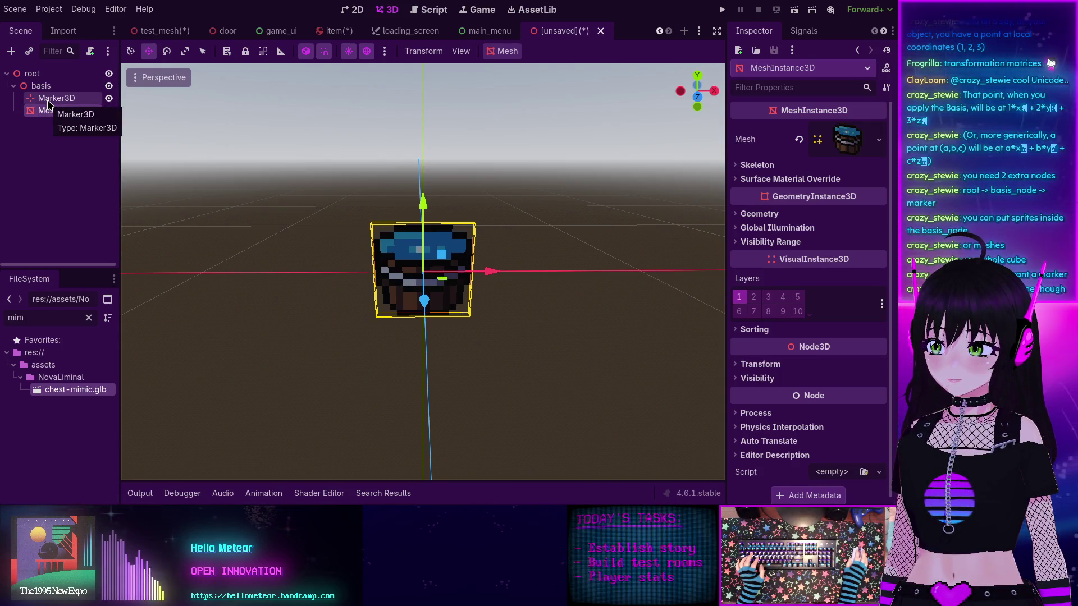
click(47, 138)
click(54, 112)
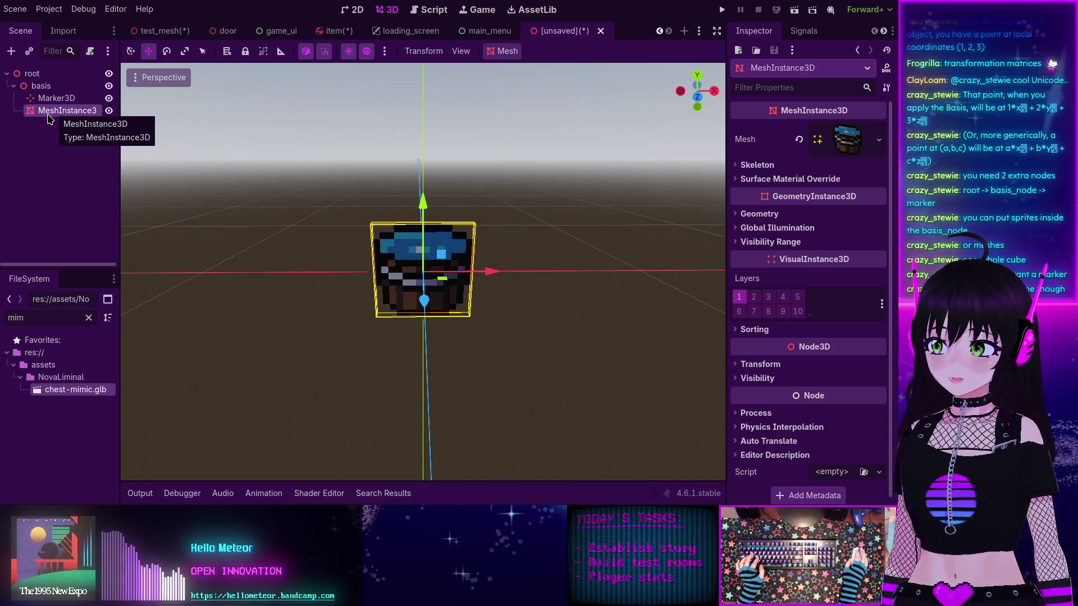
click(741, 365)
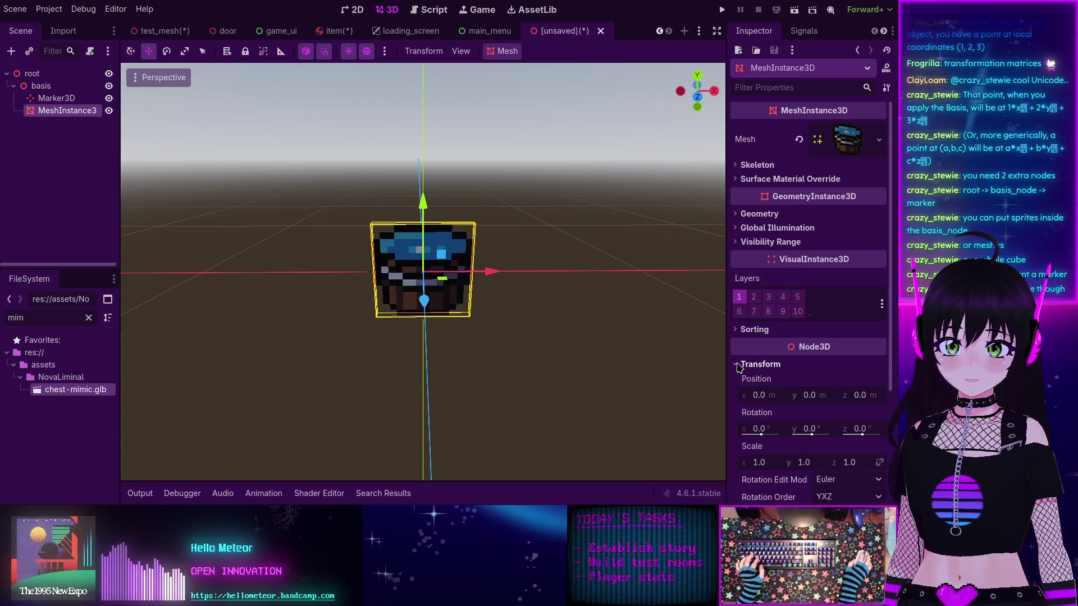
click(41, 87)
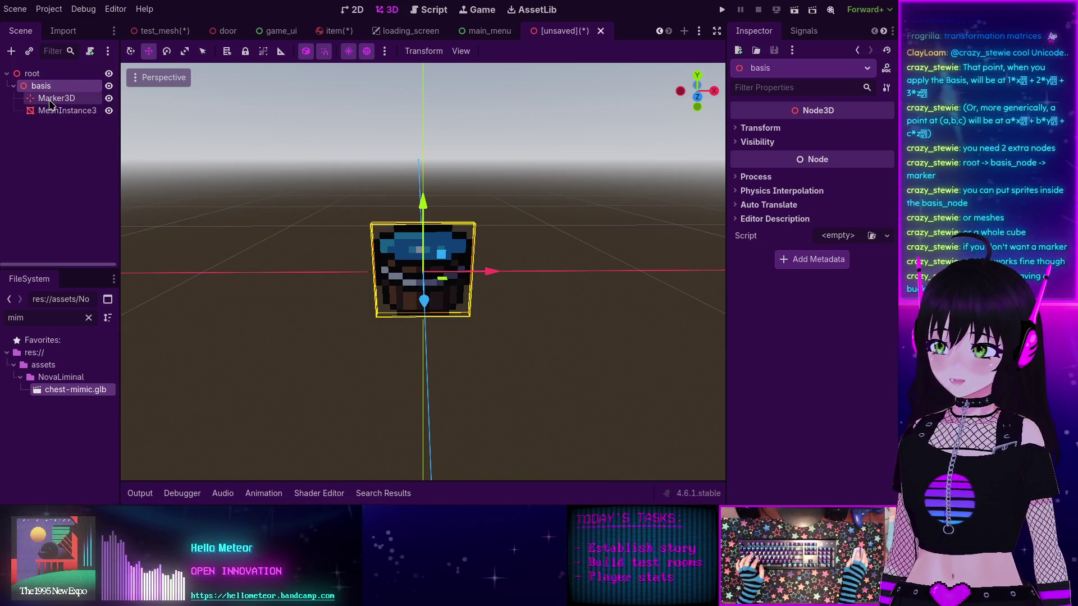
Step: Duplicate the bucket twice and set the first copy's x position to 1
click(50, 111)
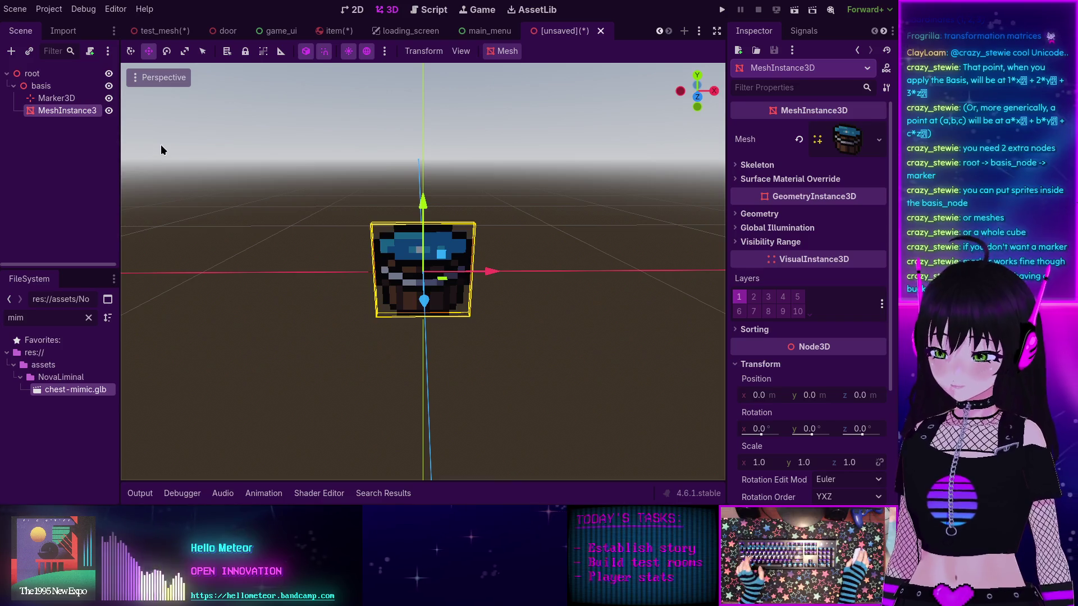
key(ctrl+d)
key(ctrl+d)
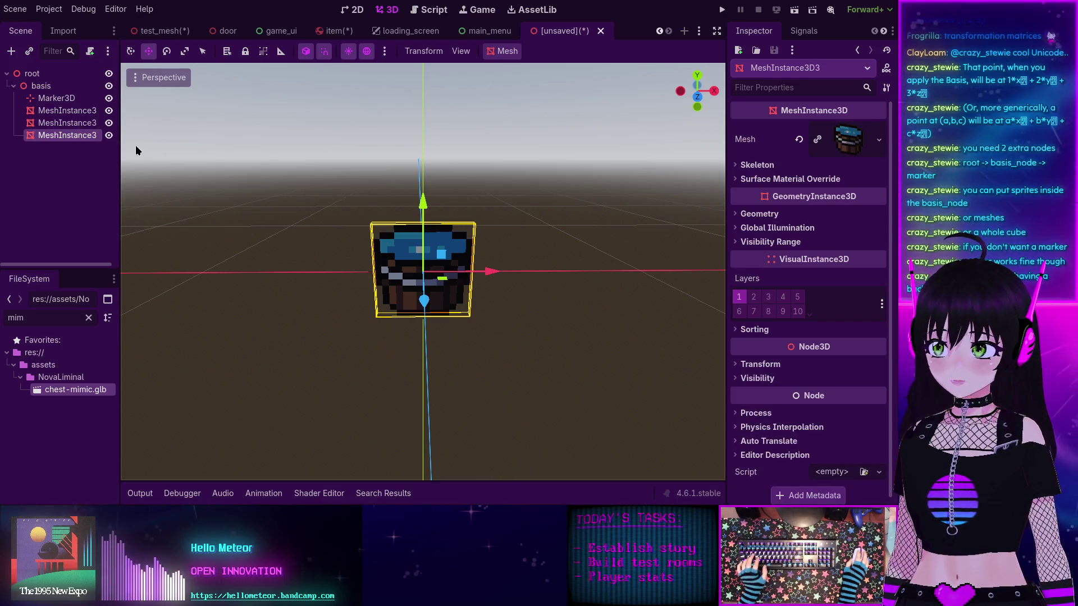
click(56, 110)
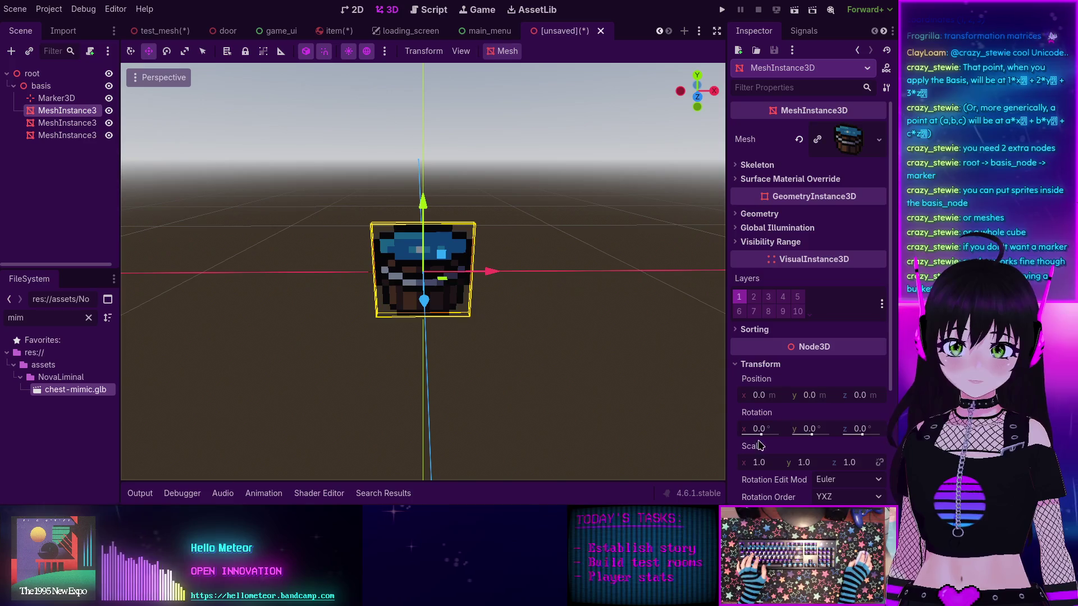
click(764, 396)
text(1)
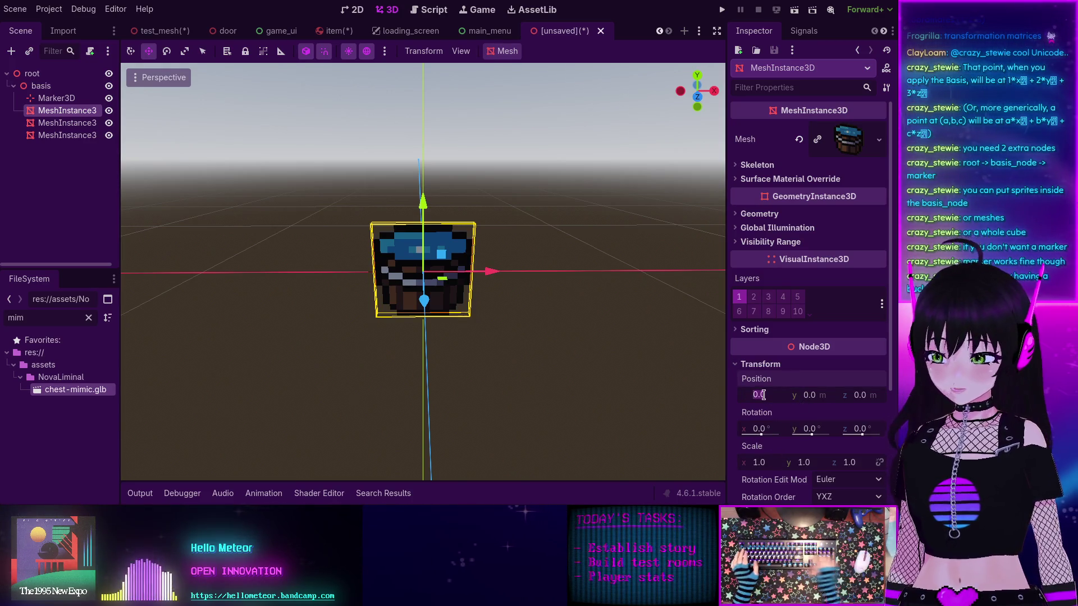
key(Return)
Step: Set the second bucket's y position and the third bucket's z position to 1
click(62, 123)
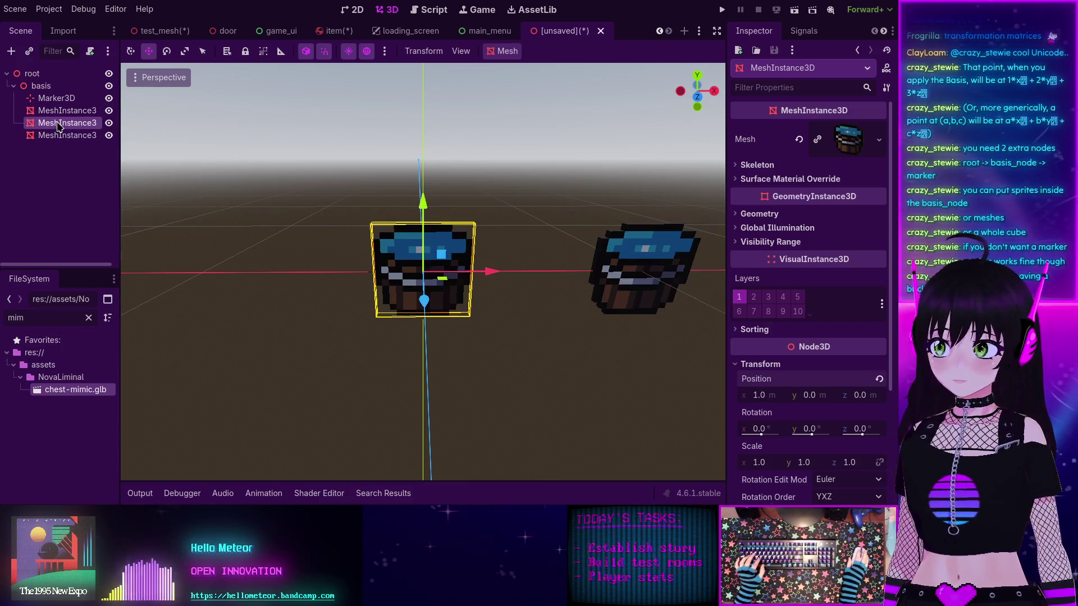
click(756, 364)
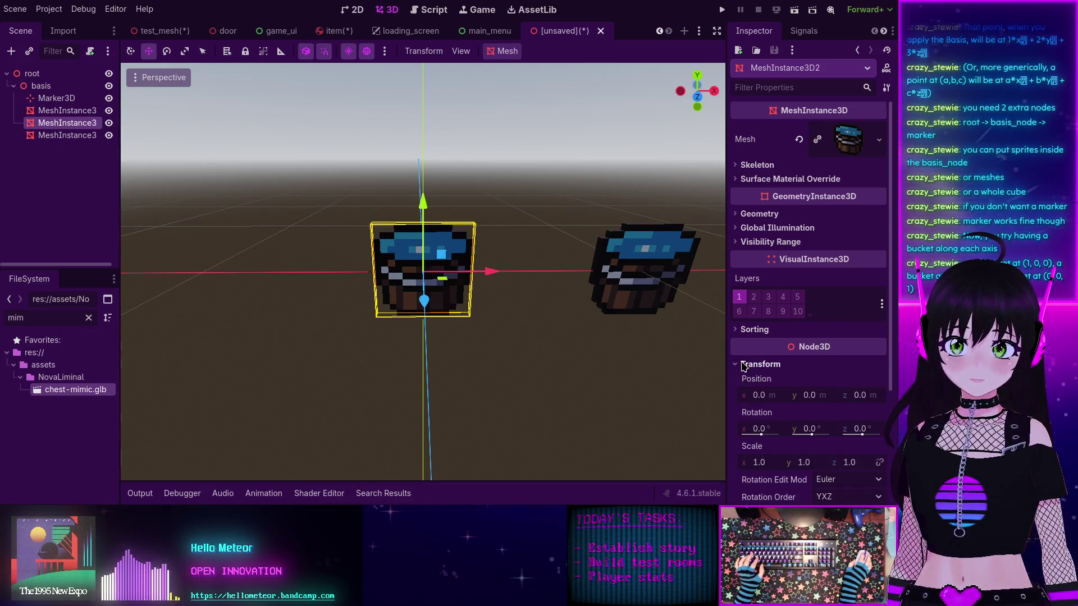
click(808, 395)
text(1)
key(Return)
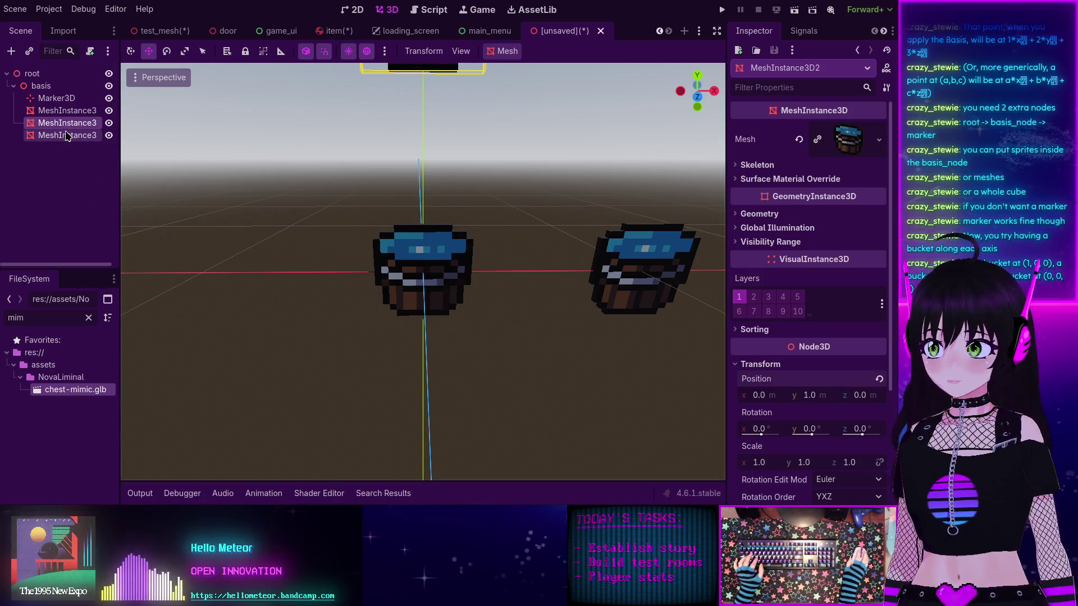
click(67, 136)
click(749, 366)
click(868, 395)
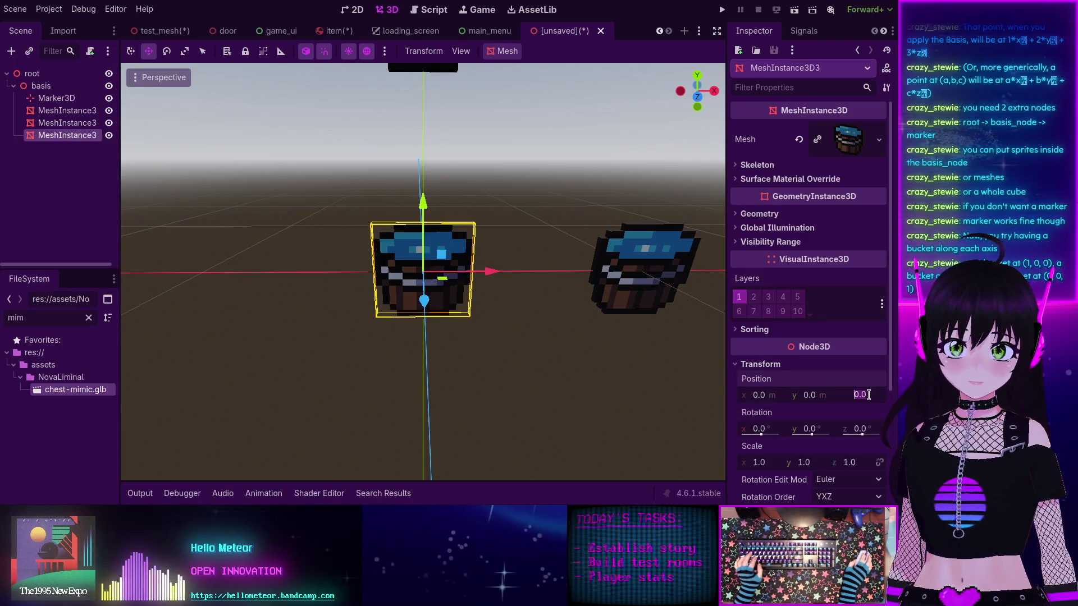
text(1)
key(Return)
Step: Check the three placed buckets from a lower angle, then duplicate the third as a fourth
scroll(509, 286, down, 4)
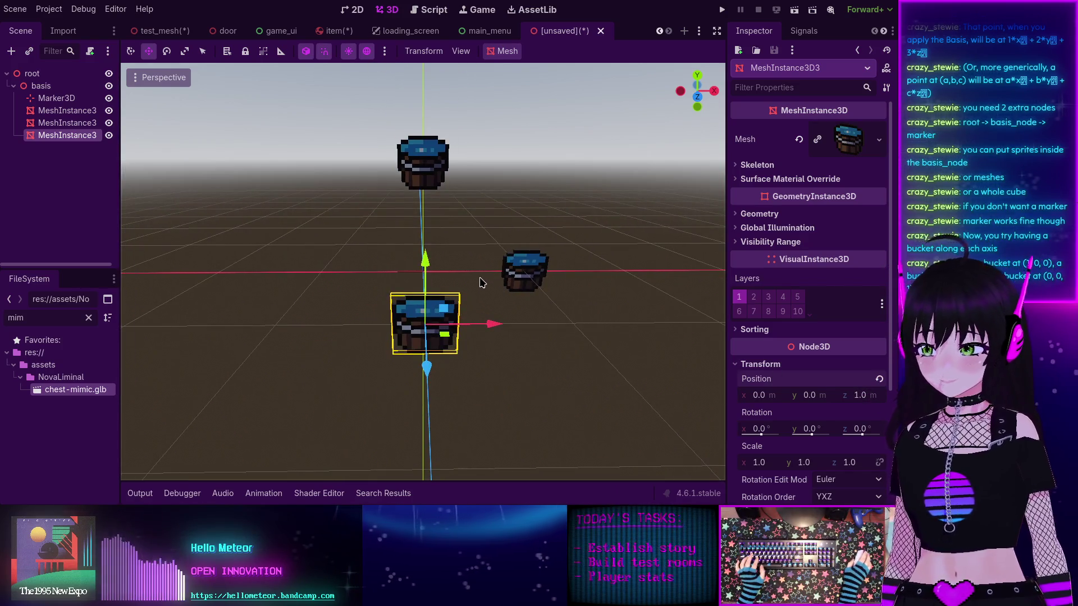
mouse_move(450, 269)
mouse_down()
mouse_move(415, 258)
mouse_move(460, 247)
mouse_move(456, 294)
mouse_up()
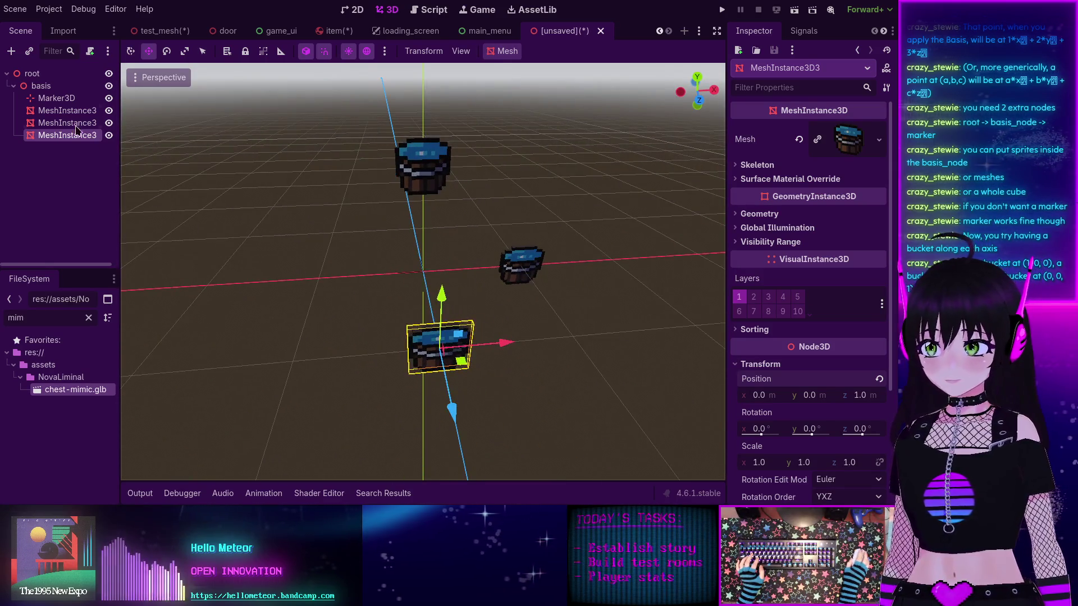
click(53, 99)
click(41, 85)
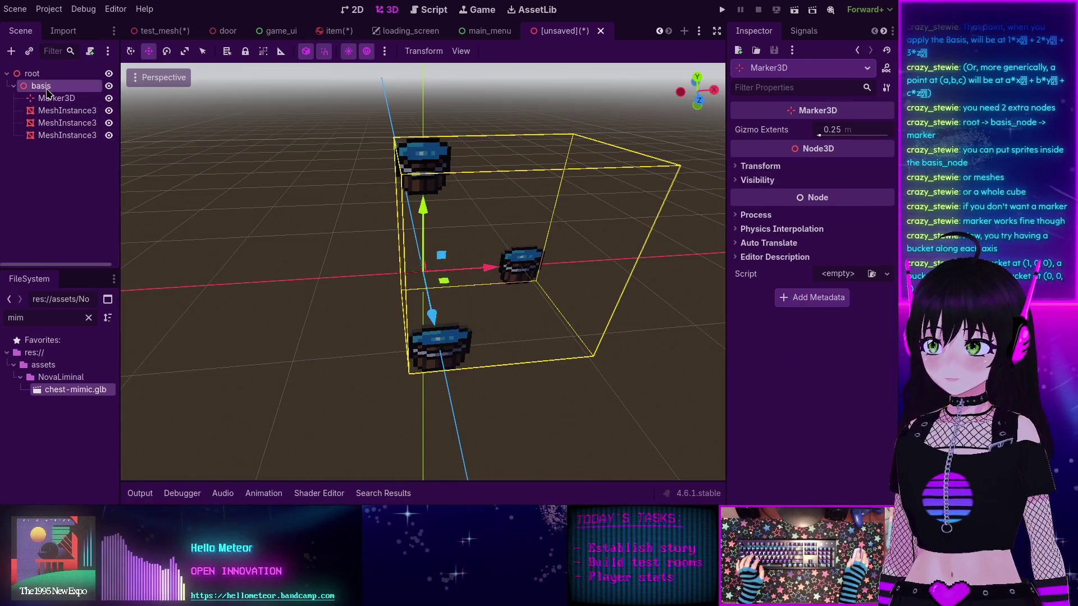
mouse_move(384, 270)
mouse_down()
mouse_move(312, 233)
mouse_move(336, 231)
mouse_move(334, 255)
mouse_move(368, 255)
mouse_move(318, 224)
mouse_move(356, 231)
mouse_move(274, 222)
mouse_up()
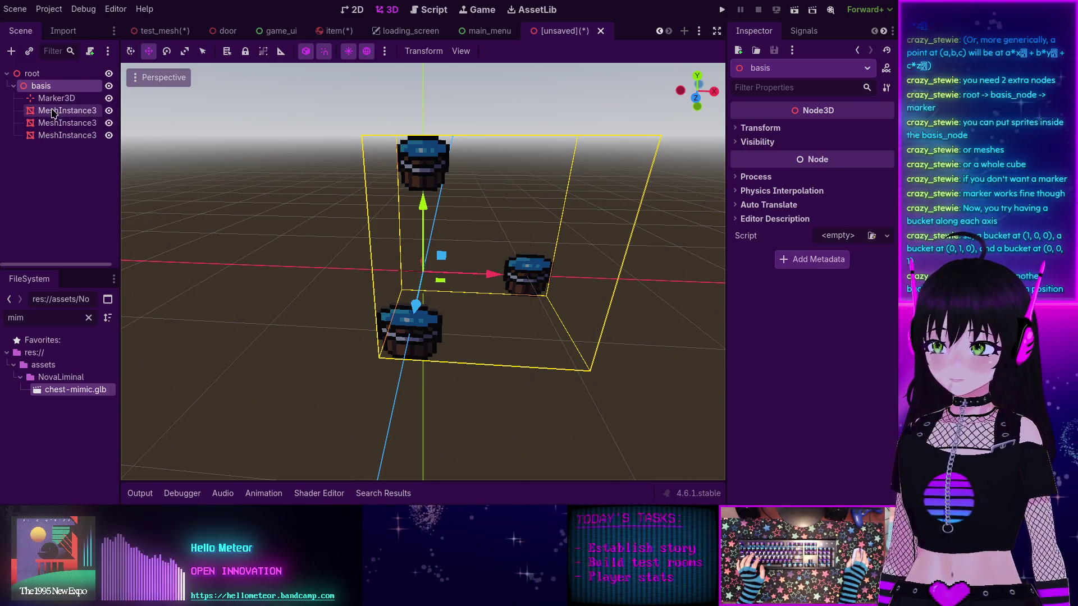
click(52, 136)
key(ctrl+d)
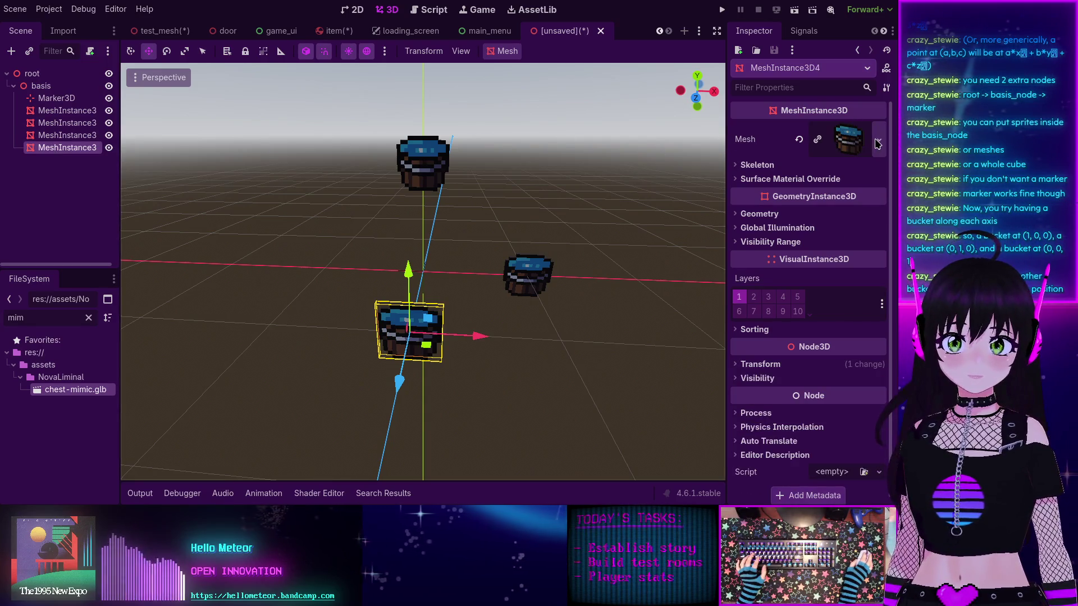
click(876, 142)
click(802, 396)
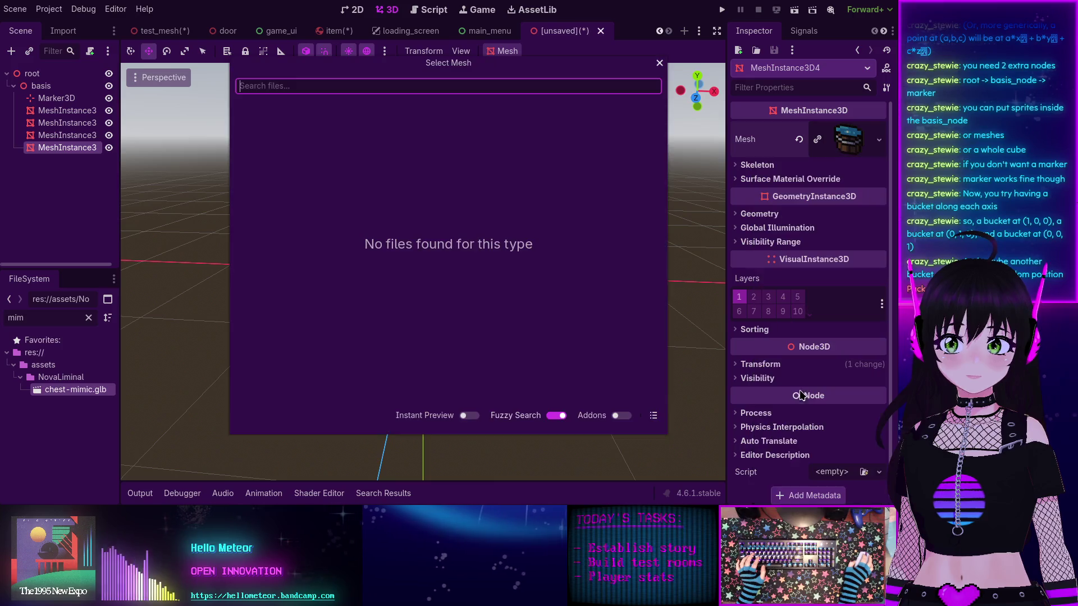
key(Escape)
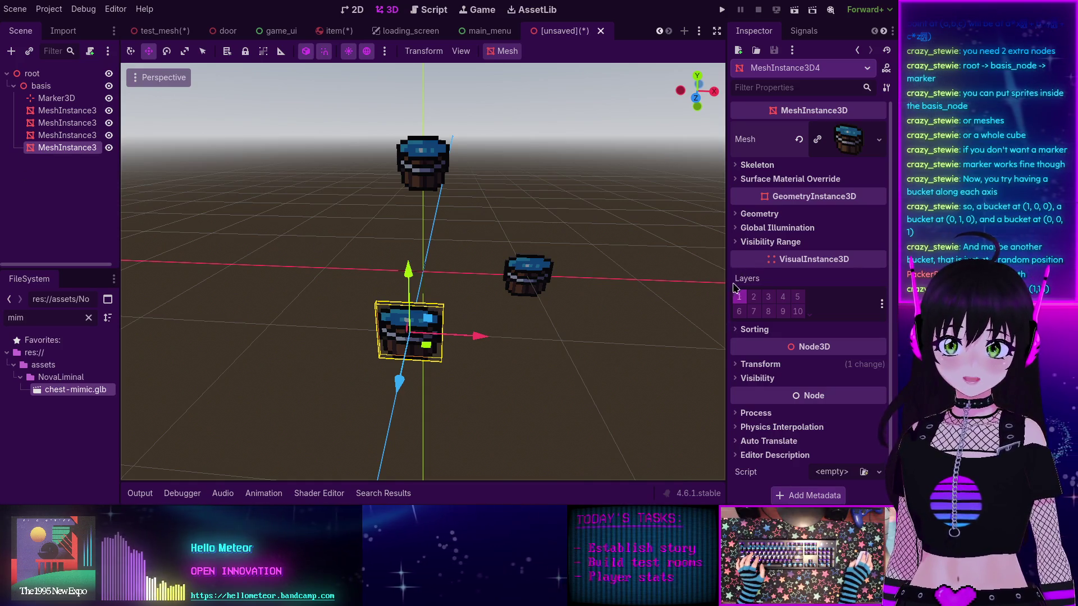
click(743, 365)
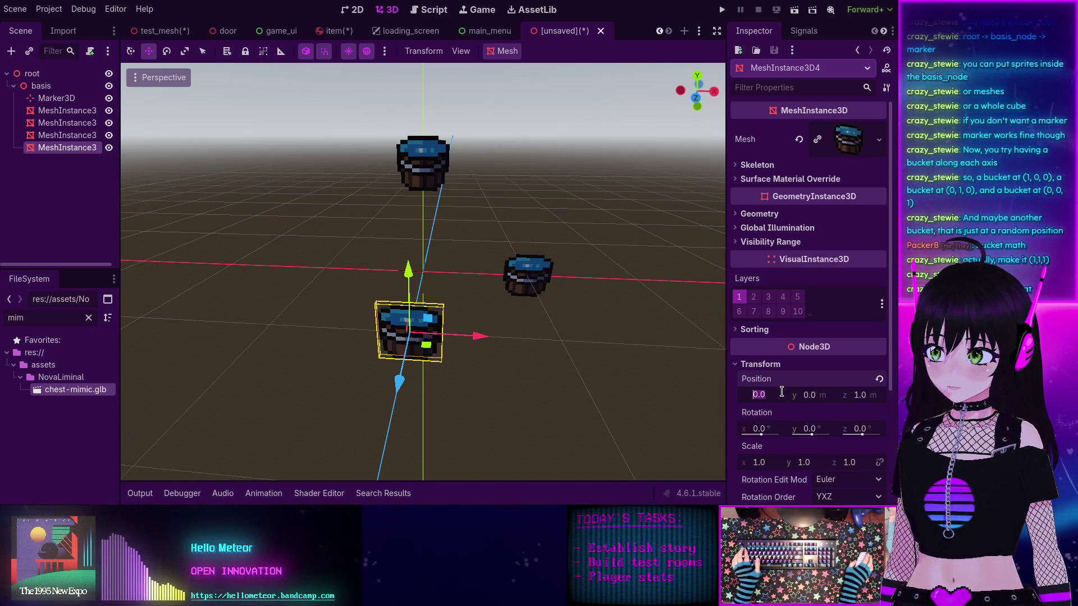
key(Tab)
text(2)
key(Tab)
text(3)
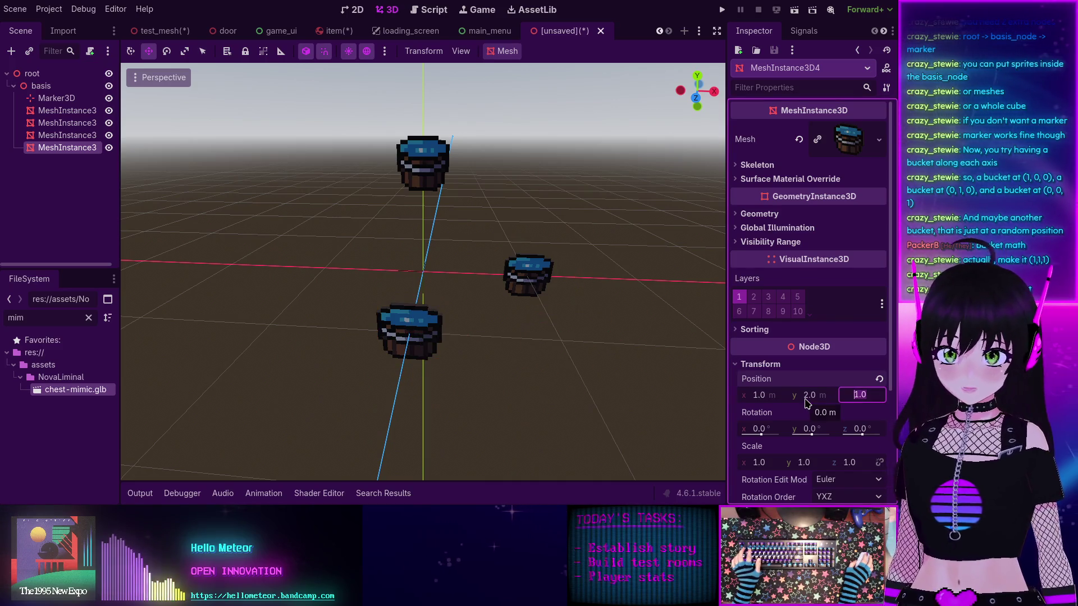
key(Return)
scroll(503, 289, down, 5)
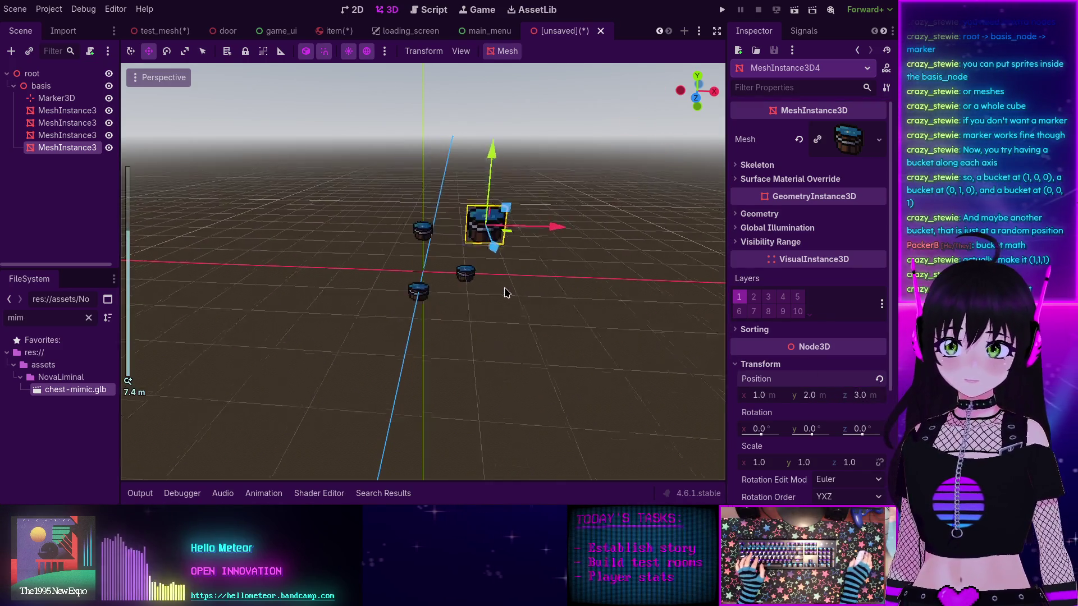
drag(517, 291, 487, 294)
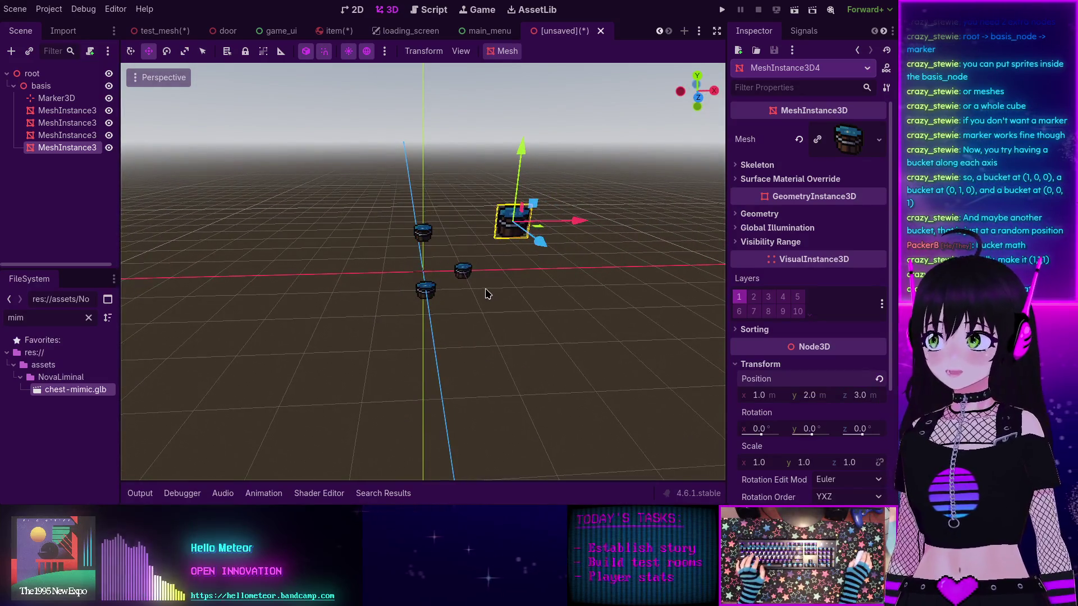
scroll(449, 302, up, 5)
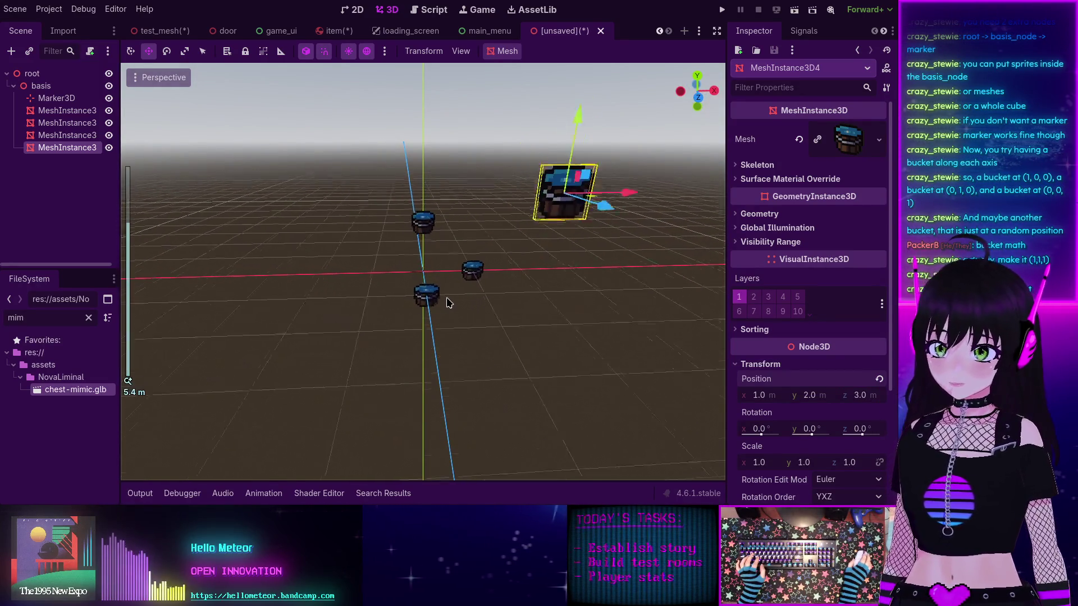
click(70, 87)
Step: Select the basis node to inspect its transform: position 0, 0, 0 and scale 1
mouse_move(366, 242)
mouse_down()
mouse_move(336, 256)
mouse_move(353, 251)
mouse_up()
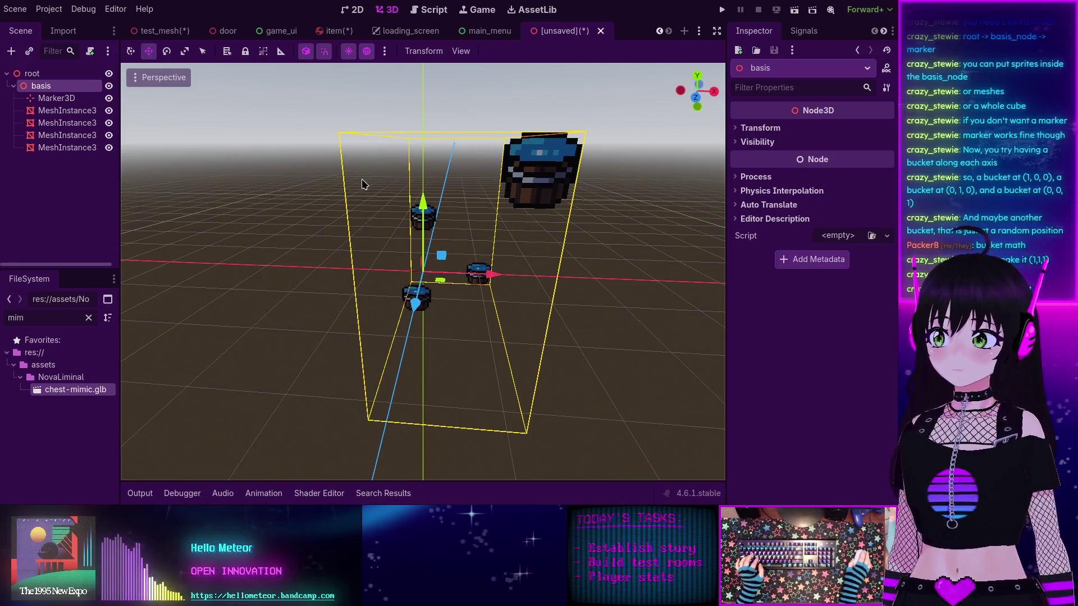
click(740, 130)
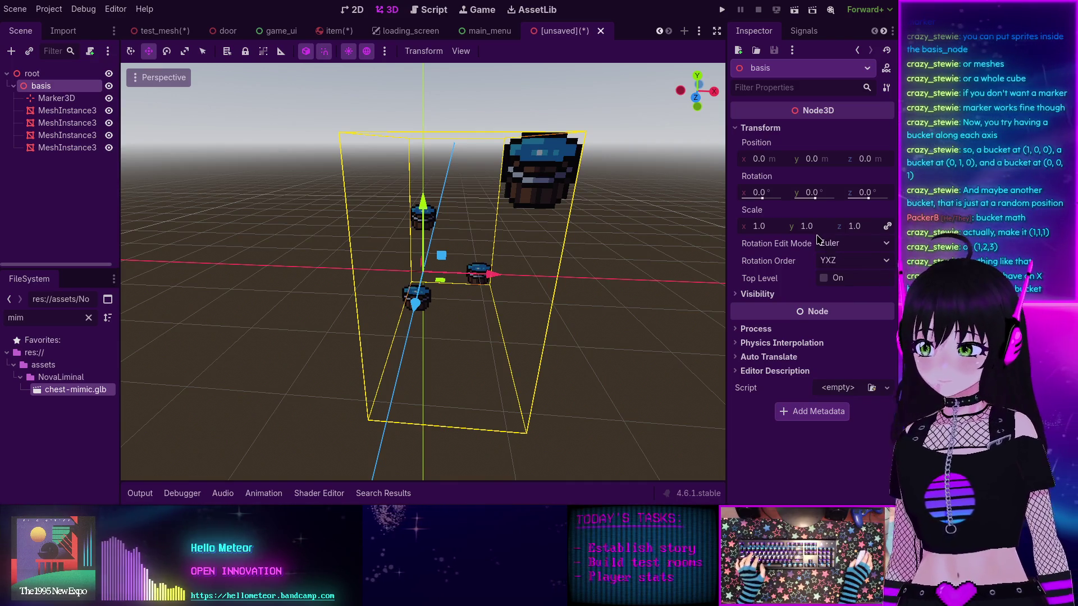
scroll(413, 245, up, 5)
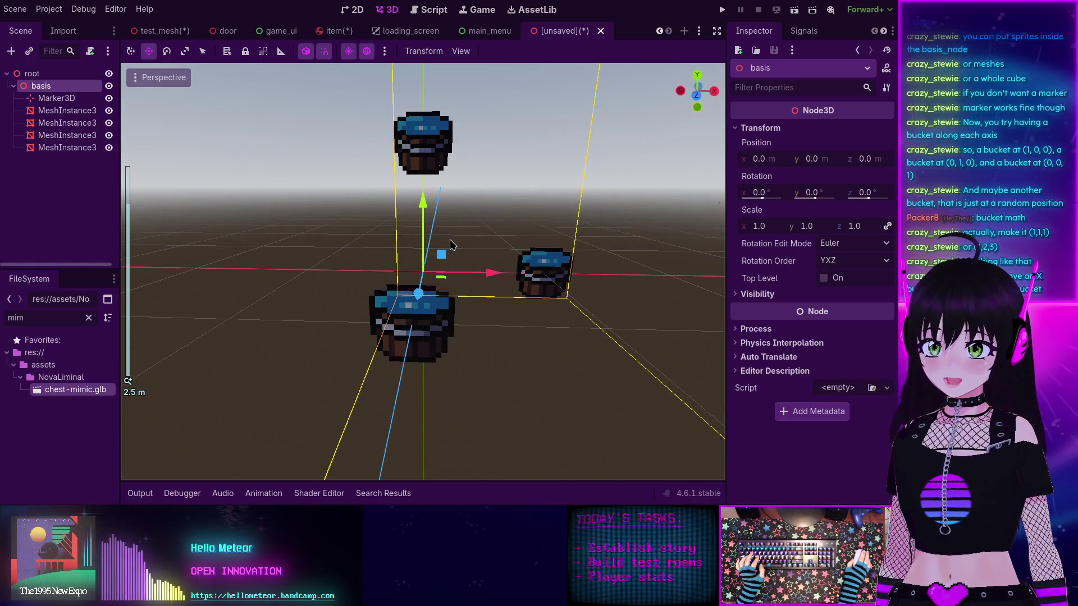
scroll(450, 245, down, 5)
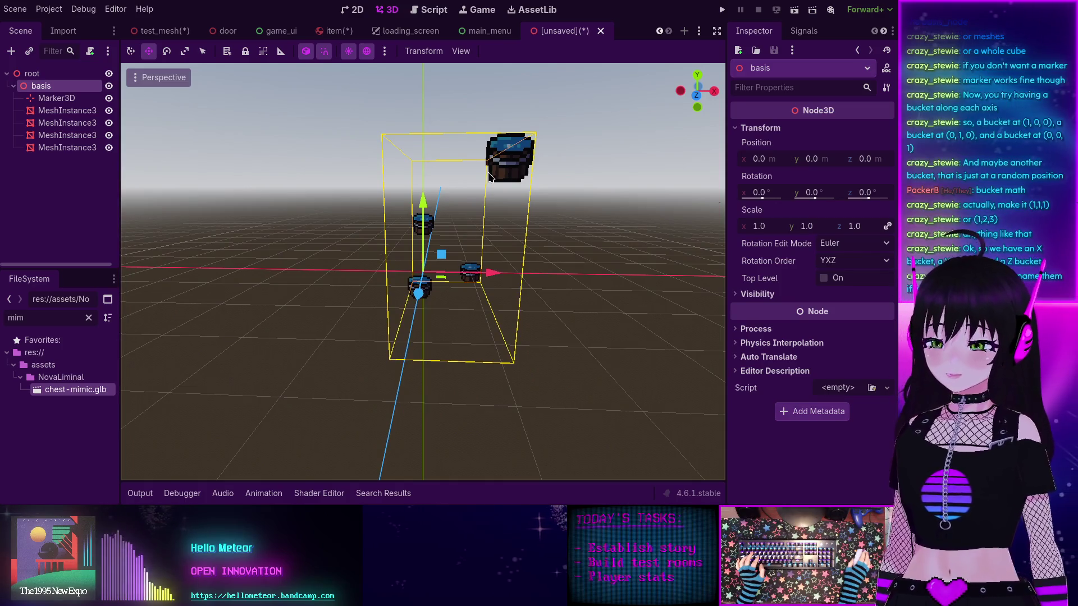
scroll(438, 263, up, 6)
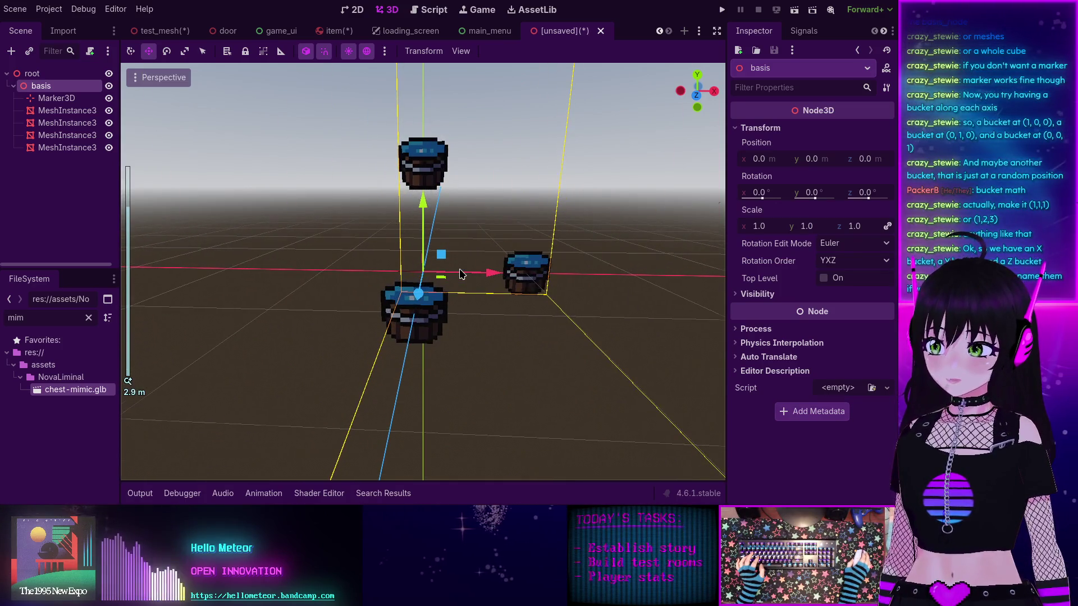
click(59, 111)
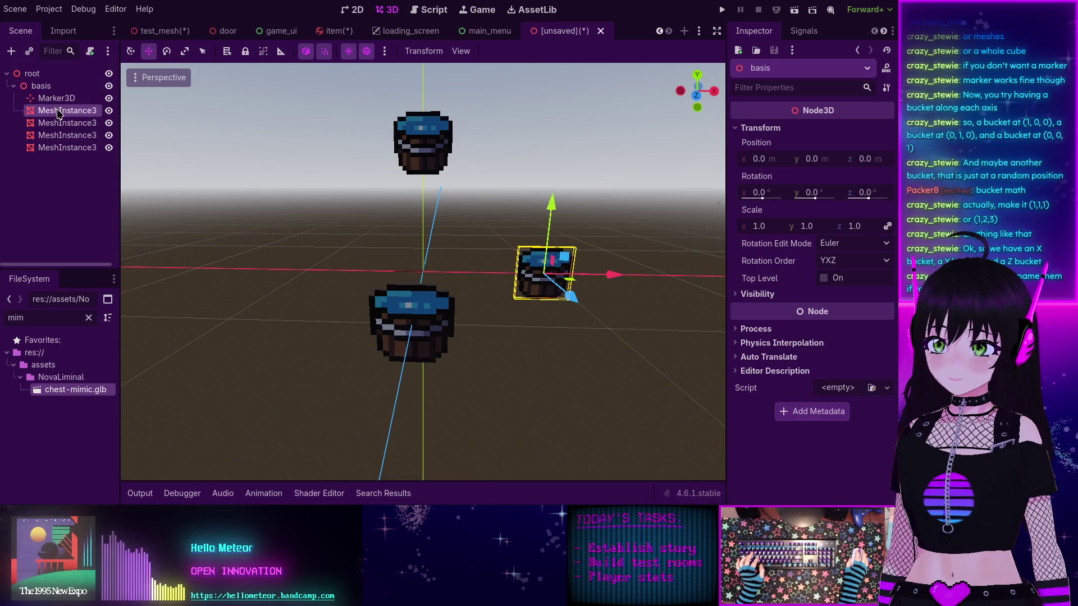
Step: Rename the bucket at 1,0,0 to bucket_X, correcting the mistyped bucket_F
double_click(59, 112)
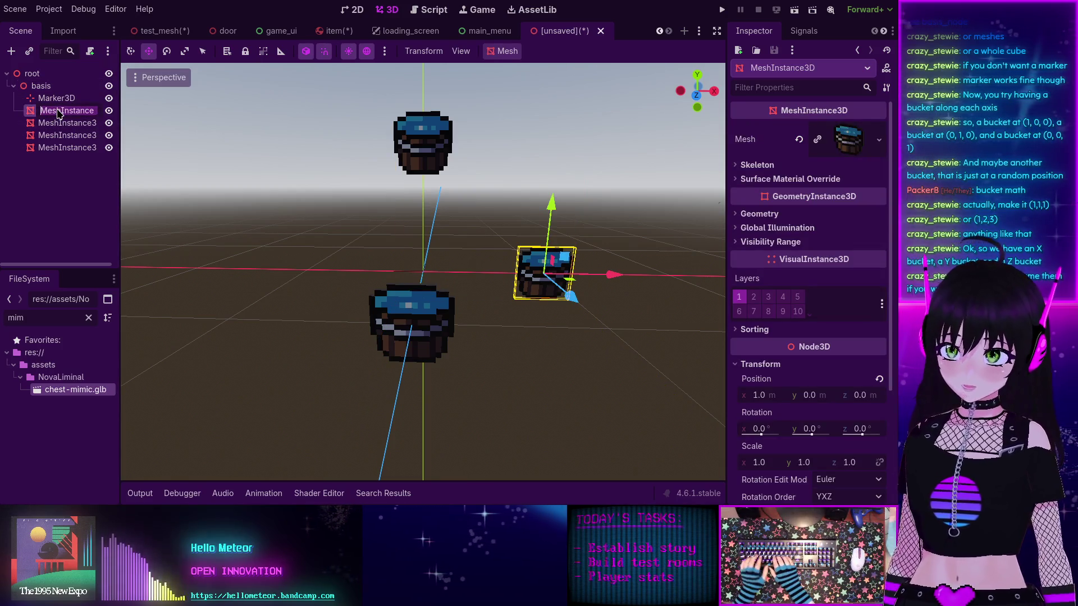
text(bucket_F)
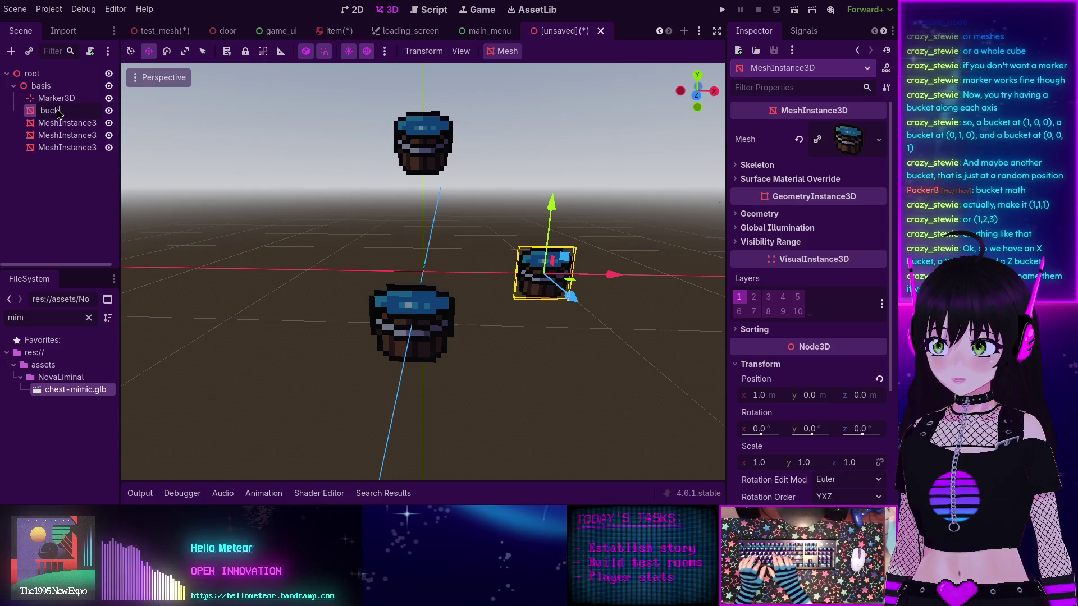
key(Return)
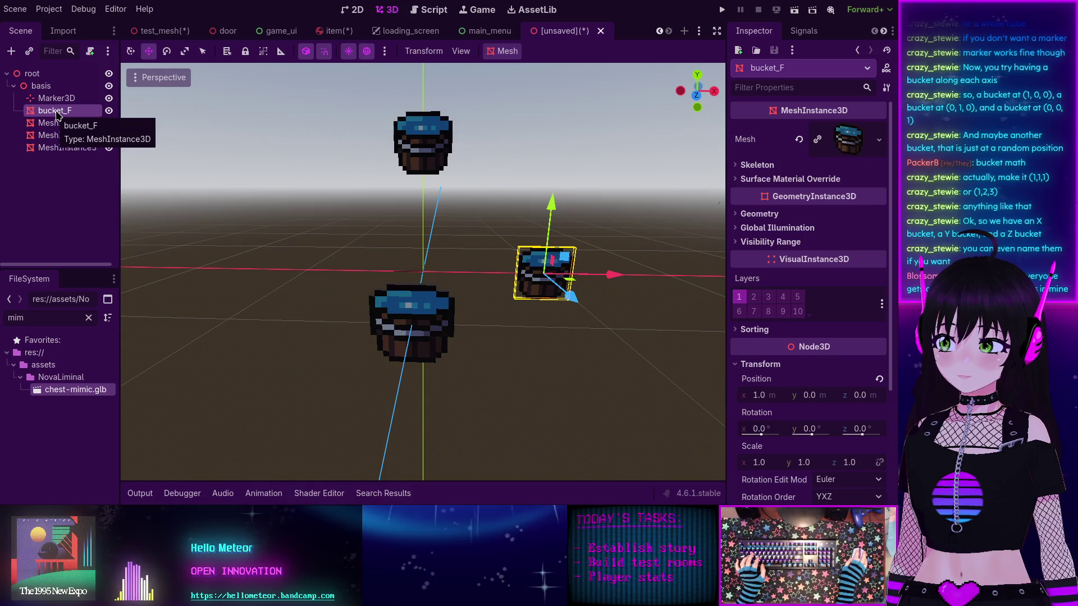
click(57, 118)
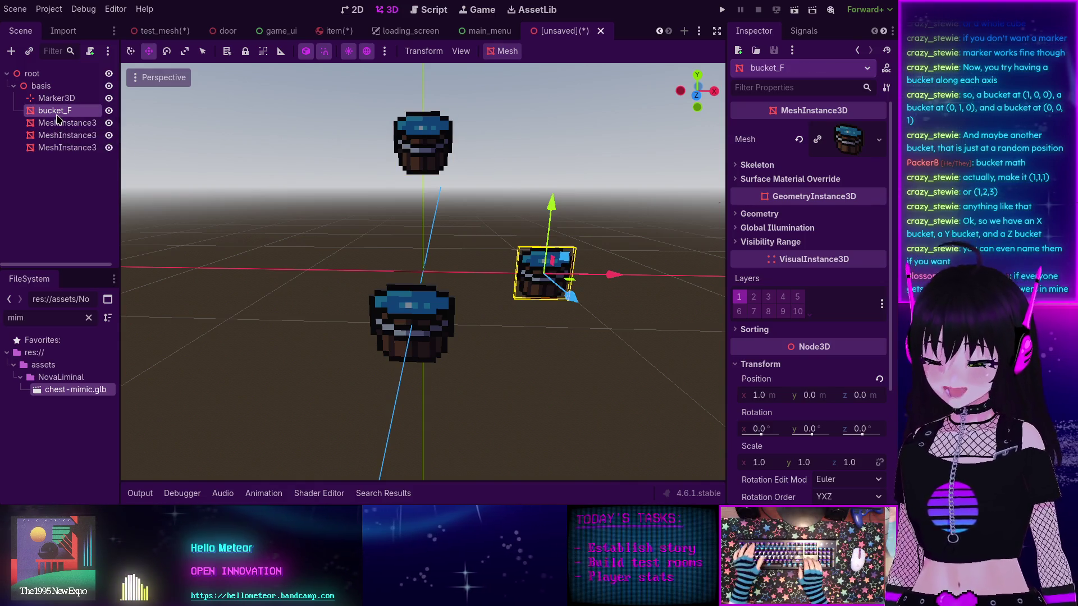
click(57, 112)
key(BackSpace)
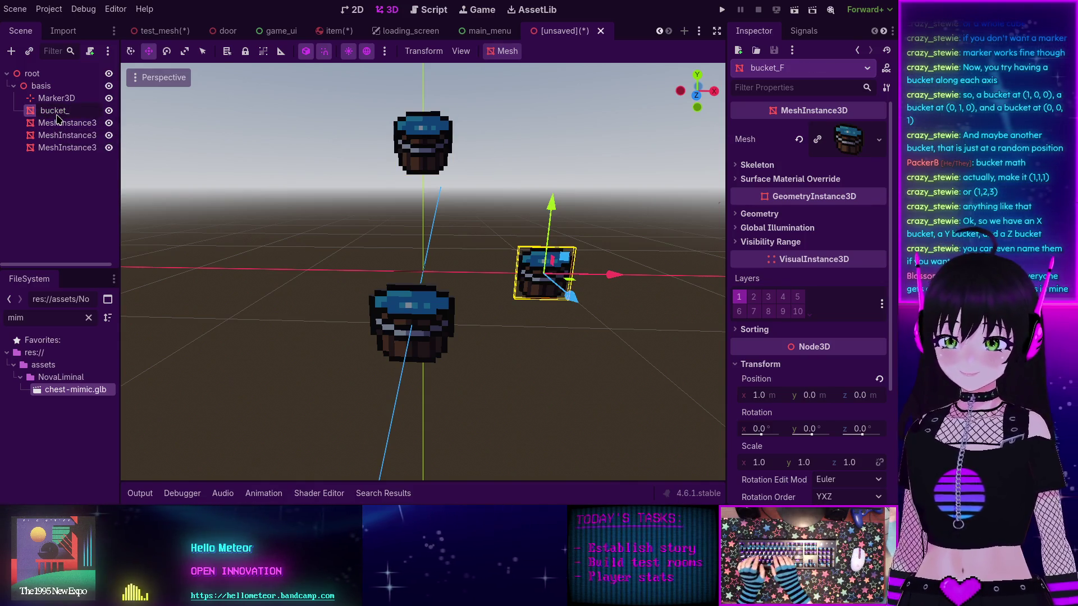
text(X)
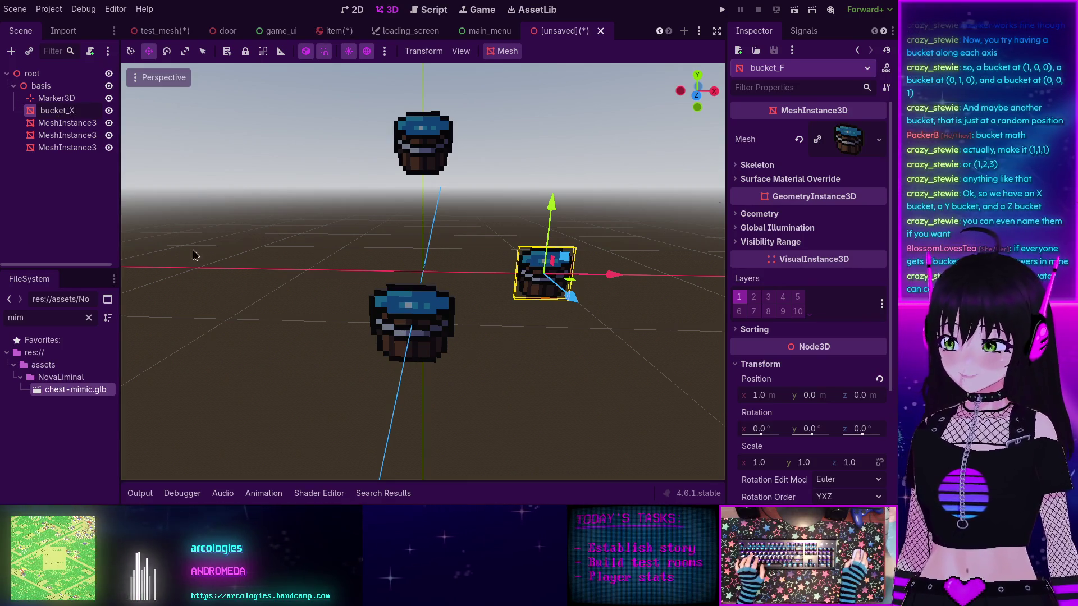
Step: Rename the buckets at 0,1,0 and 0,0,1 to bucket_Y and bucket_Z
click(71, 126)
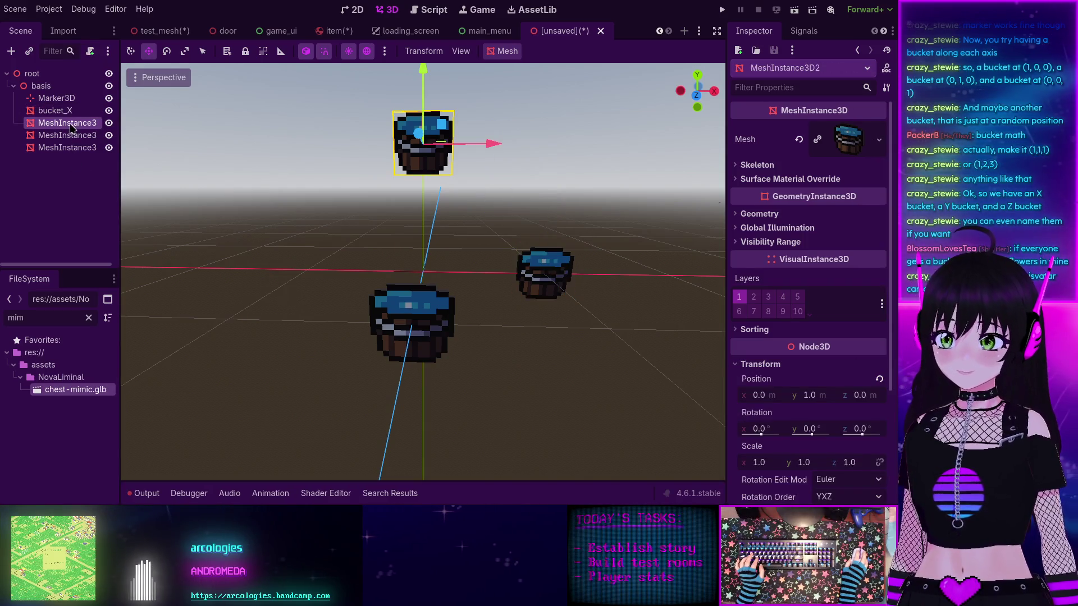
double_click(76, 129)
text(bucket_Y)
key(Return)
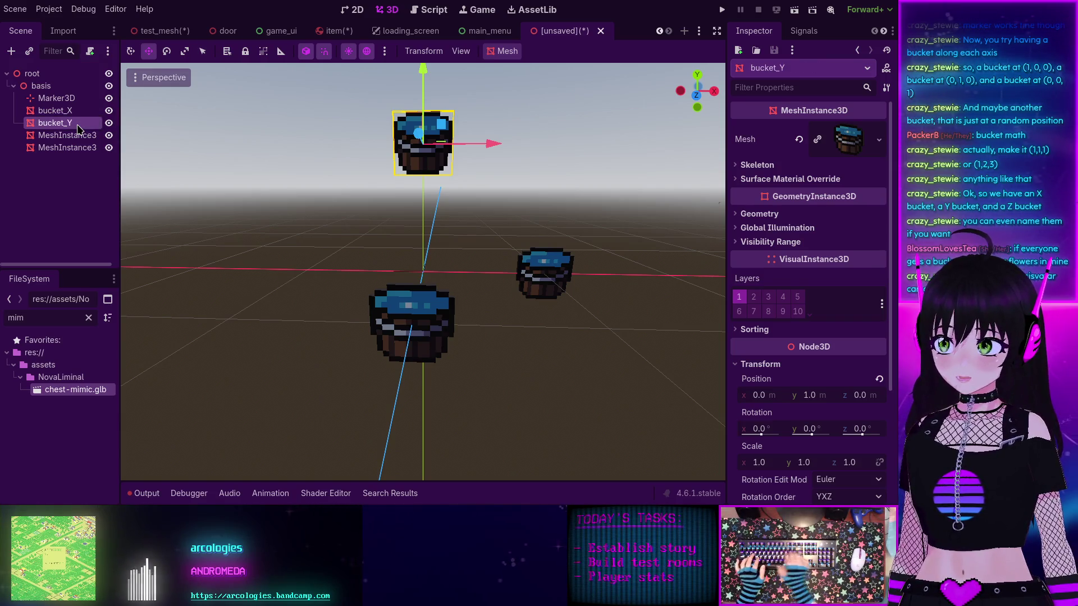
click(67, 136)
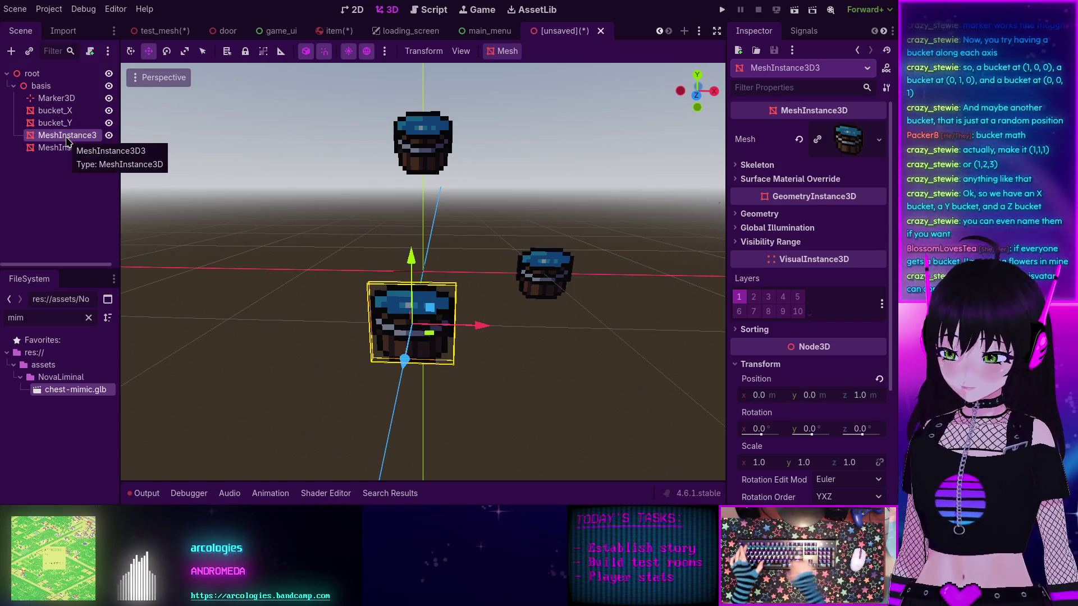
double_click(67, 137)
text(bucket)
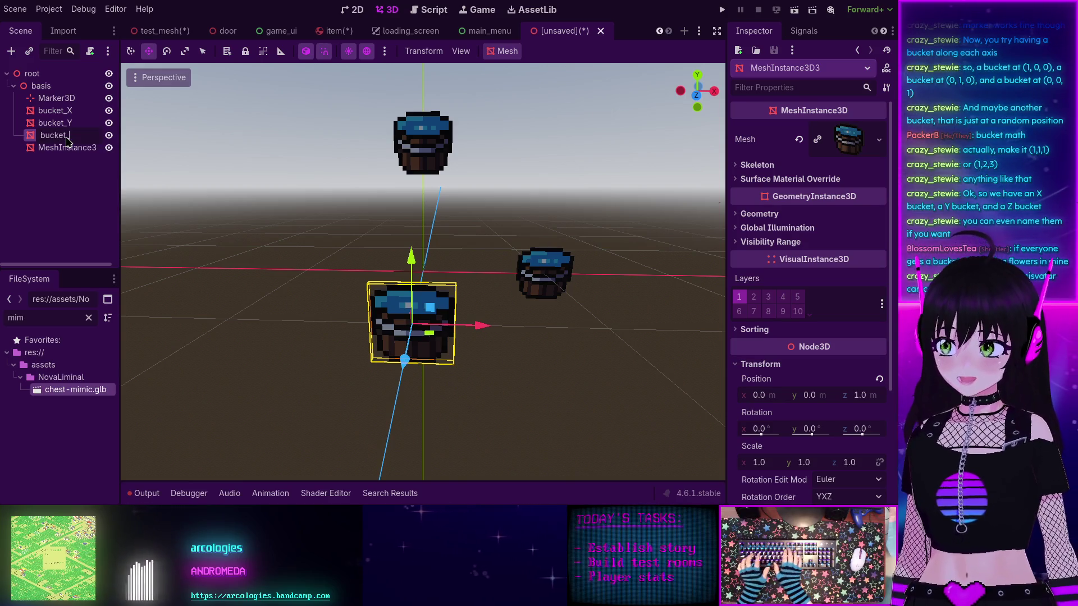
text(_Z)
key(Return)
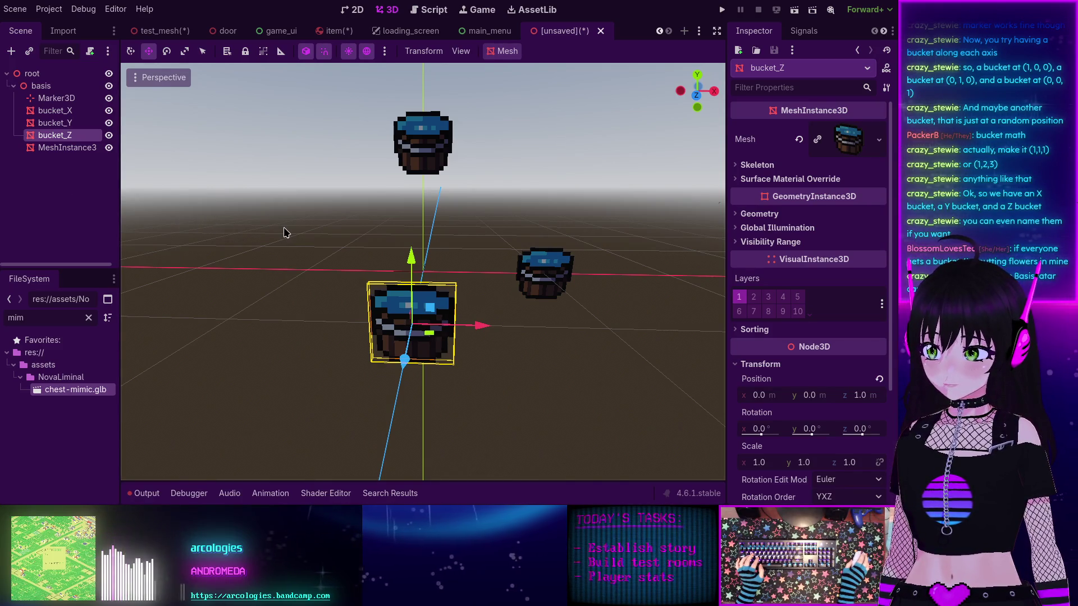
Step: Rename the last bucket mesh to bucket_idk and reselect the basis node
click(59, 149)
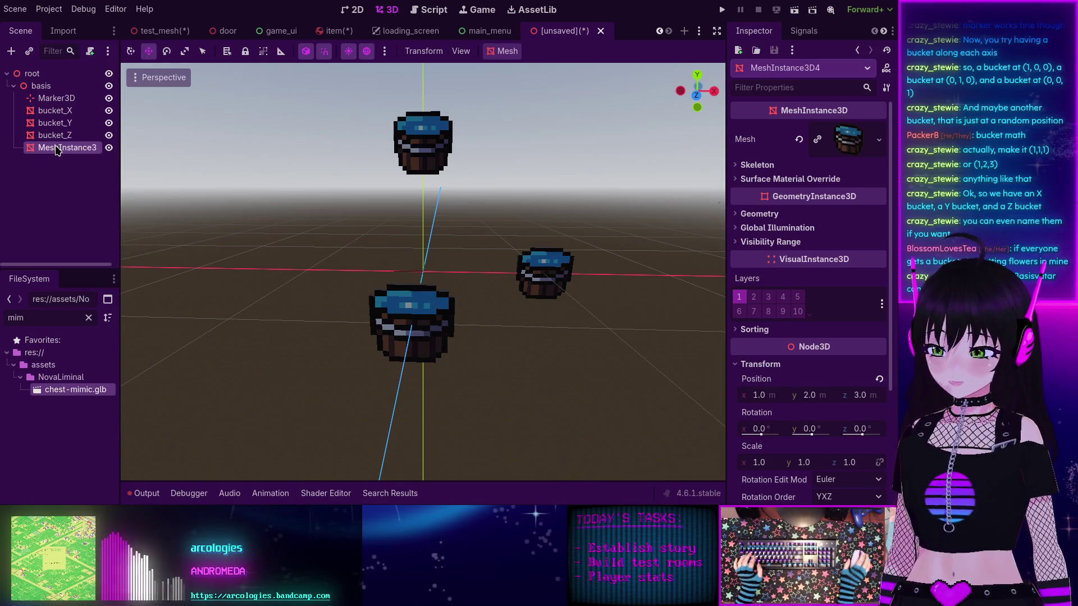
double_click(57, 149)
text(bu)
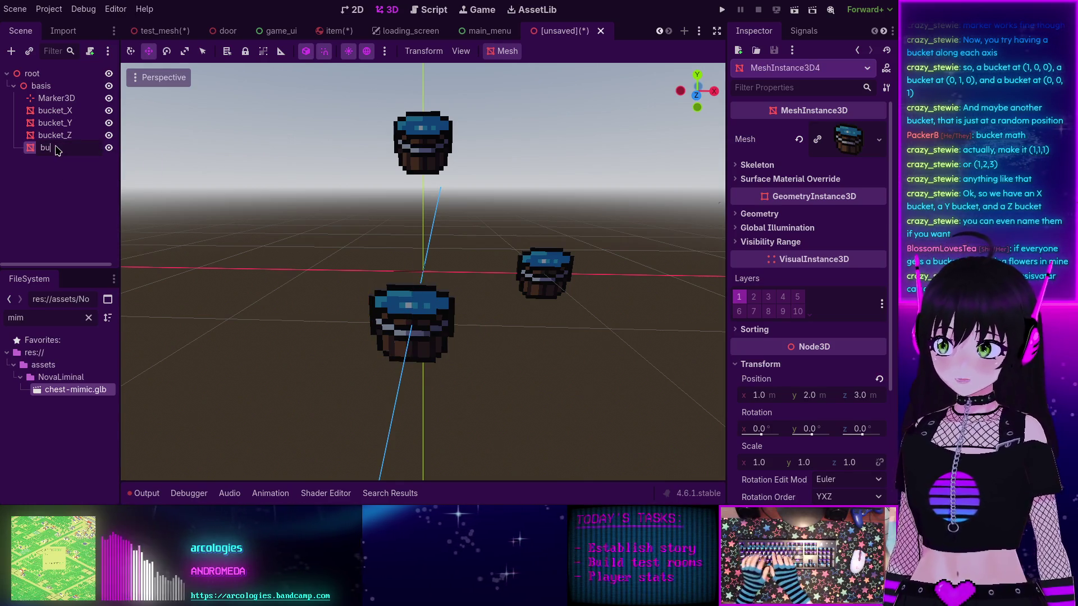
text(cket_)
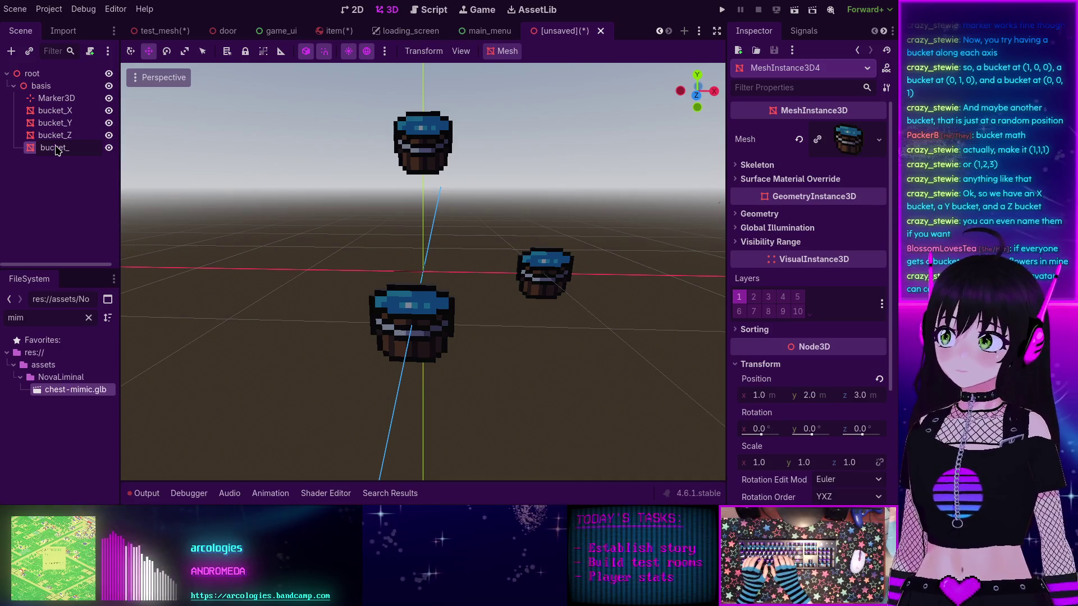
text(idk)
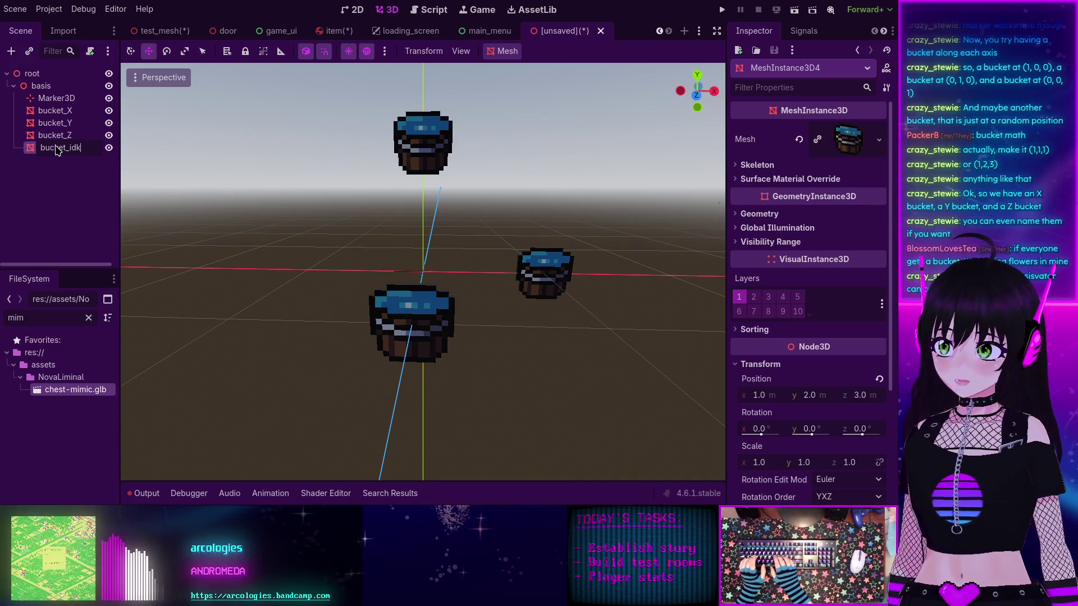
key(Return)
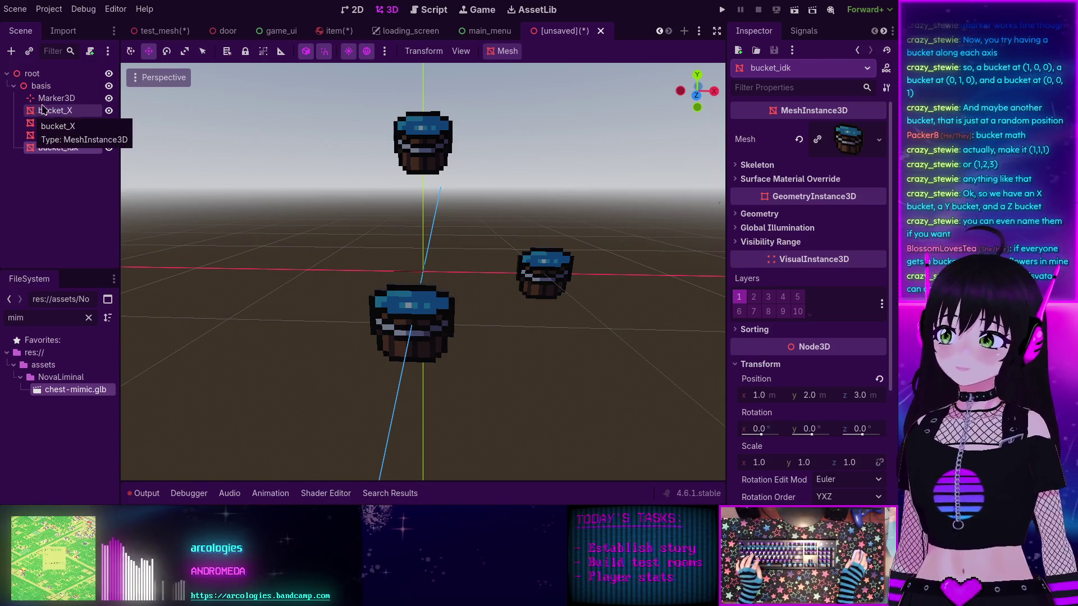
click(54, 110)
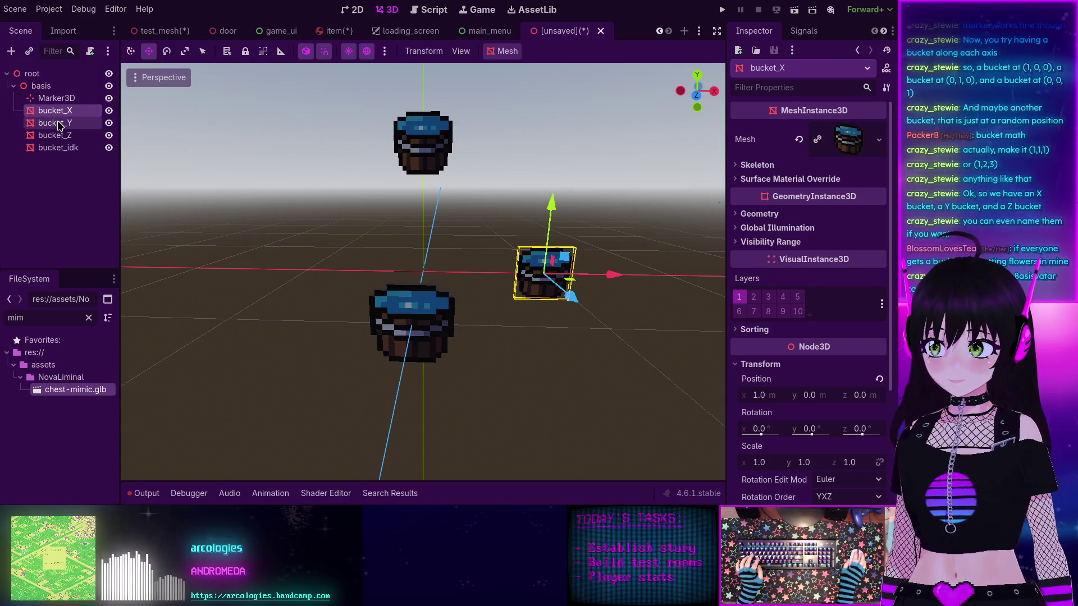
click(50, 88)
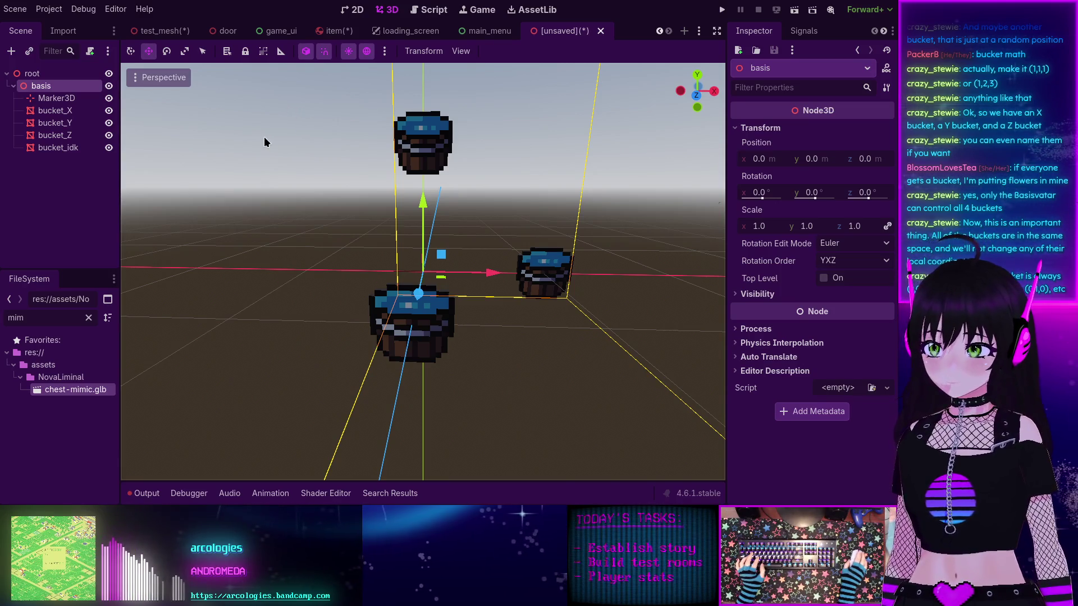
Step: Switch the basis node's Rotation Edit Mode from Euler to Basis, showing the identity matrix
click(840, 246)
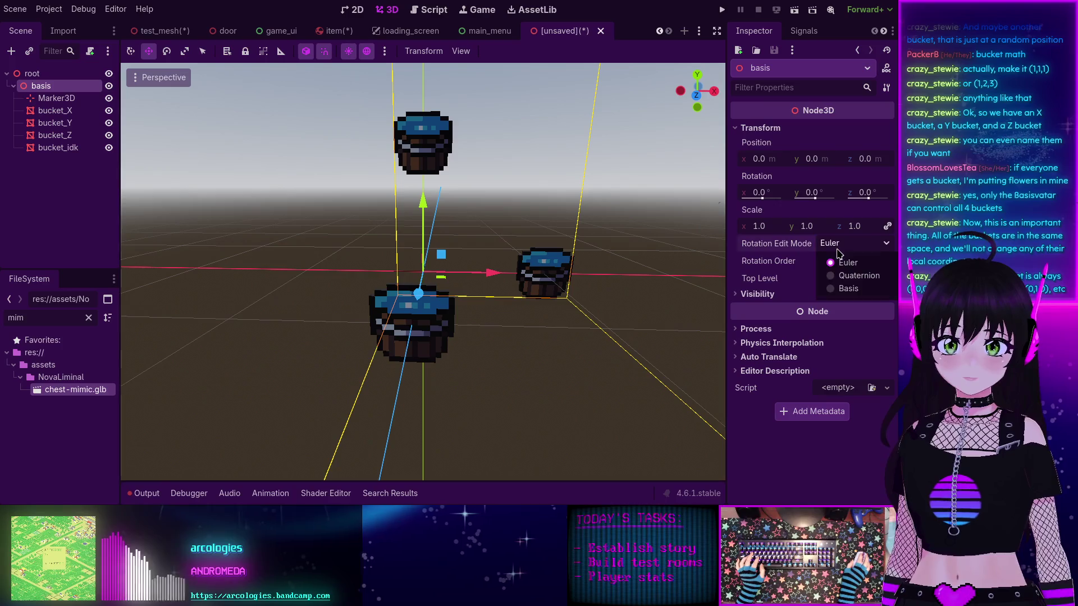
click(840, 287)
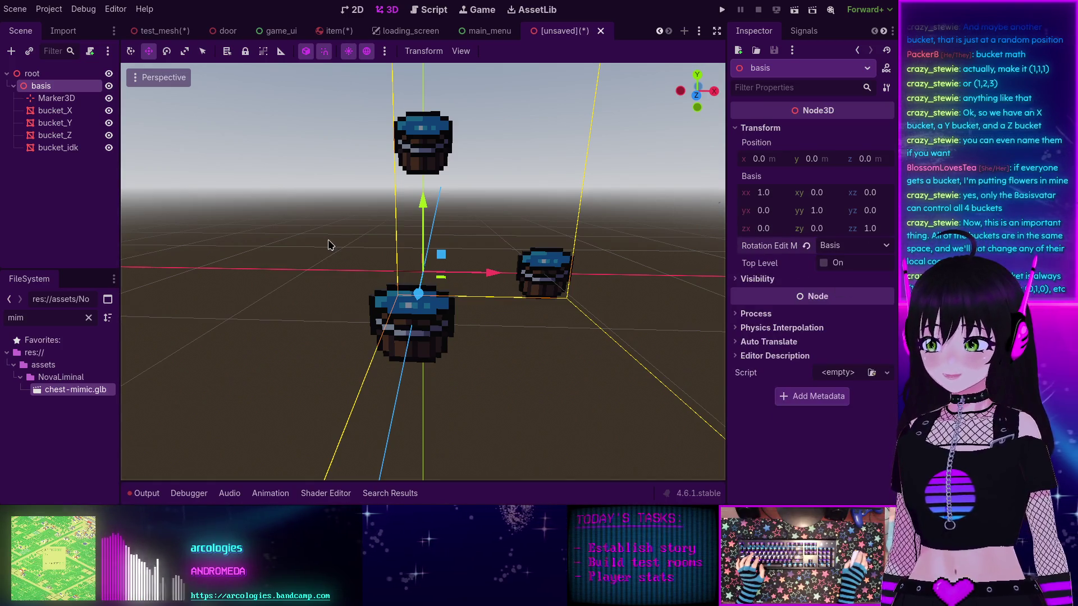
scroll(336, 245, down, 5)
mouse_move(342, 244)
mouse_down()
mouse_move(306, 263)
mouse_move(337, 258)
mouse_up()
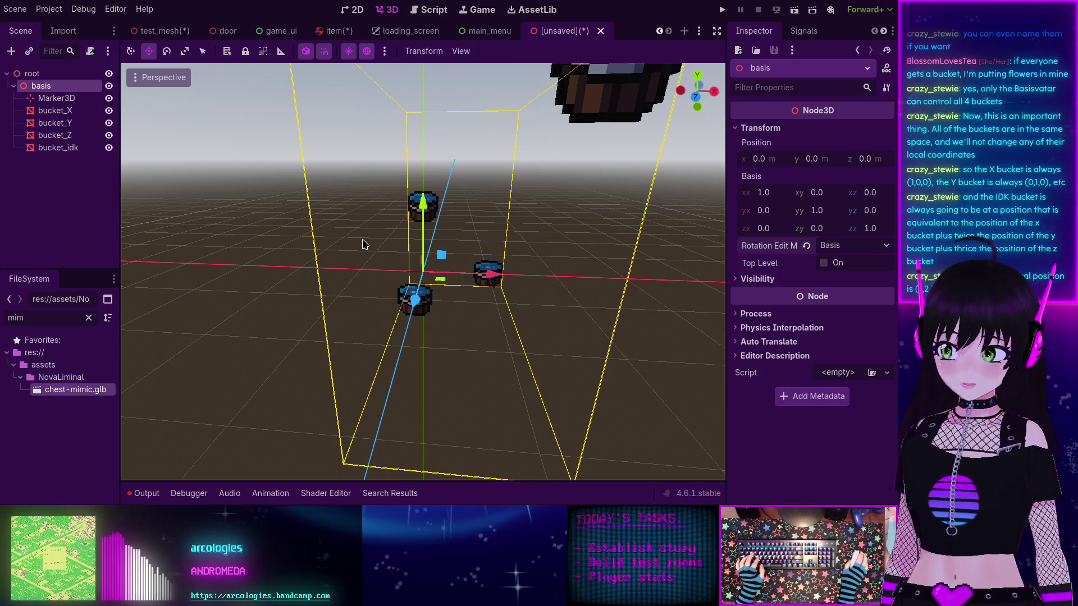
scroll(436, 268, down, 3)
mouse_move(438, 264)
mouse_down()
mouse_move(594, 320)
mouse_move(540, 299)
mouse_move(562, 279)
mouse_move(524, 259)
mouse_move(509, 259)
mouse_move(477, 298)
mouse_up()
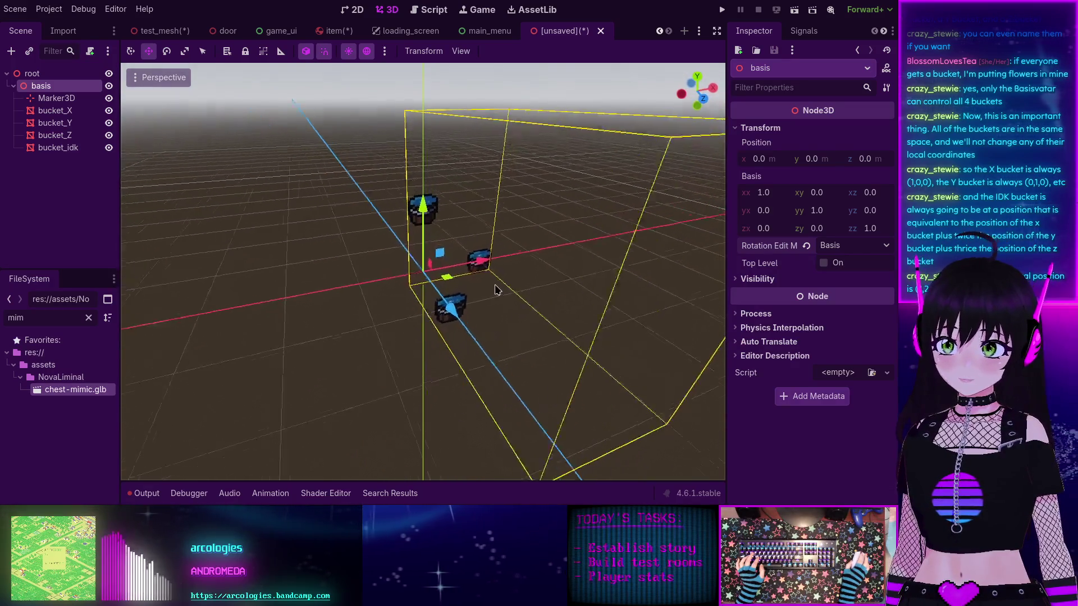
scroll(497, 290, up, 3)
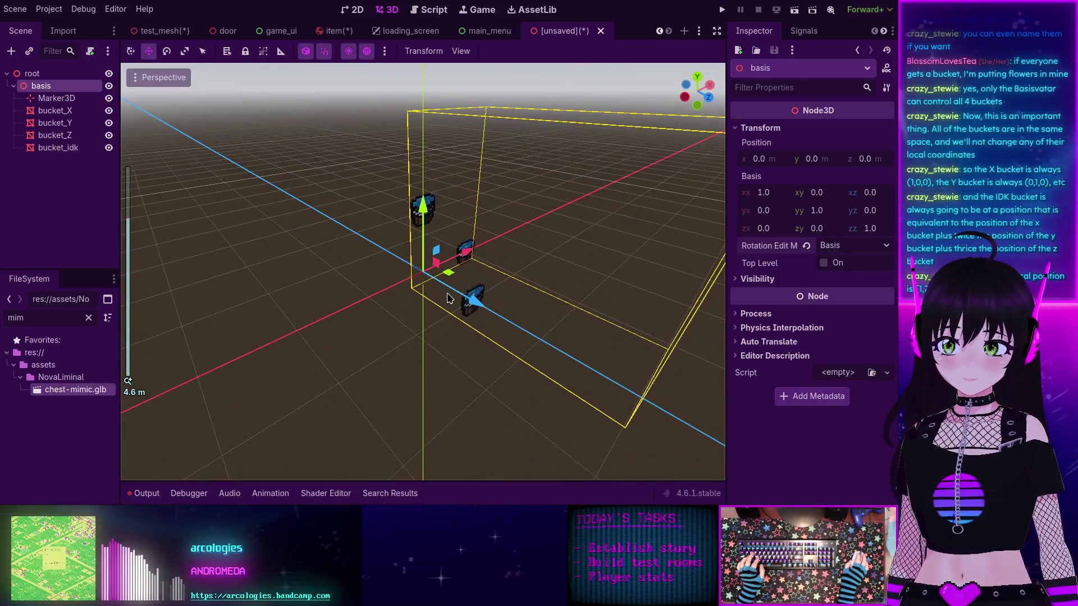